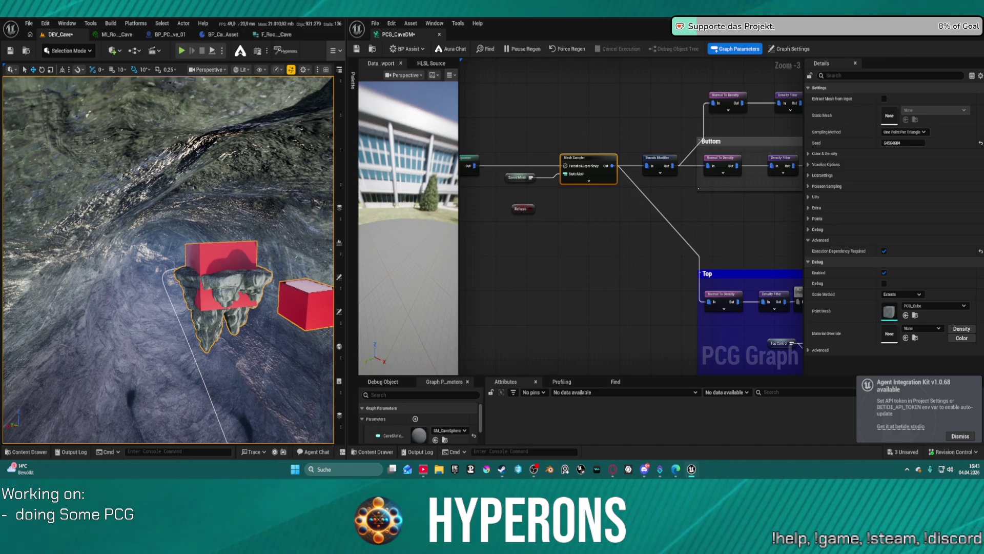
Force-regenerate the cave PCG graph
{"action": "key", "text": "alt+Tab"}
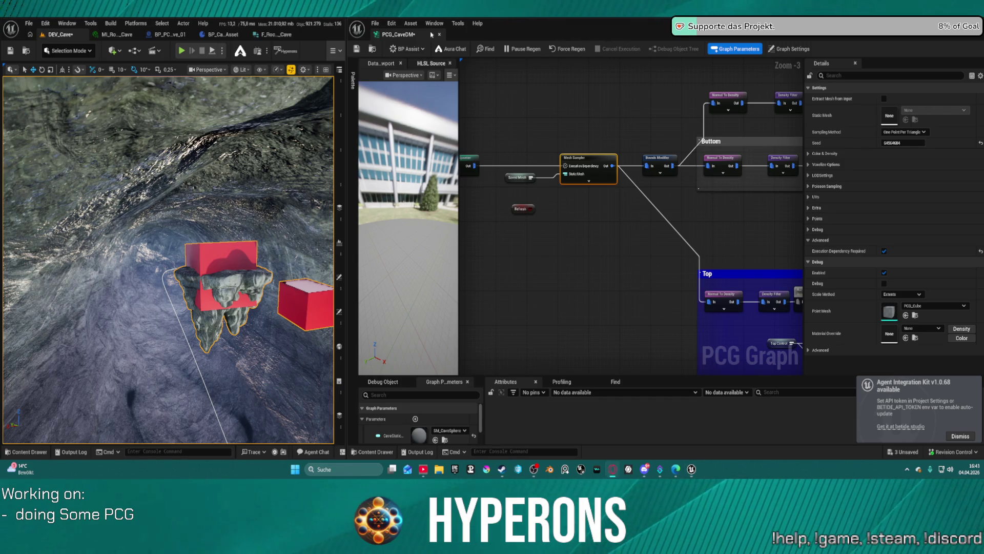
{"action": "left_click", "coordinate": [570, 47]}
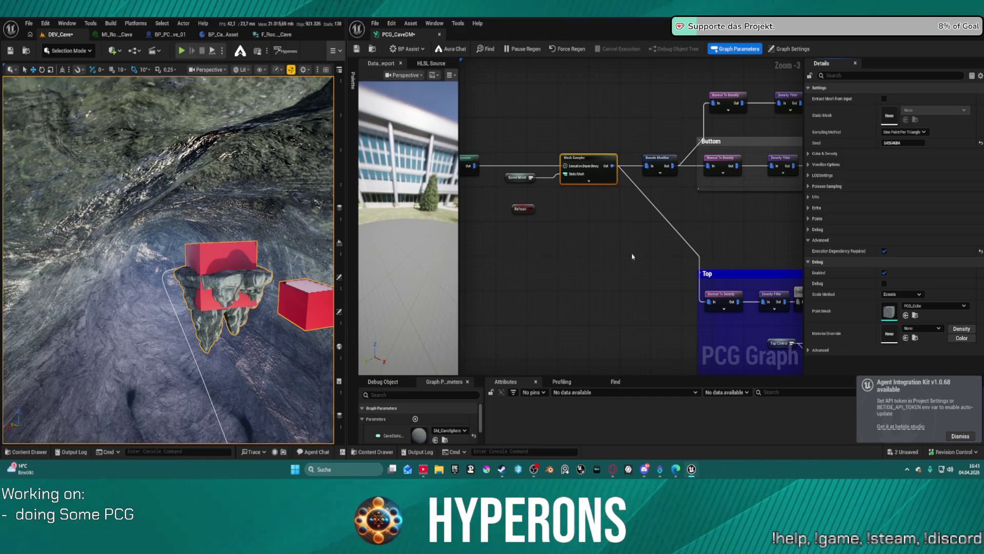
{"action": "scroll", "coordinate": [575, 176], "scroll_direction": "down", "scroll_amount": 2}
{"action": "scroll", "coordinate": [574, 176], "scroll_direction": "up", "scroll_amount": 4}
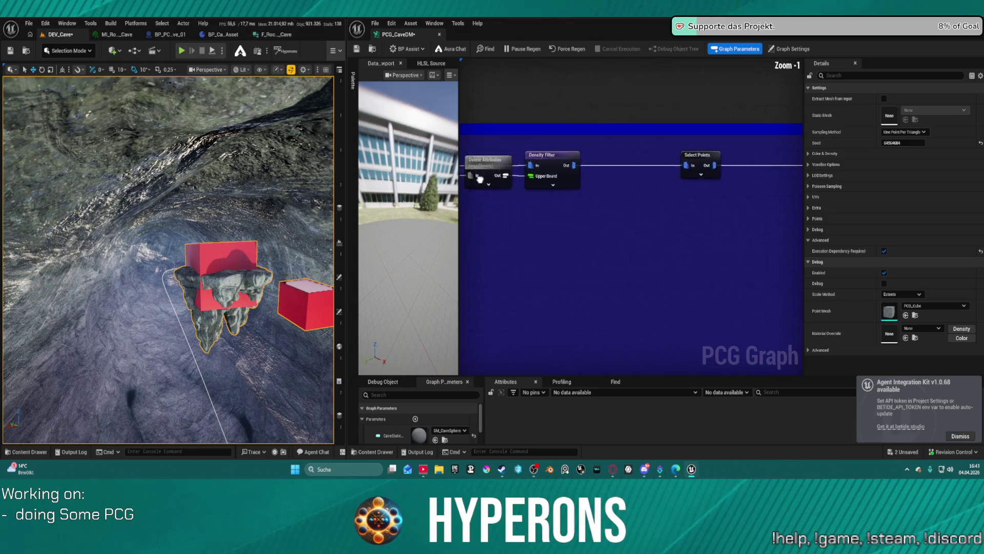
Move the Top group's Delete Attributes node up and left in its chain
{"action": "mouse_move", "coordinate": [630, 231]}
{"action": "left_mouse_down"}
{"action": "mouse_move", "coordinate": [651, 159]}
{"action": "mouse_move", "coordinate": [600, 169]}
{"action": "mouse_move", "coordinate": [624, 179]}
{"action": "left_mouse_up"}
{"action": "mouse_move", "coordinate": [513, 215]}
{"action": "left_mouse_down"}
{"action": "mouse_move", "coordinate": [807, 202]}
{"action": "mouse_move", "coordinate": [595, 224]}
{"action": "left_mouse_up"}
{"action": "left_click_drag", "start_coordinate": [564, 133], "coordinate": [582, 136]}
{"action": "mouse_move", "coordinate": [700, 169]}
{"action": "left_mouse_down"}
{"action": "mouse_move", "coordinate": [690, 143]}
{"action": "mouse_move", "coordinate": [495, 152]}
{"action": "mouse_move", "coordinate": [780, 156]}
{"action": "left_mouse_up"}
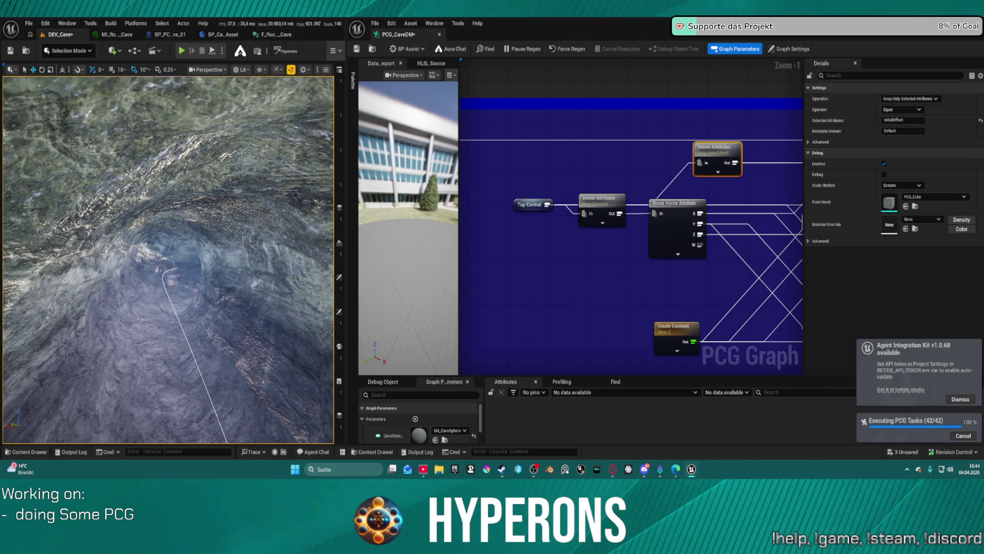
{"action": "left_click_drag", "start_coordinate": [168, 259], "coordinate": [192, 237]}
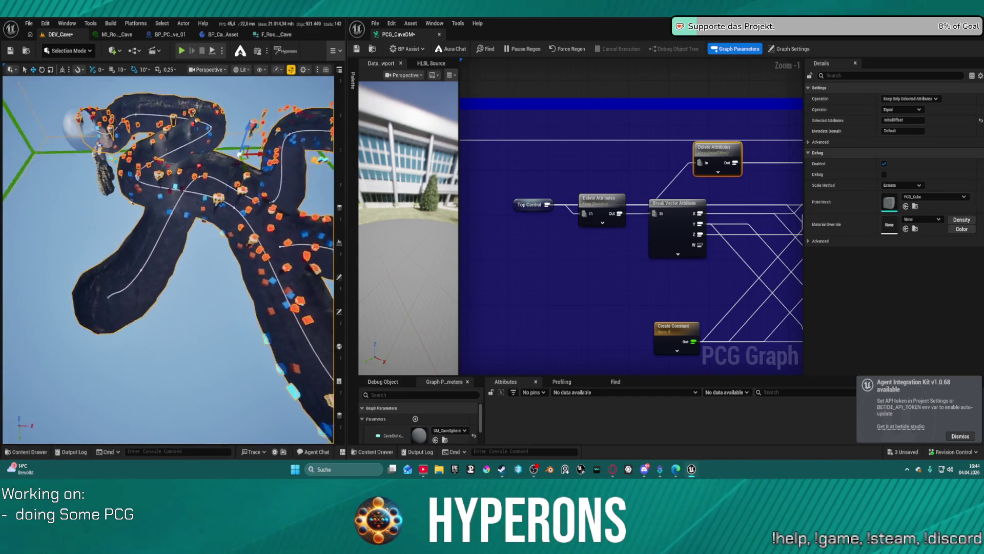
Fly the level view to a top-down look at the debug points along the cave paths
{"action": "left_click_drag", "start_coordinate": [132, 249], "coordinate": [132, 249]}
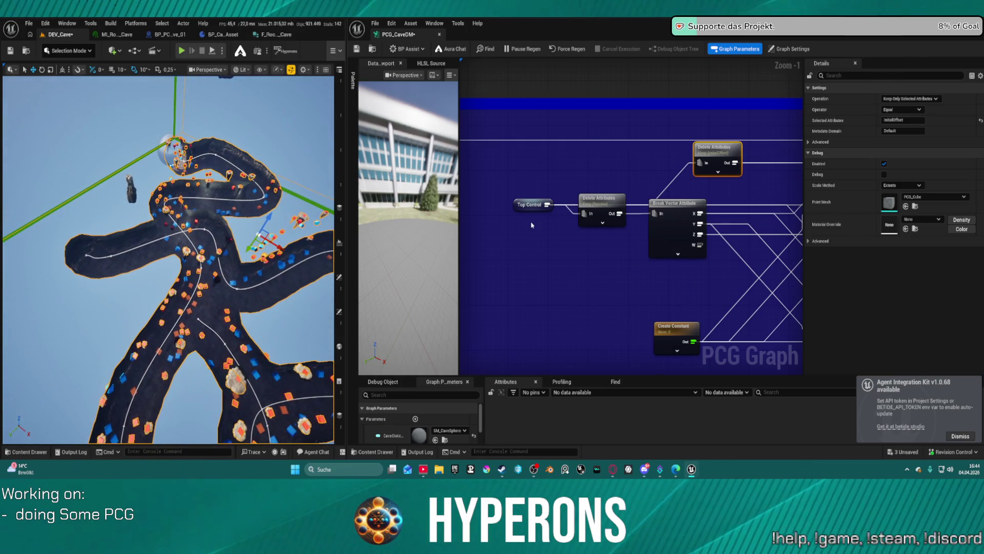
{"action": "scroll", "coordinate": [675, 150], "scroll_direction": "down", "scroll_amount": 4}
{"action": "scroll", "coordinate": [582, 148], "scroll_direction": "up", "scroll_amount": 6}
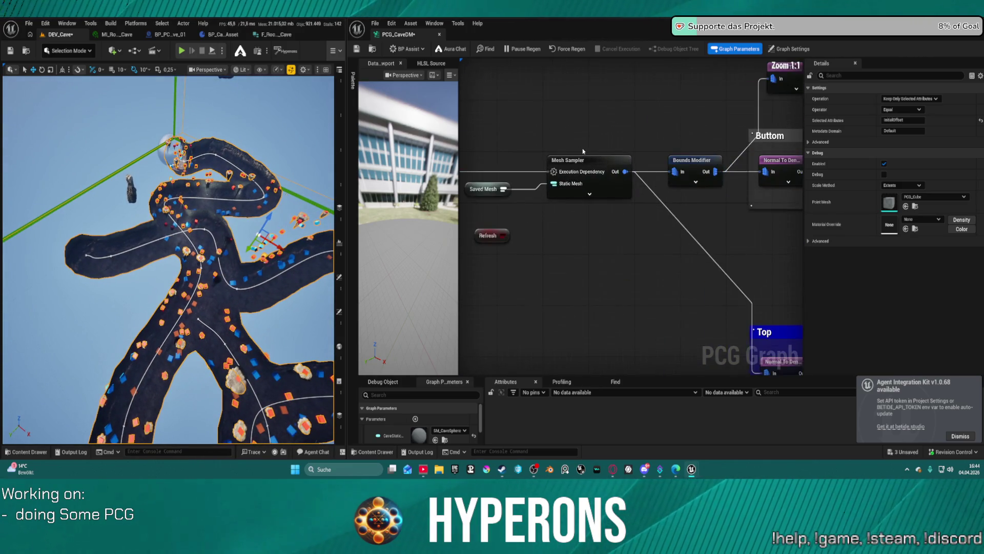
Turn off the Mesh Sampler's Execution Dependency Required and save the graph
{"action": "left_click", "coordinate": [630, 193]}
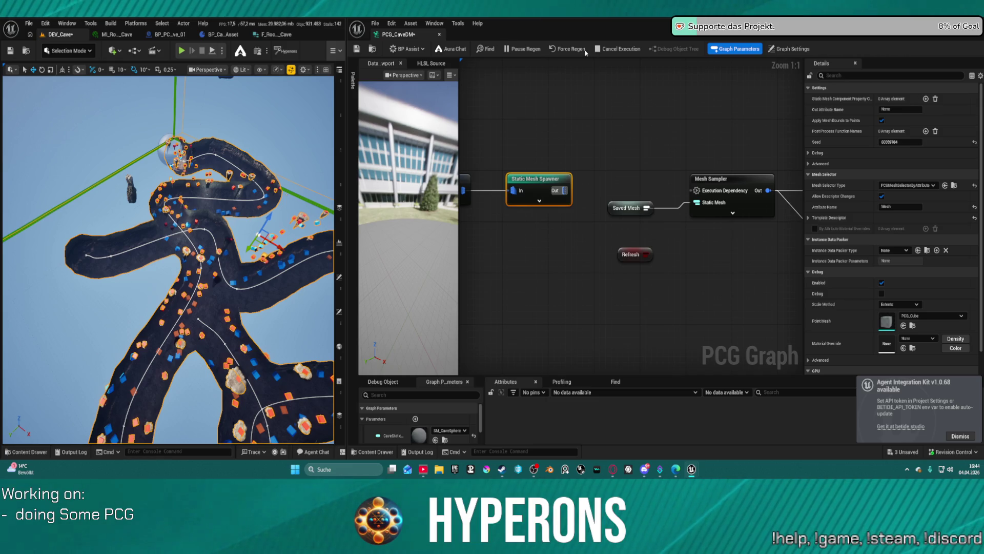
{"action": "key", "text": "ctrl+s"}
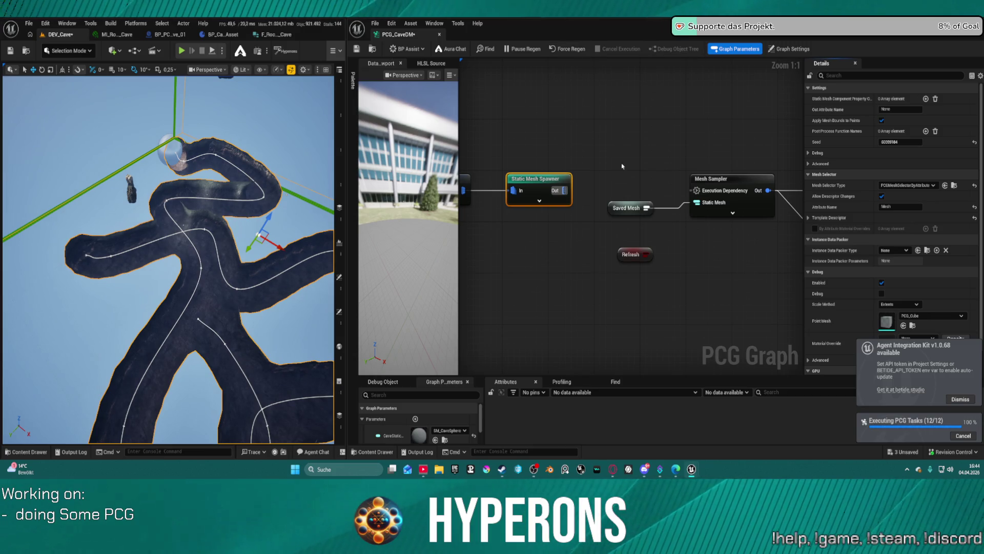
{"action": "left_click", "coordinate": [721, 214]}
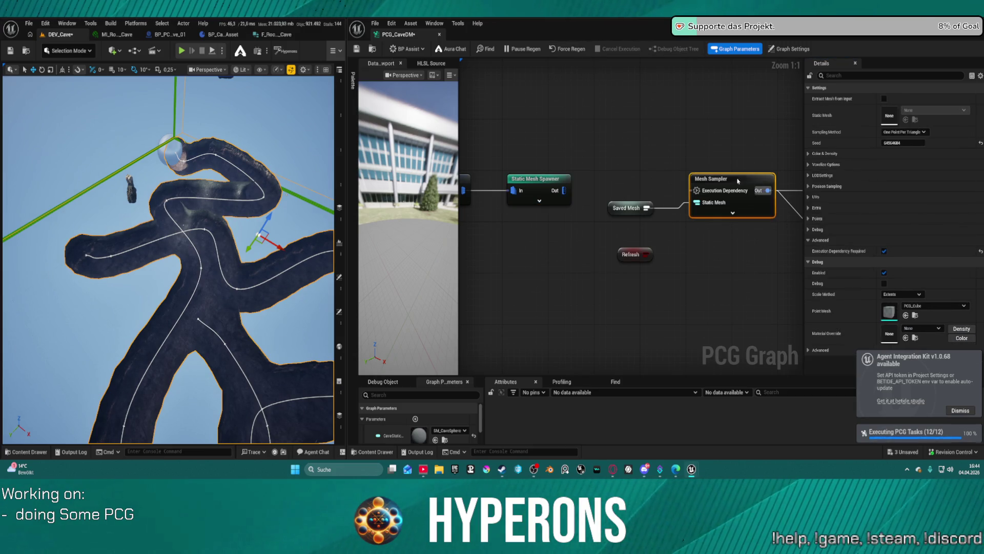
{"action": "left_click", "coordinate": [884, 251]}
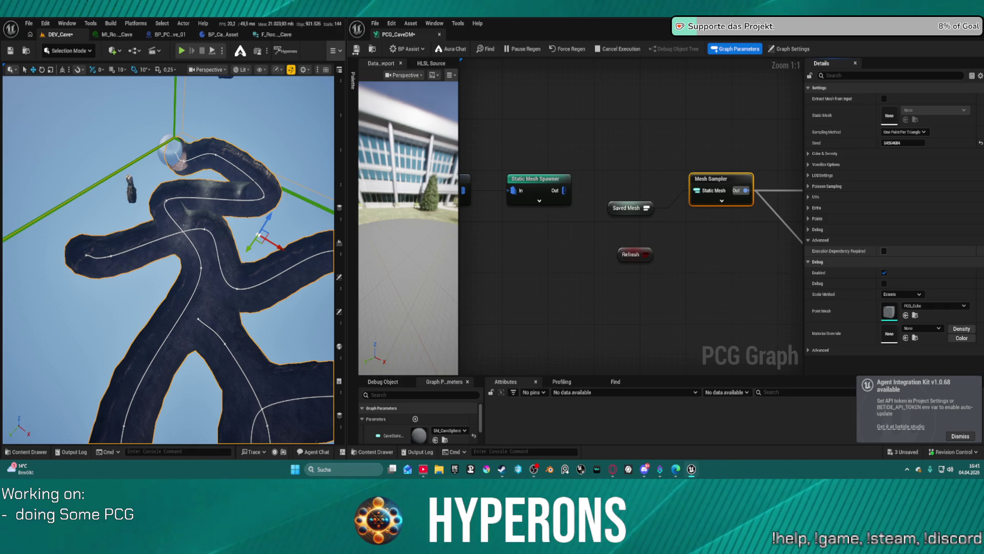
{"action": "left_click", "coordinate": [357, 51]}
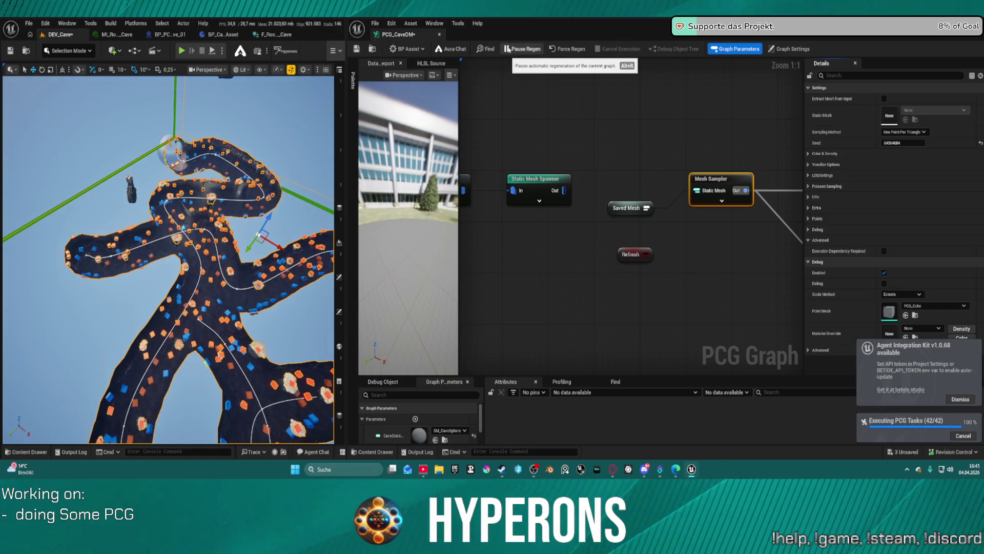
Wire the Static Mesh Spawner's Out into the Mesh Sampler and re-enable Execution Dependency Required
{"action": "mouse_move", "coordinate": [564, 190]}
{"action": "left_mouse_down"}
{"action": "mouse_move", "coordinate": [677, 191]}
{"action": "mouse_move", "coordinate": [715, 203]}
{"action": "left_mouse_up"}
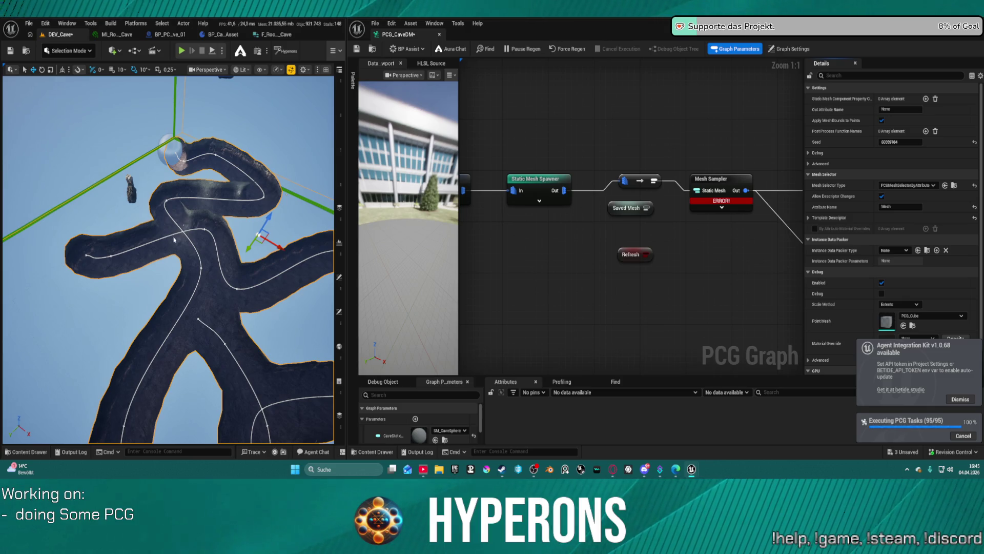
{"action": "left_click", "coordinate": [735, 181]}
{"action": "left_click", "coordinate": [885, 251]}
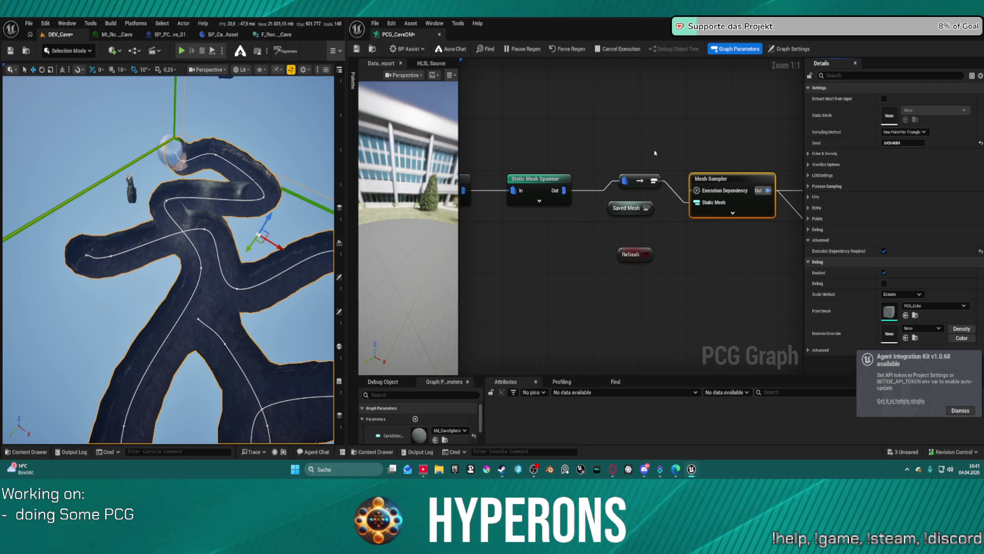
{"action": "right_click", "coordinate": [638, 143]}
Connect Saved Mesh to the Mesh Sampler's Static Mesh pin, review the nodes, and save
{"action": "key", "text": "Escape"}
{"action": "key", "text": "ctrl+s"}
{"action": "left_click", "coordinate": [636, 208]}
{"action": "left_click_drag", "start_coordinate": [647, 208], "coordinate": [697, 202]}
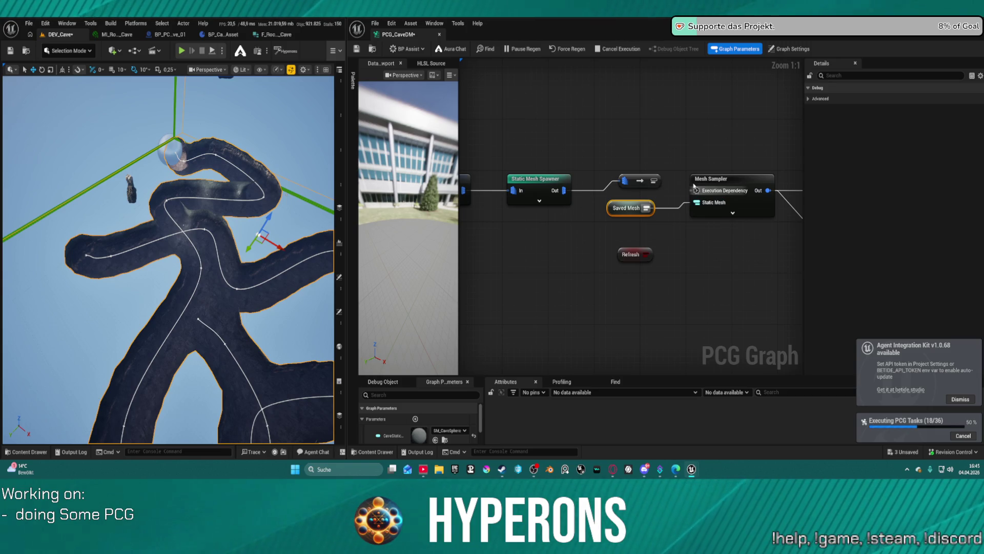
{"action": "left_click", "coordinate": [650, 181]}
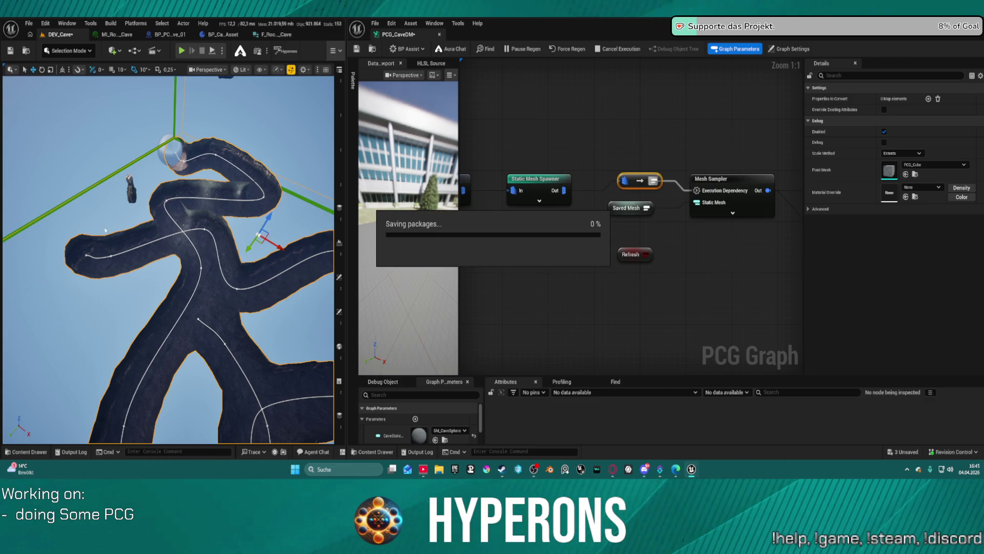
{"action": "left_click", "coordinate": [625, 169]}
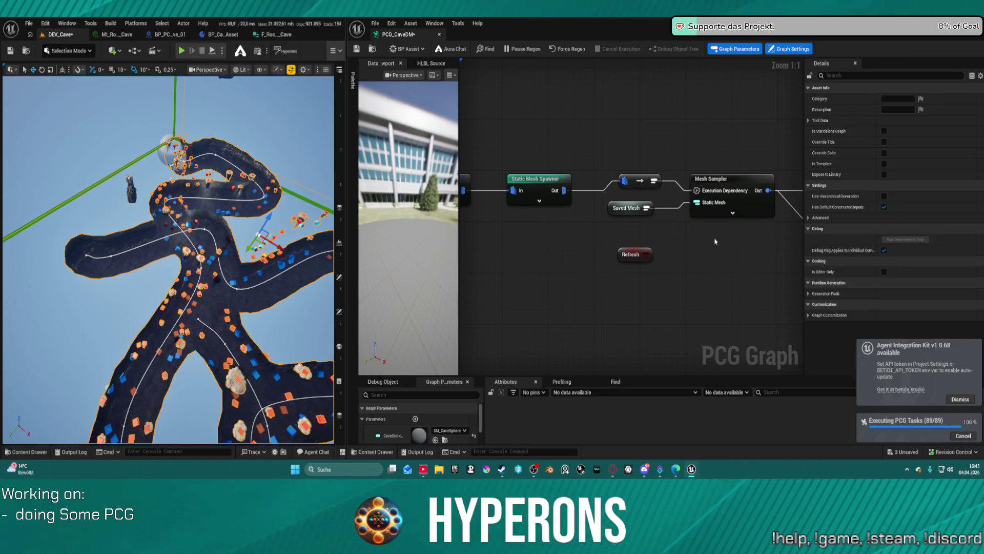
{"action": "left_click", "coordinate": [744, 179]}
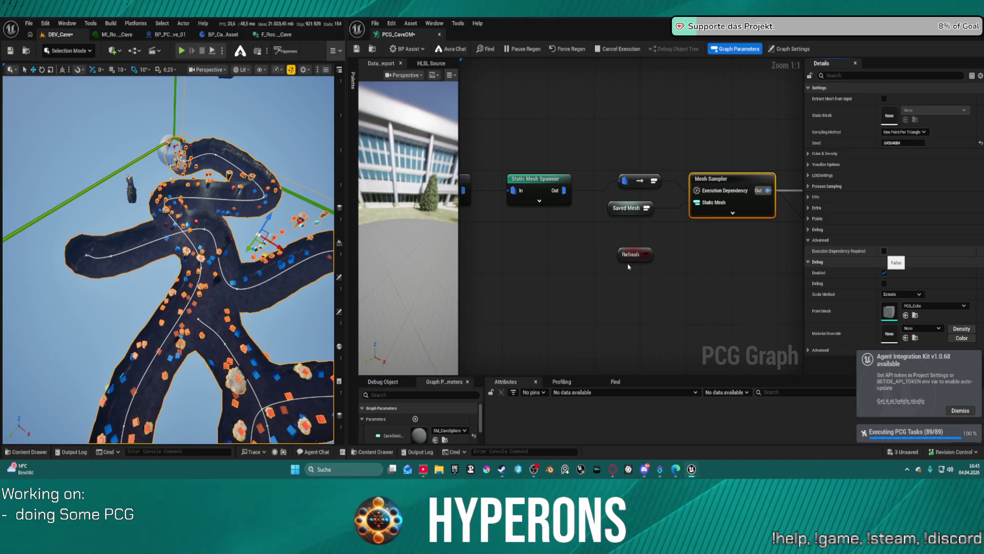
{"action": "key", "text": "ctrl+s"}
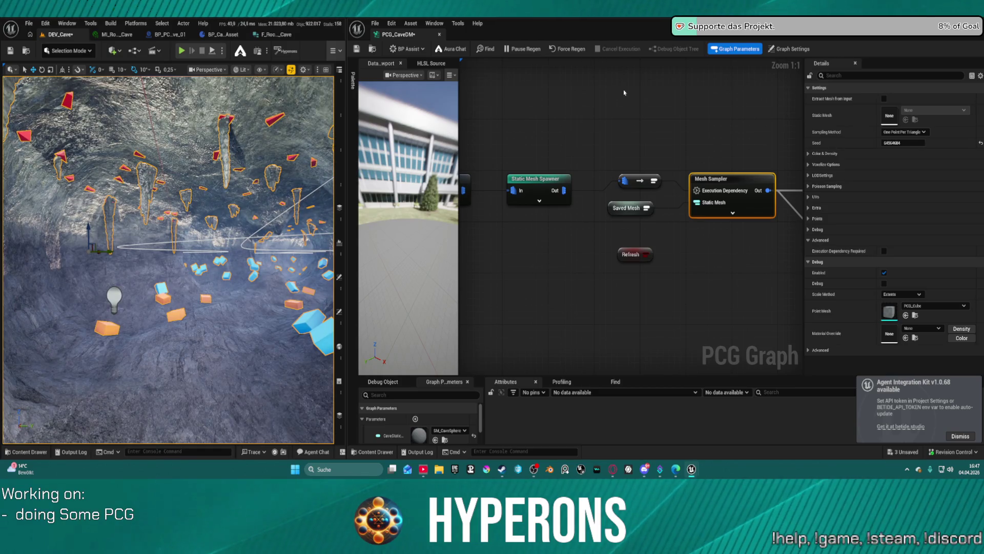
Bring the Buttom and Top groups into view and select the Top Density Filter
{"action": "mouse_move", "coordinate": [800, 169]}
{"action": "left_mouse_down"}
{"action": "mouse_move", "coordinate": [685, 132]}
{"action": "mouse_move", "coordinate": [854, 134]}
{"action": "left_mouse_up"}
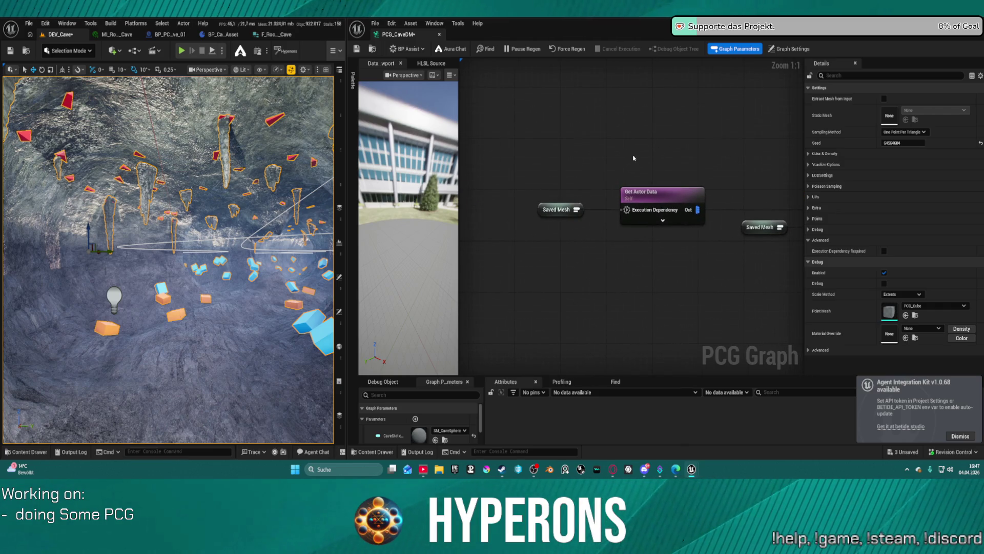
{"action": "scroll", "coordinate": [634, 158], "scroll_direction": "down", "scroll_amount": 6}
{"action": "scroll", "coordinate": [673, 182], "scroll_direction": "up", "scroll_amount": 3}
{"action": "mouse_move", "coordinate": [525, 200]}
{"action": "left_mouse_down"}
{"action": "mouse_move", "coordinate": [780, 314]}
{"action": "mouse_move", "coordinate": [737, 284]}
{"action": "mouse_move", "coordinate": [600, 231]}
{"action": "left_mouse_up"}
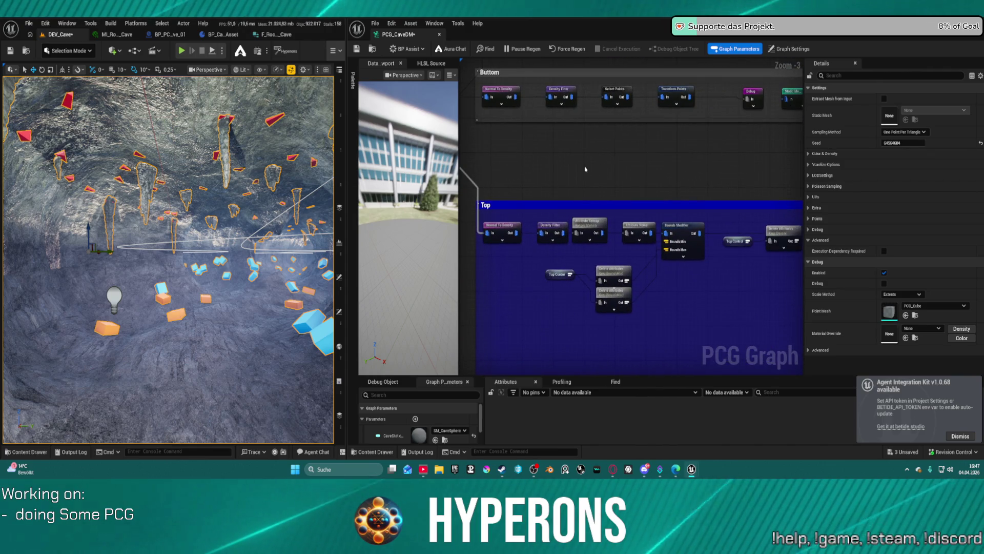
{"action": "left_click", "coordinate": [549, 227]}
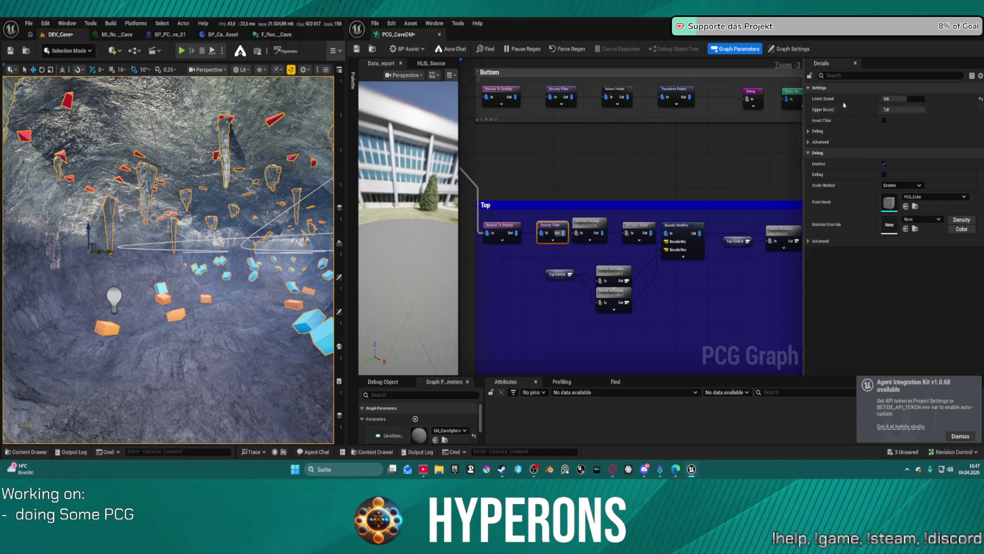
Set the Density Filter's Lower Bound to 0,62304 and save the graph
{"action": "mouse_move", "coordinate": [906, 99]}
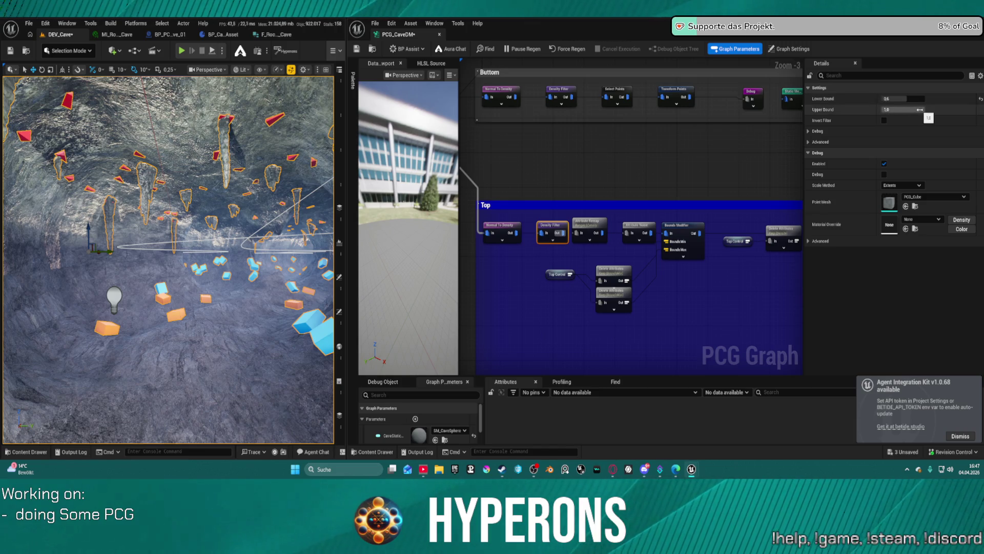
{"action": "left_click", "coordinate": [902, 99]}
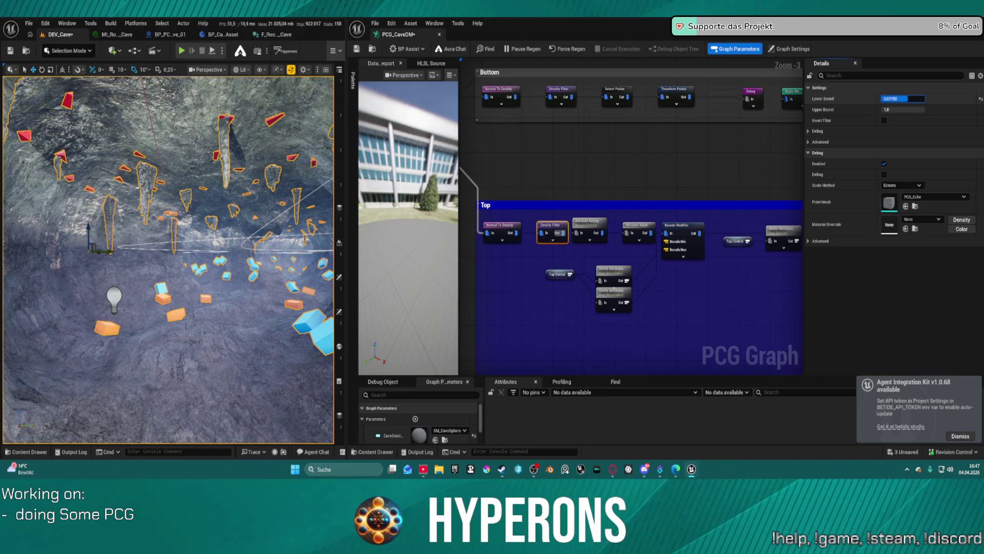
{"action": "key", "text": "Return"}
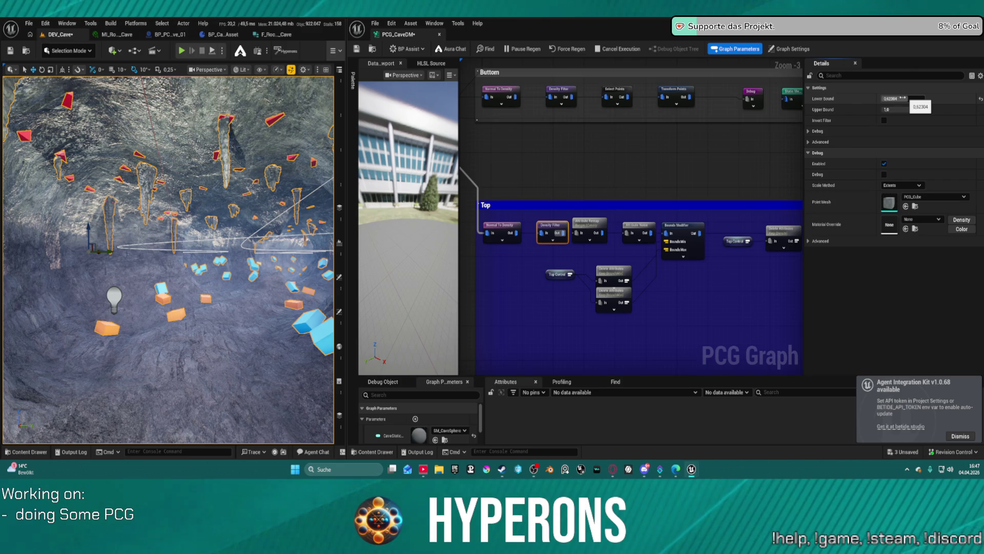
{"action": "key", "text": "ctrl+s"}
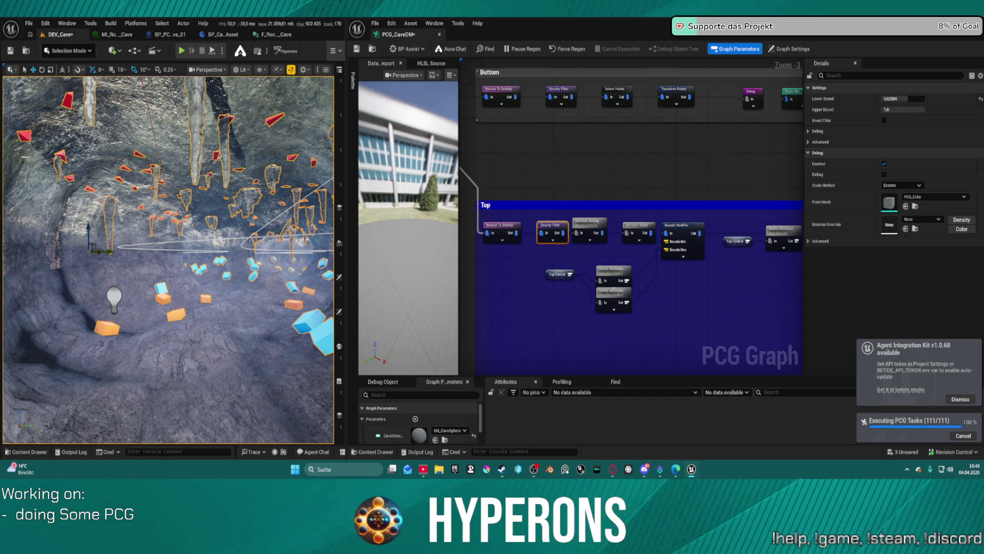
Change the Top Density Filter's Lower Bound to 0,7 and save
{"action": "mouse_move", "coordinate": [242, 188]}
{"action": "left_mouse_down"}
{"action": "mouse_move", "coordinate": [238, 154]}
{"action": "mouse_move", "coordinate": [223, 159]}
{"action": "mouse_move", "coordinate": [223, 190]}
{"action": "left_mouse_up"}
{"action": "left_click", "coordinate": [900, 98]}
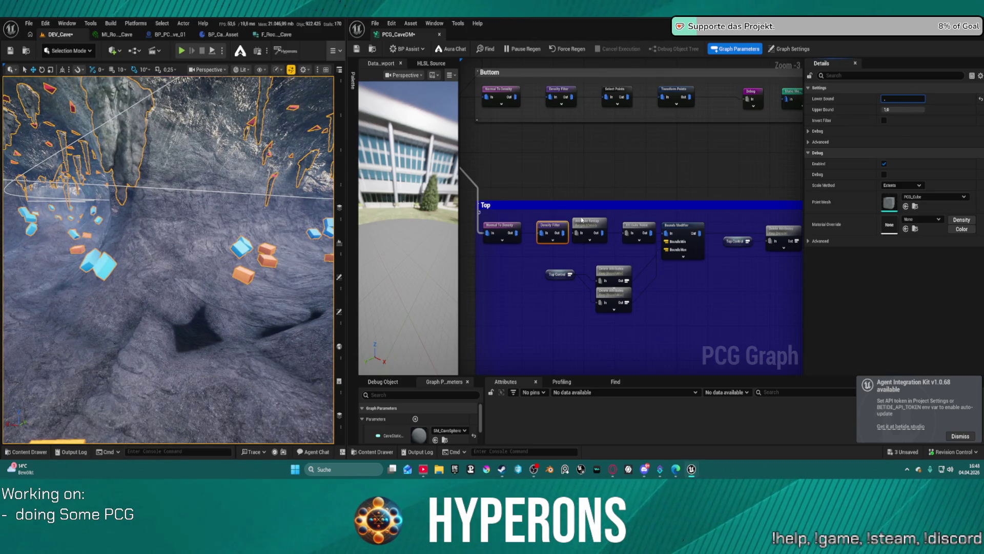
{"action": "type", "text": "0,7"}
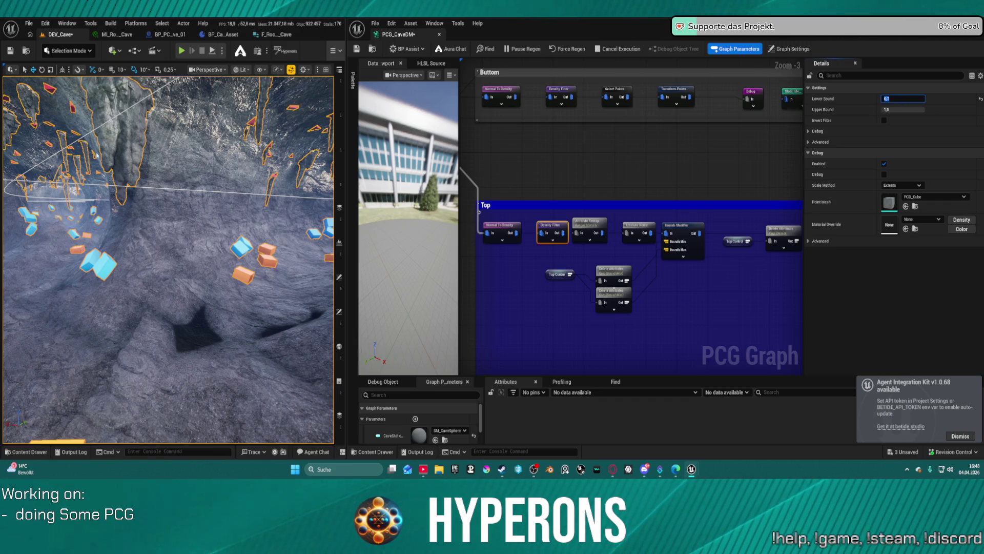
{"action": "key", "text": "ctrl+s"}
Lower the Density Filter's Lower Bound to 0.5 and save the graph
{"action": "left_click_drag", "start_coordinate": [85, 150], "coordinate": [164, 188]}
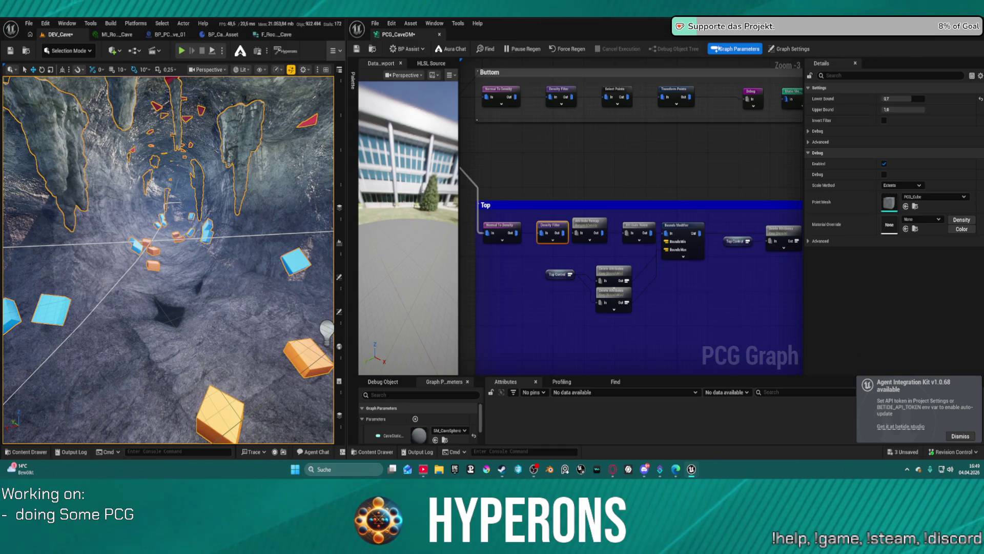
{"action": "left_click", "coordinate": [916, 97]}
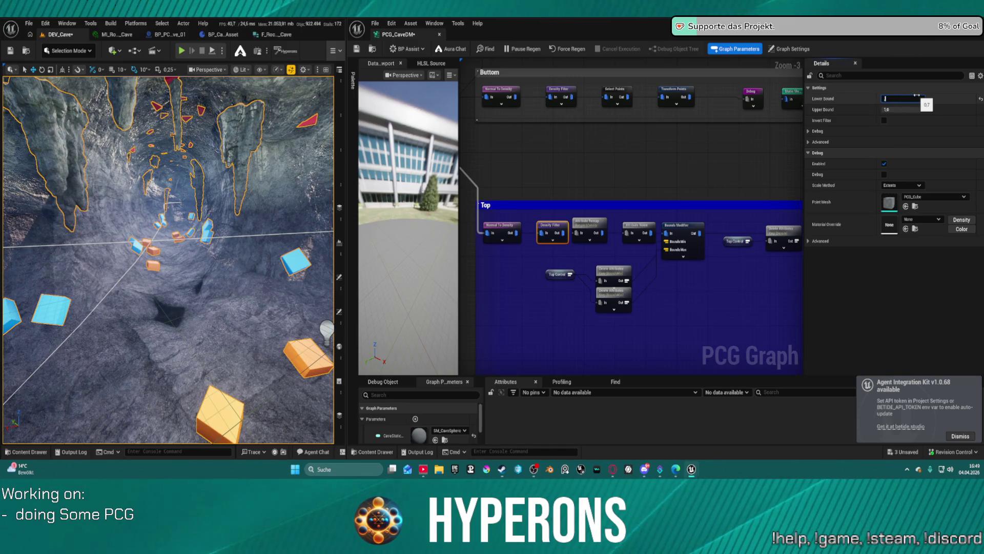
{"action": "left_click_drag", "start_coordinate": [917, 98], "coordinate": [181, 165]}
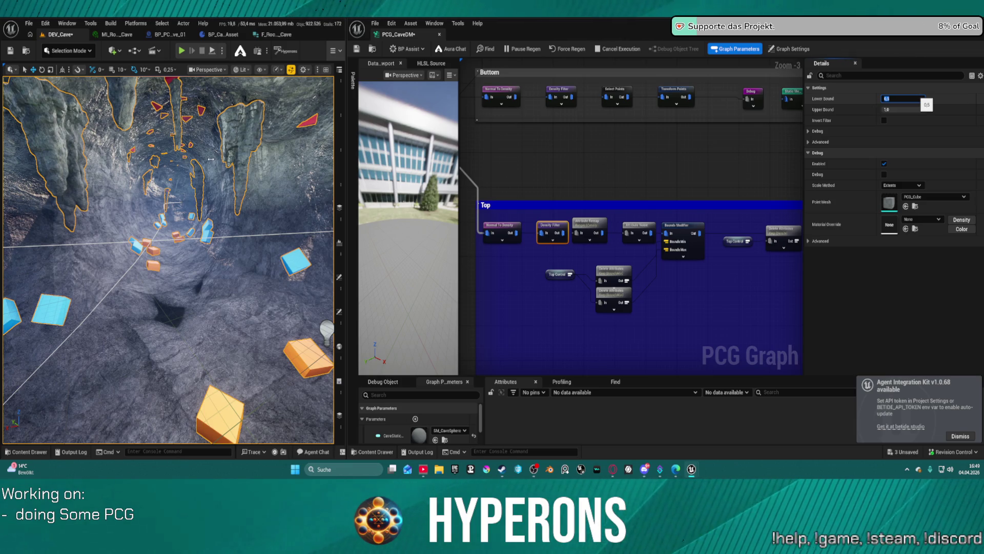
{"action": "key", "text": "ctrl+s"}
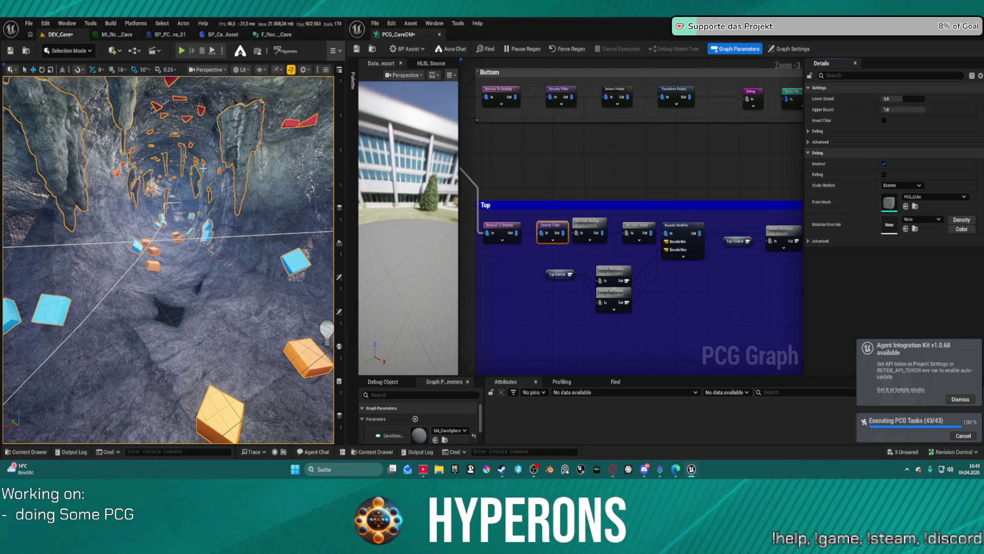
Fly through the cave tunnel to inspect the stalactites and the debug cubes on the floor
{"action": "left_click_drag", "start_coordinate": [203, 168], "coordinate": [214, 220]}
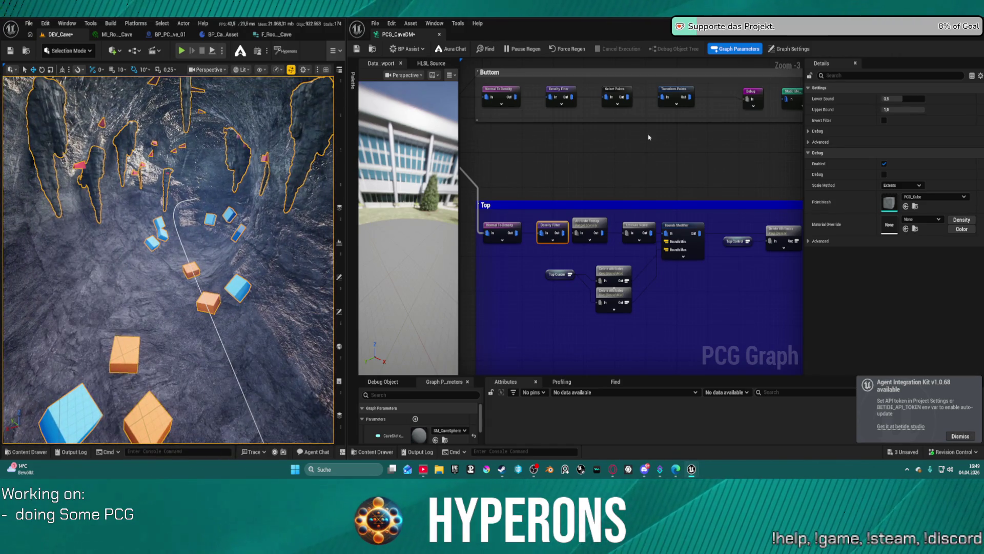
{"action": "left_click_drag", "start_coordinate": [170, 257], "coordinate": [177, 284]}
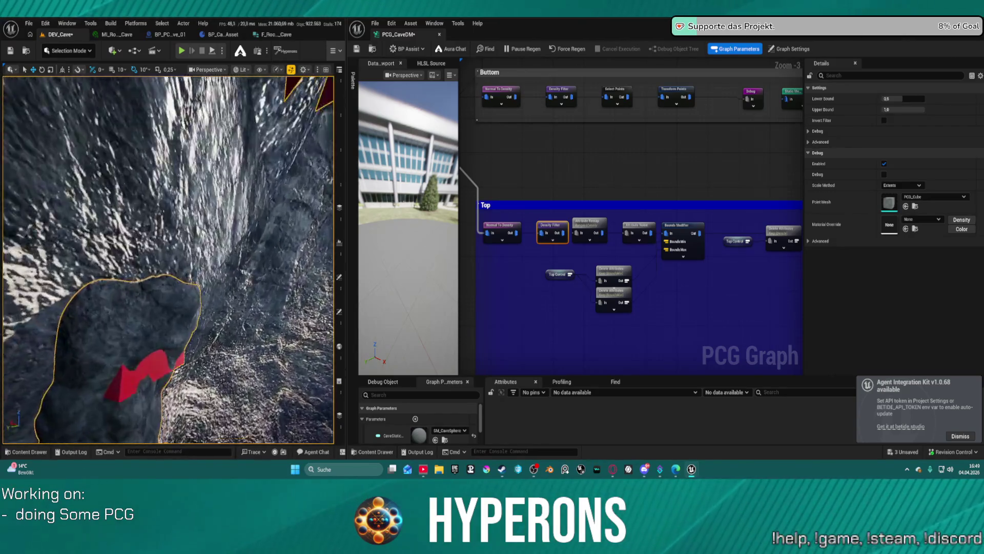
{"action": "left_click_drag", "start_coordinate": [176, 284], "coordinate": [188, 331]}
{"action": "left_click_drag", "start_coordinate": [169, 259], "coordinate": [171, 236]}
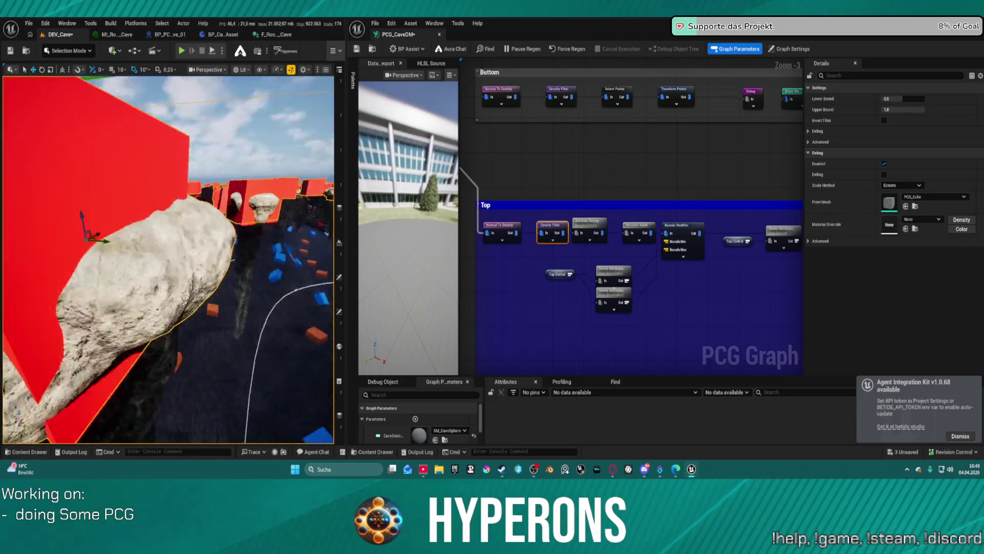
{"action": "left_click_drag", "start_coordinate": [205, 169], "coordinate": [205, 159]}
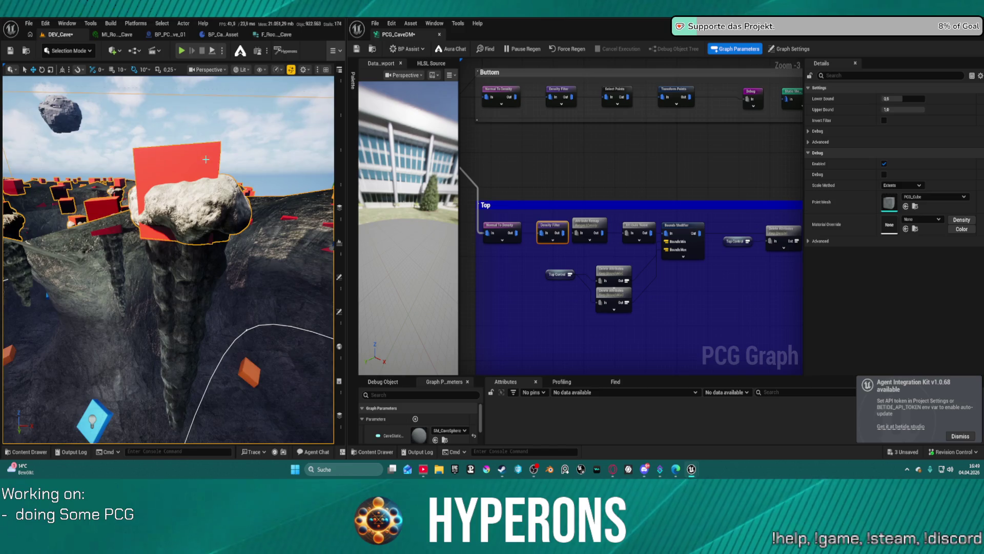
{"action": "left_click_drag", "start_coordinate": [206, 159], "coordinate": [206, 169]}
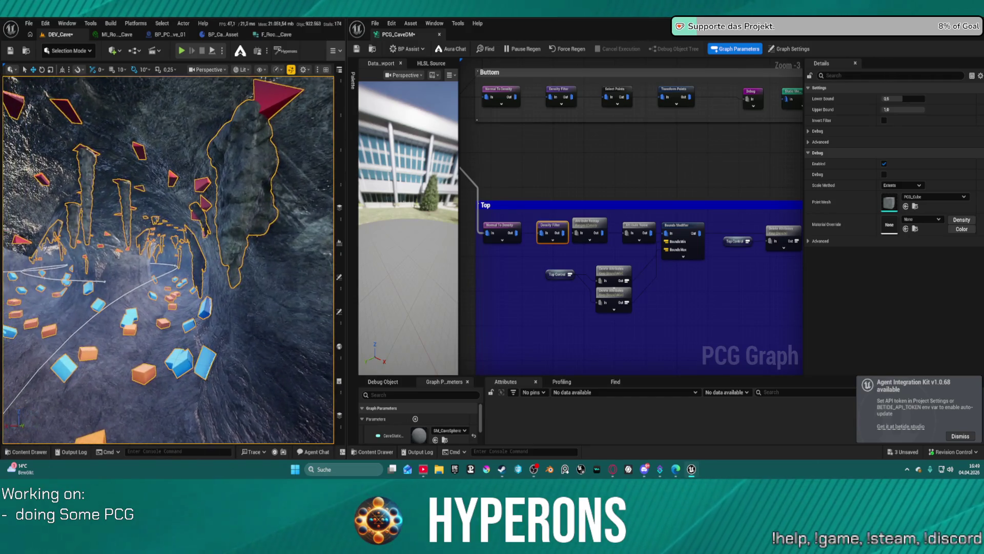
{"action": "mouse_move", "coordinate": [206, 169]}
{"action": "left_mouse_down"}
{"action": "mouse_move", "coordinate": [215, 213]}
{"action": "mouse_move", "coordinate": [215, 179]}
{"action": "left_mouse_up"}
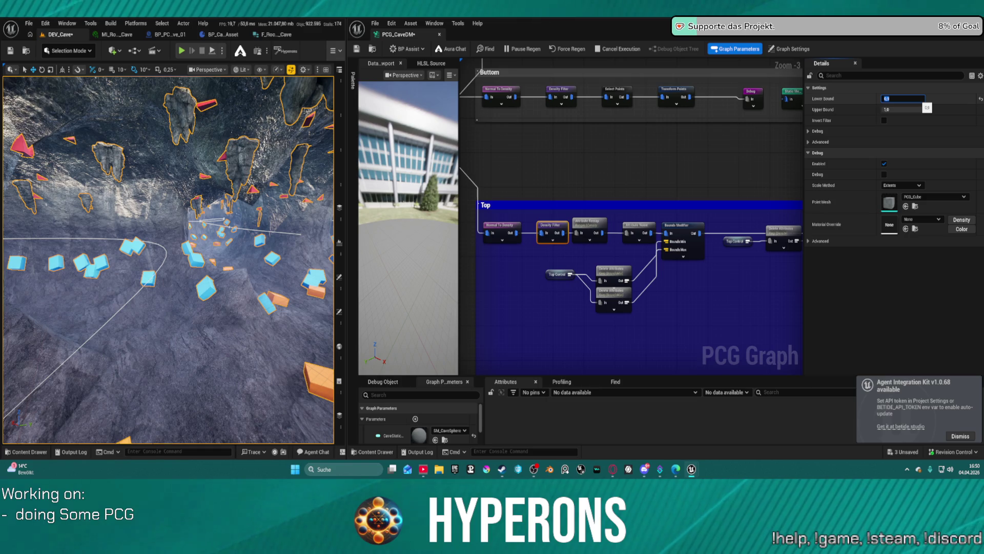
Set the top Density Filter's Lower Bound to 0,8 and check the thinner rocks in the cave
{"action": "key", "text": "ctrl+s"}
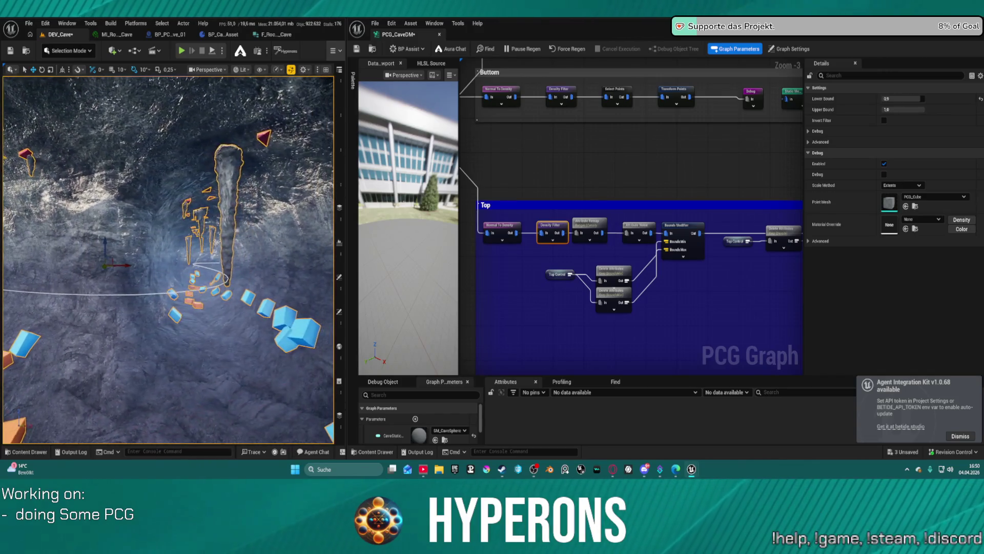
{"action": "left_click", "coordinate": [915, 99]}
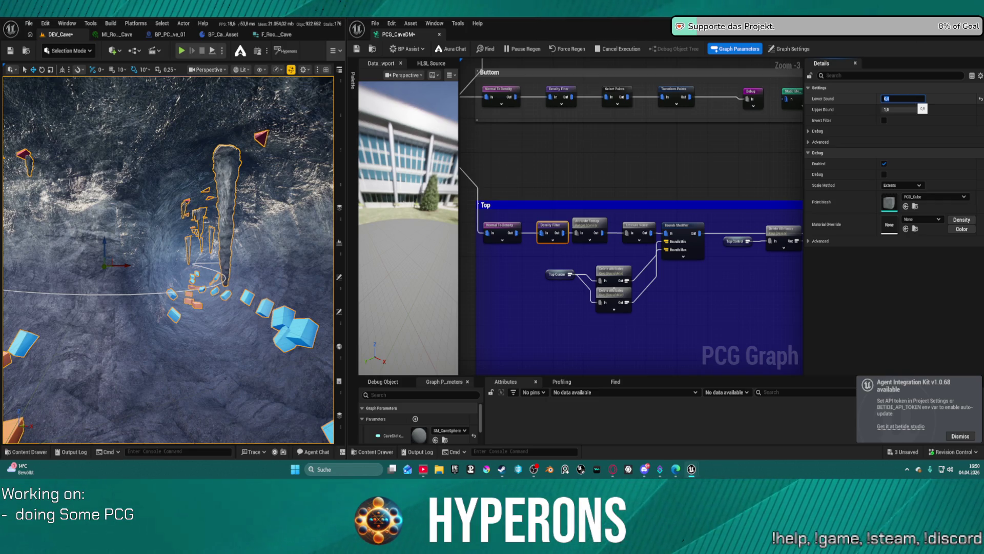
{"action": "key", "text": "Return"}
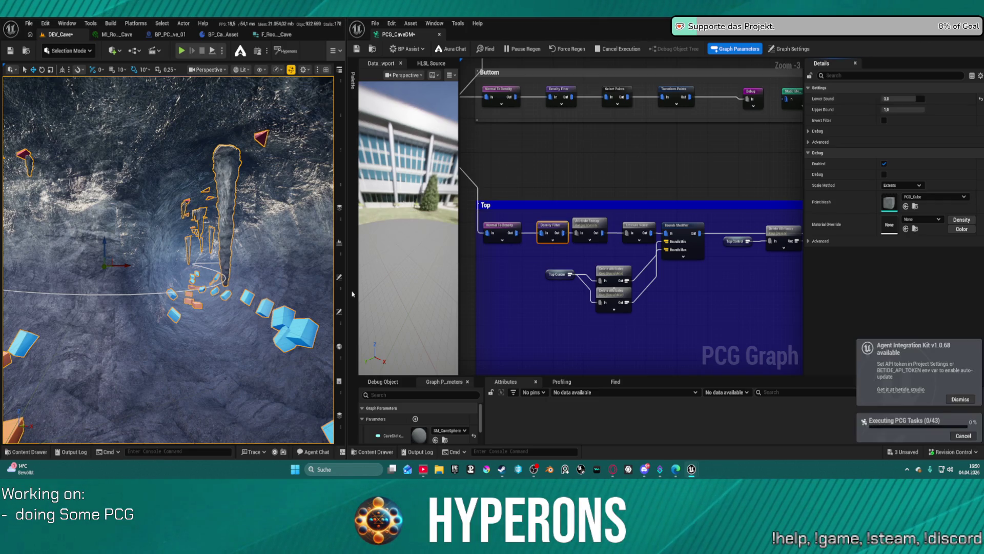
{"action": "mouse_move", "coordinate": [315, 278]}
{"action": "left_mouse_down"}
{"action": "mouse_move", "coordinate": [312, 195]}
{"action": "mouse_move", "coordinate": [320, 179]}
{"action": "left_mouse_up"}
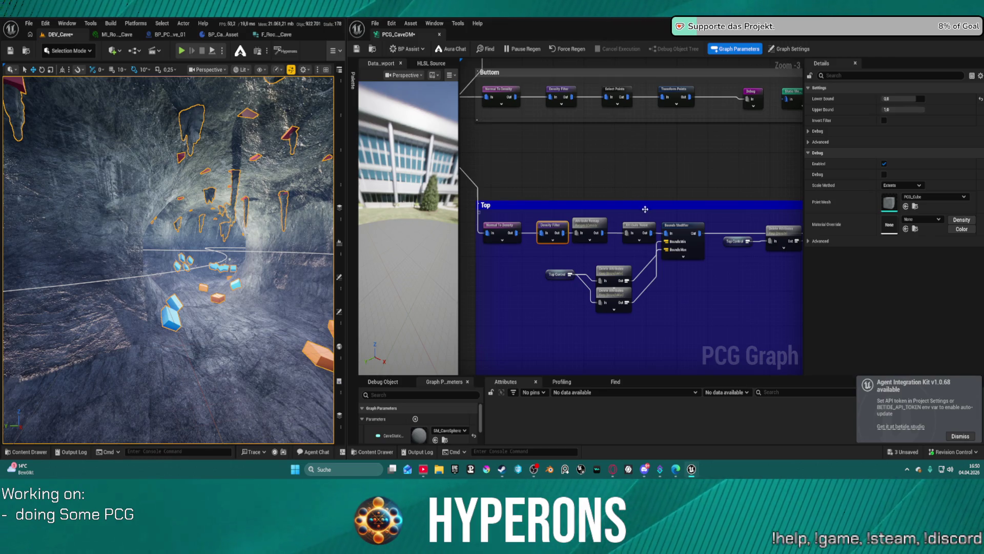
{"action": "mouse_move", "coordinate": [724, 187]}
{"action": "left_mouse_down"}
{"action": "mouse_move", "coordinate": [487, 159]}
{"action": "mouse_move", "coordinate": [485, 148]}
{"action": "left_mouse_up"}
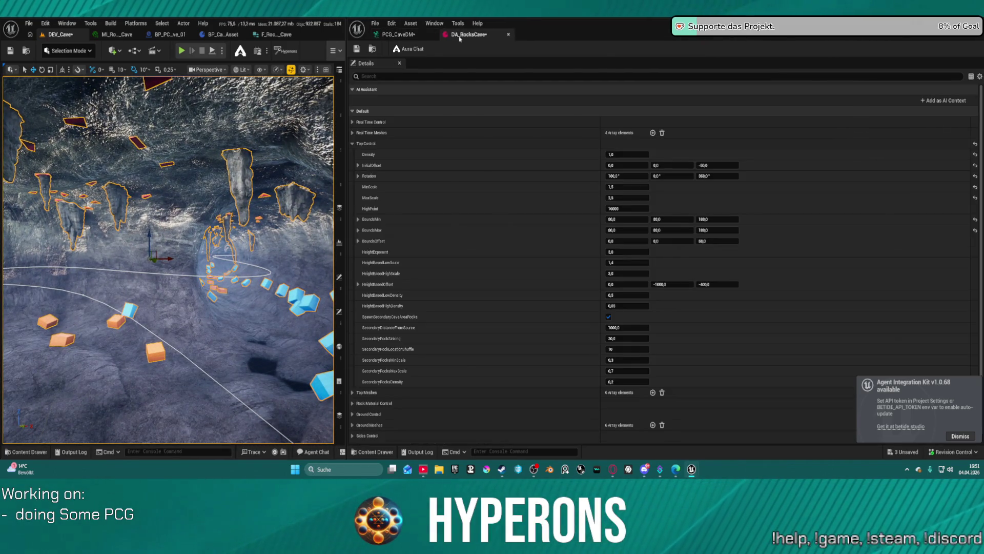
Expand Top Meshes Index [0] and set SM_Cave_Dripstone2's Priority to 0,3
{"action": "left_click", "coordinate": [352, 393]}
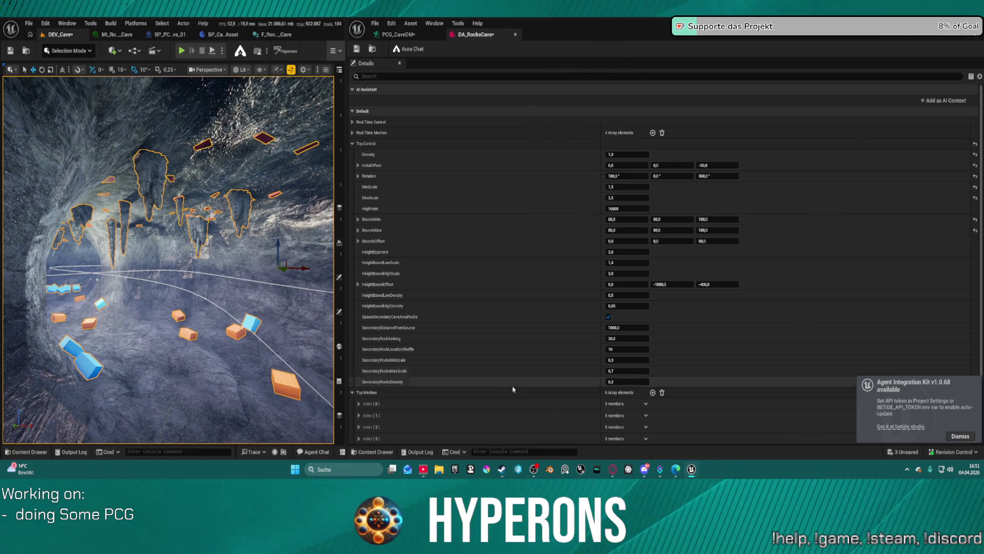
{"action": "scroll", "coordinate": [465, 368], "scroll_direction": "down", "scroll_amount": 3}
{"action": "left_click", "coordinate": [358, 325]}
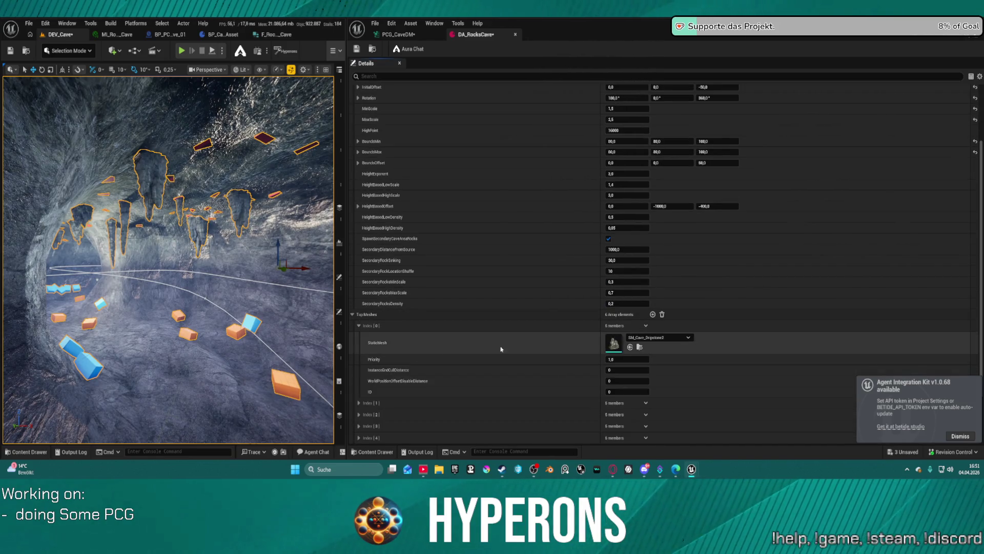
{"action": "scroll", "coordinate": [640, 365], "scroll_direction": "down", "scroll_amount": 2}
{"action": "scroll", "coordinate": [639, 365], "scroll_direction": "down", "scroll_amount": 1}
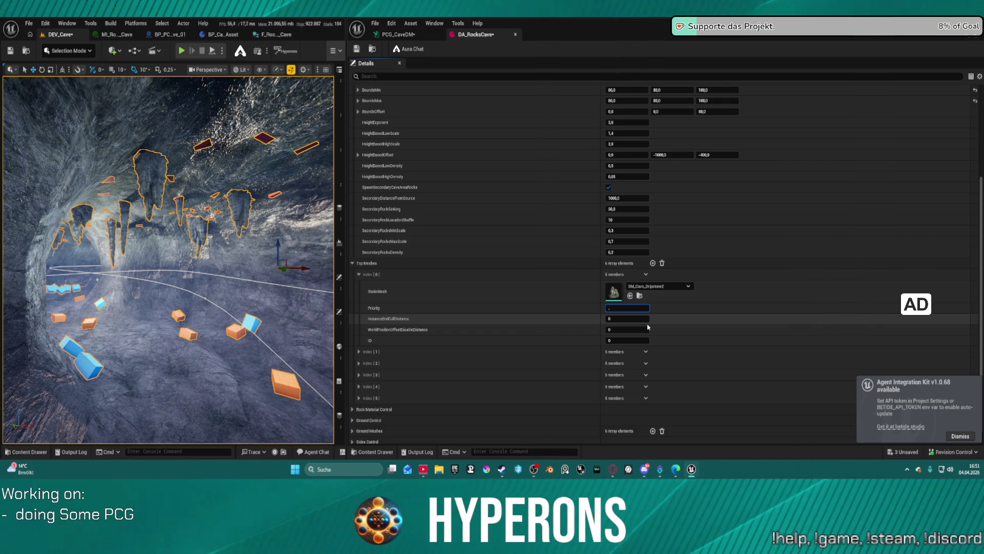
{"action": "key", "text": "Return"}
{"action": "scroll", "coordinate": [485, 347], "scroll_direction": "down", "scroll_amount": 1}
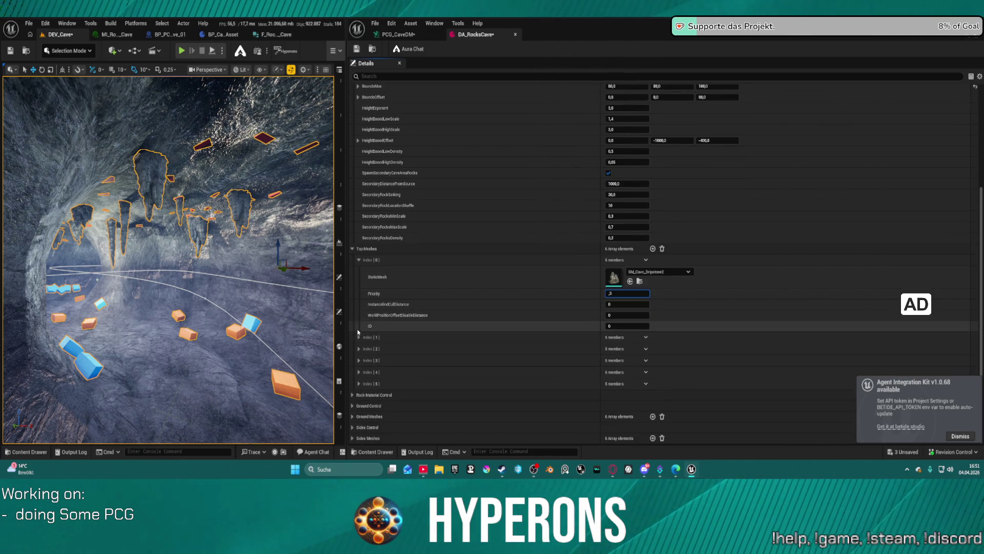
Expand the second Top Meshes entry and glance at PCG_CaveDM before returning to DA_RocksCave
{"action": "left_click", "coordinate": [486, 338]}
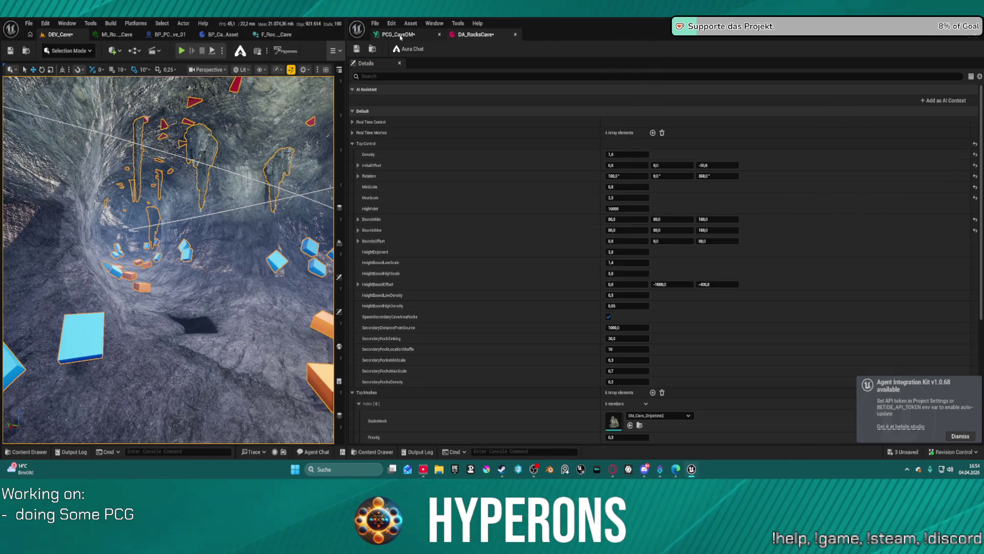
{"action": "left_click", "coordinate": [399, 34]}
{"action": "scroll", "coordinate": [524, 113], "scroll_direction": "down", "scroll_amount": 8}
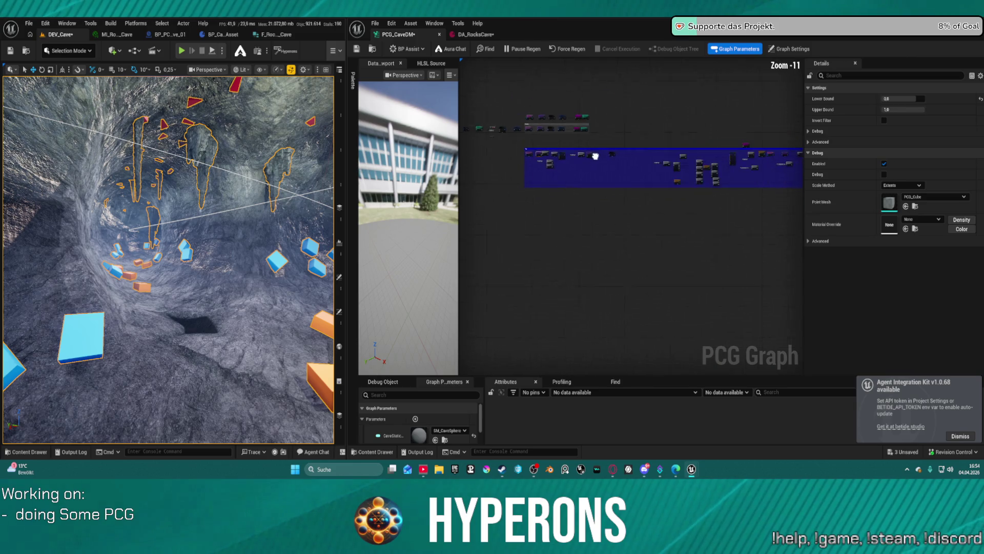
{"action": "left_click", "coordinate": [476, 34]}
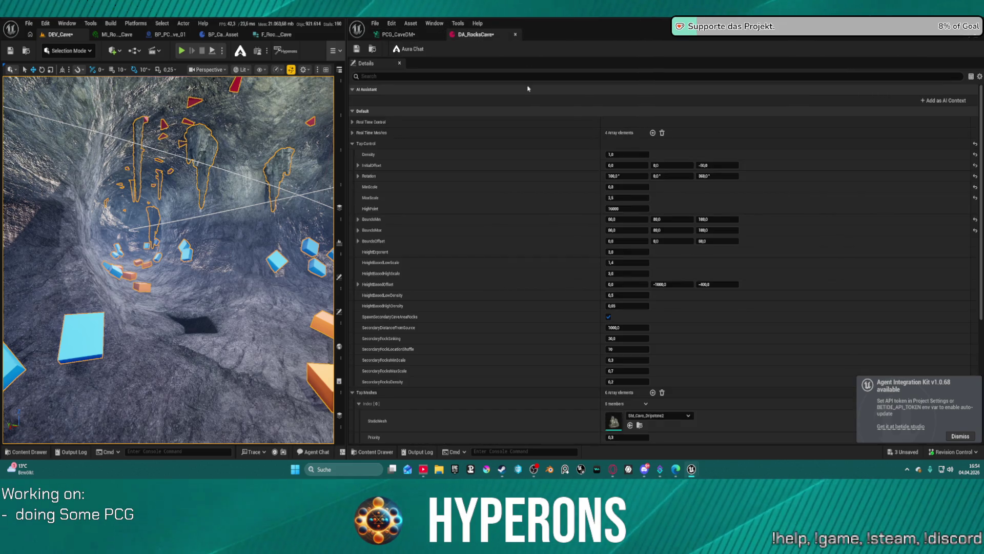
{"action": "scroll", "coordinate": [389, 238], "scroll_direction": "down", "scroll_amount": 1}
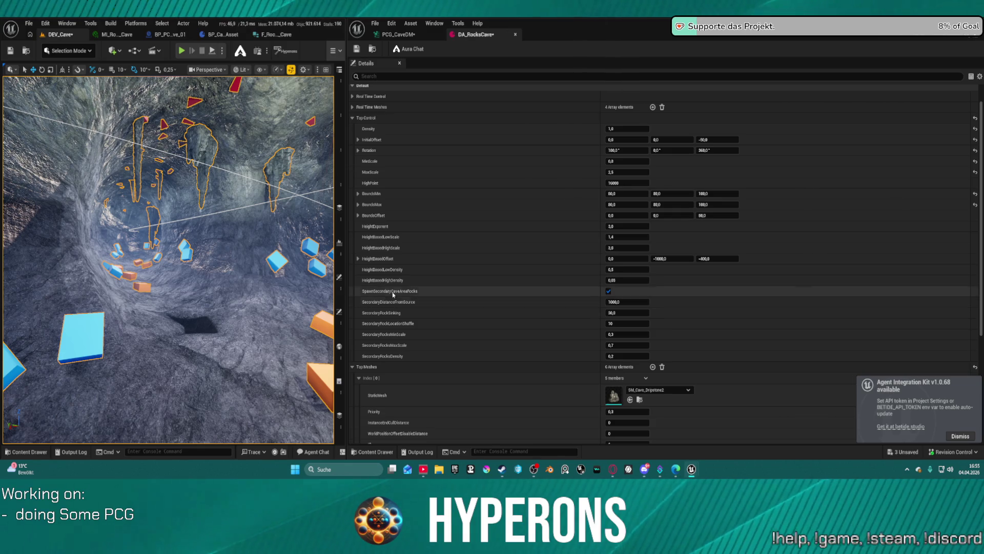
Delete HeightExponent and the five HeightBased* members from the F_Rocks_Cave struct
{"action": "left_click", "coordinate": [275, 35]}
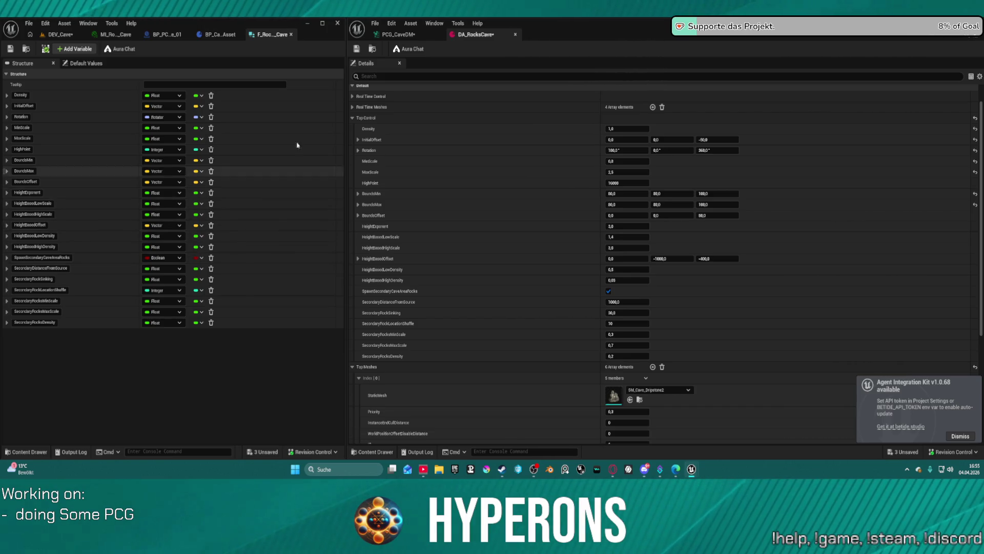
{"action": "left_click", "coordinate": [421, 36]}
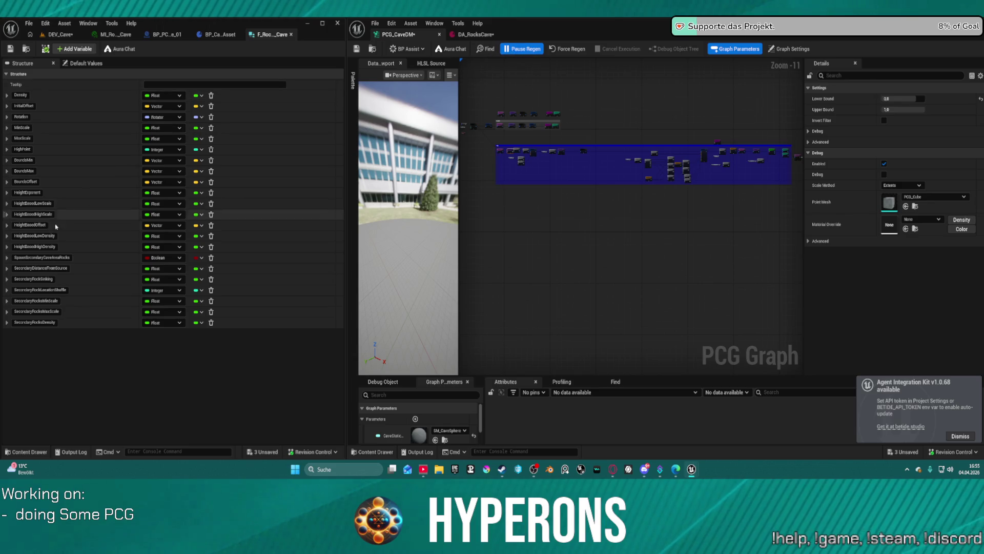
{"action": "left_click", "coordinate": [212, 193]}
{"action": "left_click", "coordinate": [211, 192]}
{"action": "left_click", "coordinate": [210, 193]}
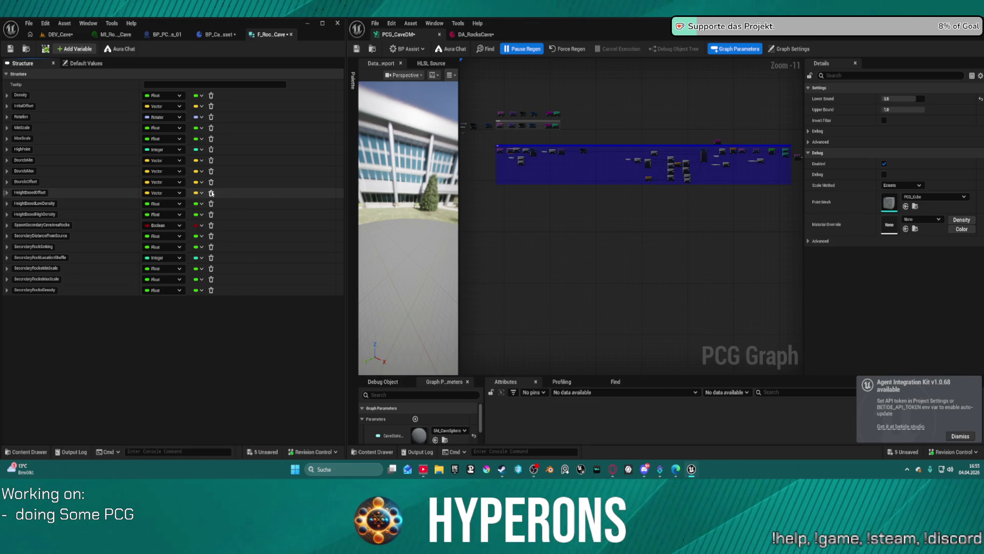
{"action": "left_click", "coordinate": [211, 193]}
{"action": "left_click", "coordinate": [211, 193]}
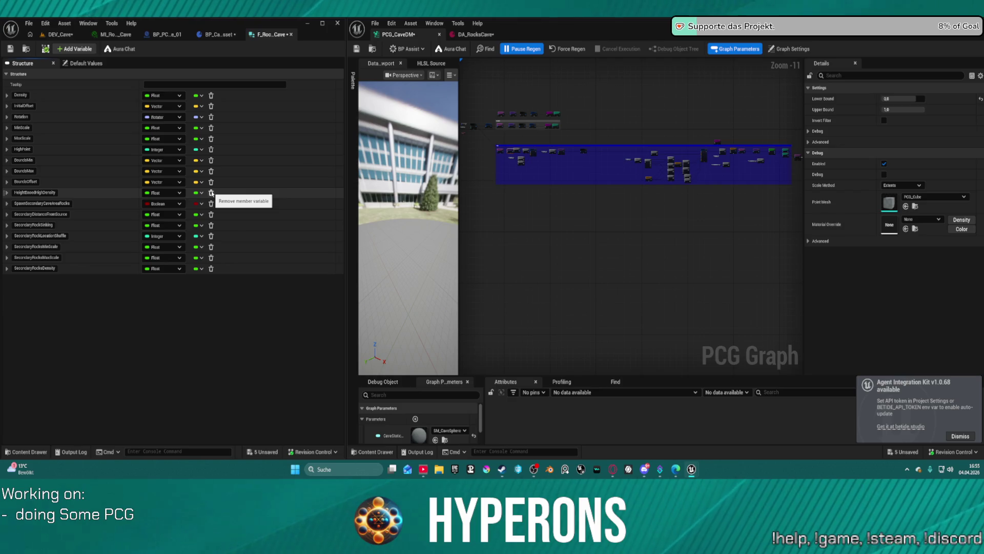
{"action": "left_click", "coordinate": [211, 193]}
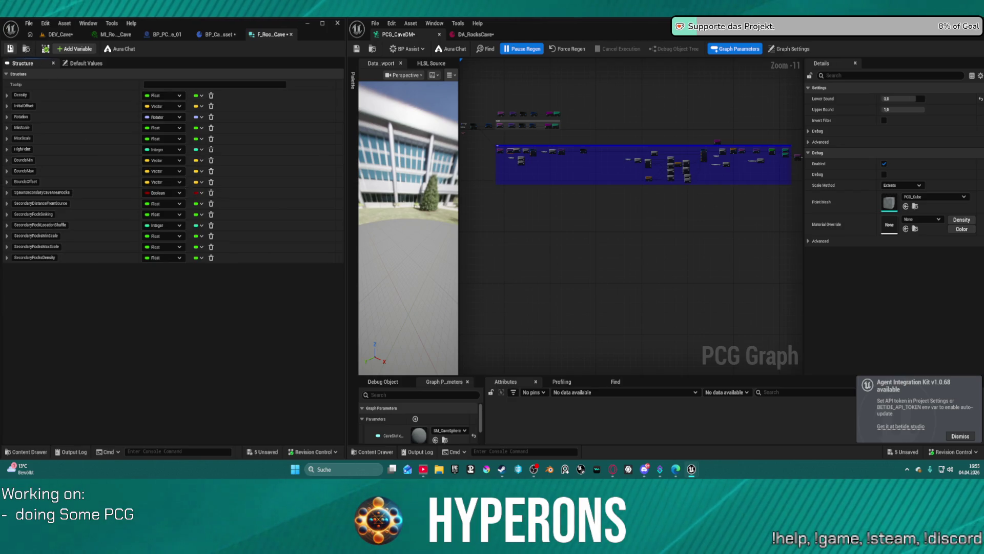
Save the F_Rocks_Cave struct and recompile the cave data-asset Blueprint
{"action": "left_click", "coordinate": [10, 49]}
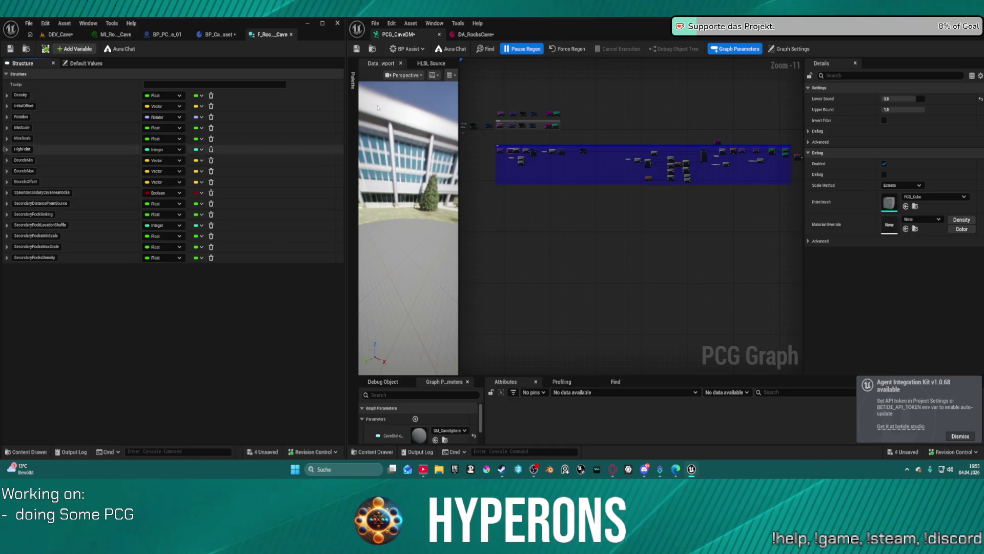
{"action": "left_click", "coordinate": [458, 35]}
{"action": "left_click", "coordinate": [405, 35]}
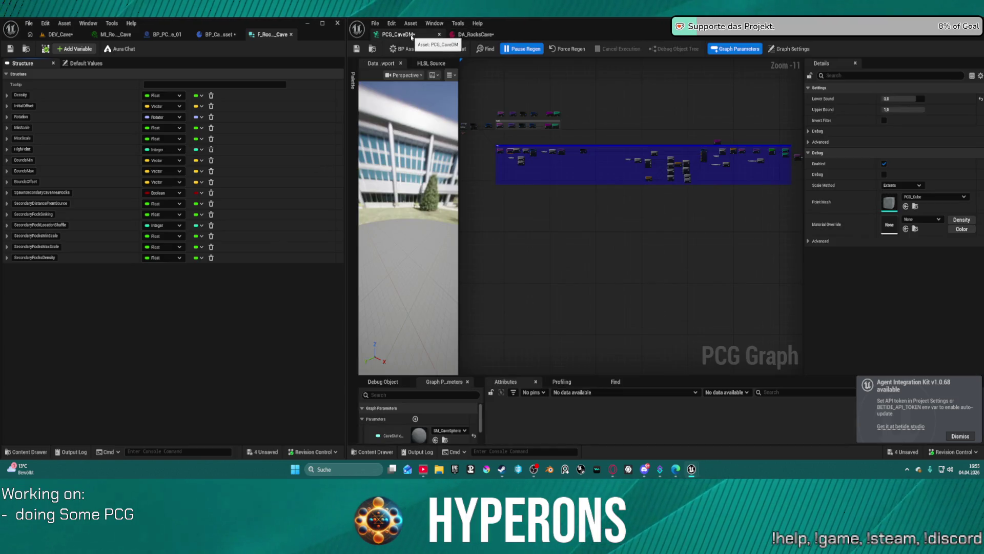
{"action": "left_click", "coordinate": [57, 49]}
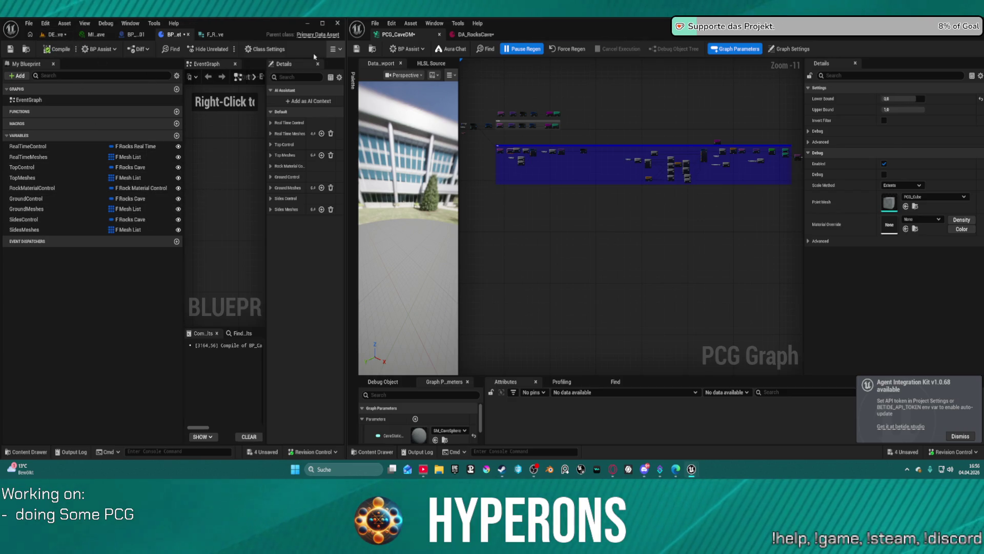
Check DA_RocksCave's updated fields, then return to the PCG_CaveDM graph
{"action": "left_click", "coordinate": [468, 35]}
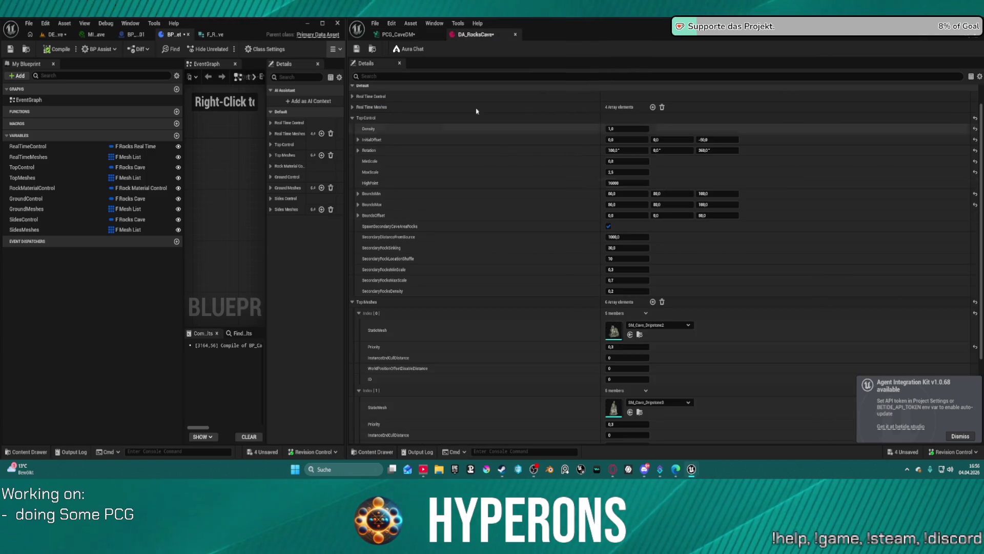
{"action": "left_click", "coordinate": [399, 35]}
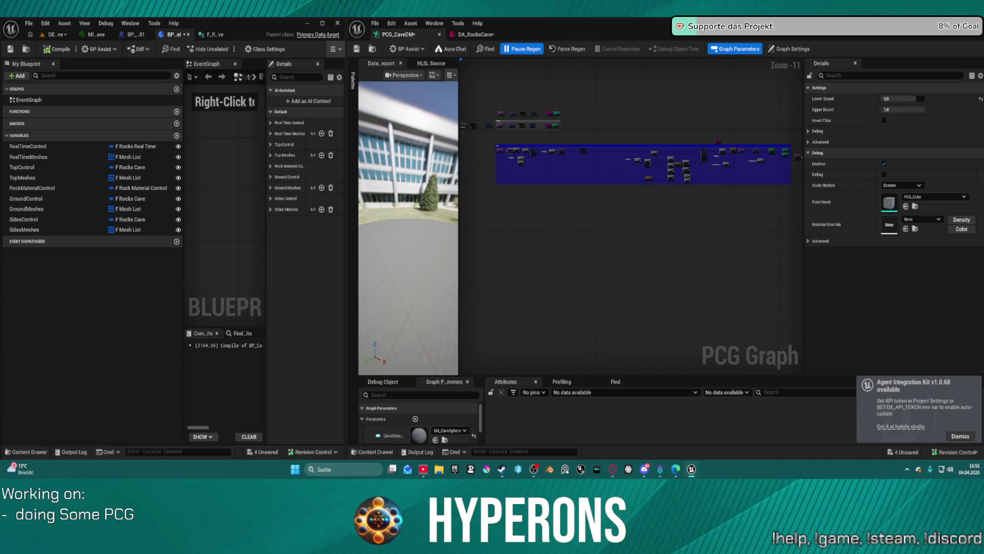
{"action": "scroll", "coordinate": [662, 103], "scroll_direction": "up", "scroll_amount": 12}
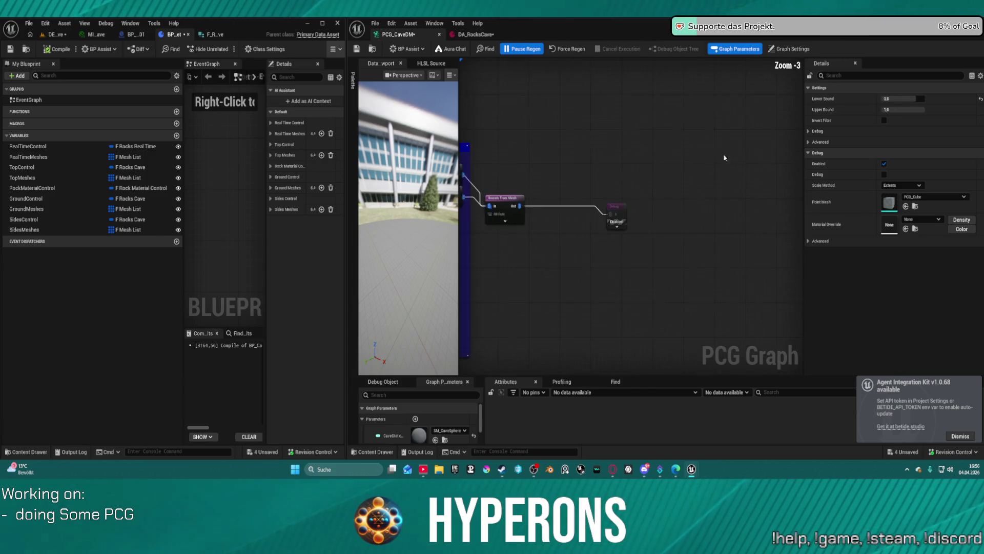
Cancel adding a node after Bounds From Mesh and bring up the 'höhle' cave image search
{"action": "left_click", "coordinate": [647, 128]}
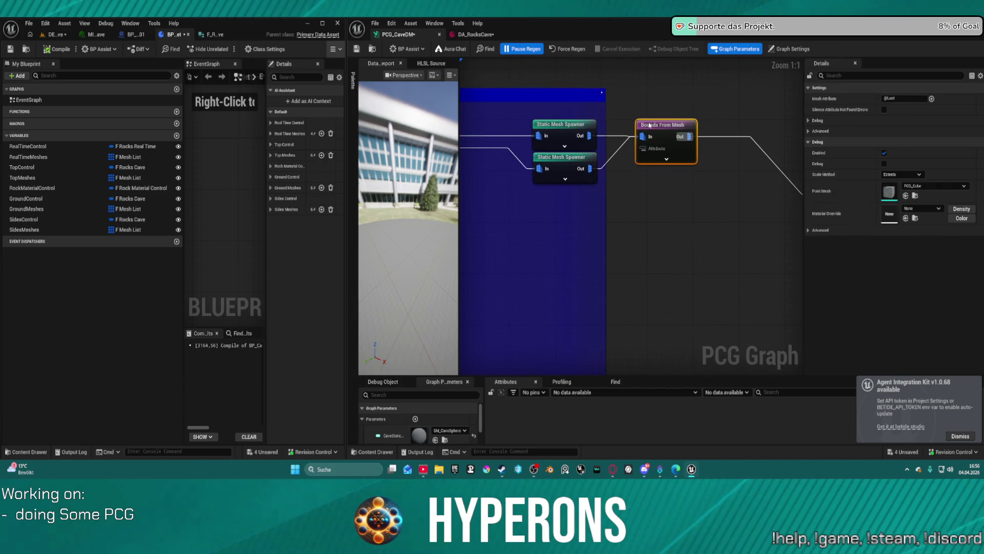
{"action": "mouse_move", "coordinate": [684, 136]}
{"action": "left_mouse_down"}
{"action": "mouse_move", "coordinate": [724, 148]}
{"action": "mouse_move", "coordinate": [724, 160]}
{"action": "left_mouse_up"}
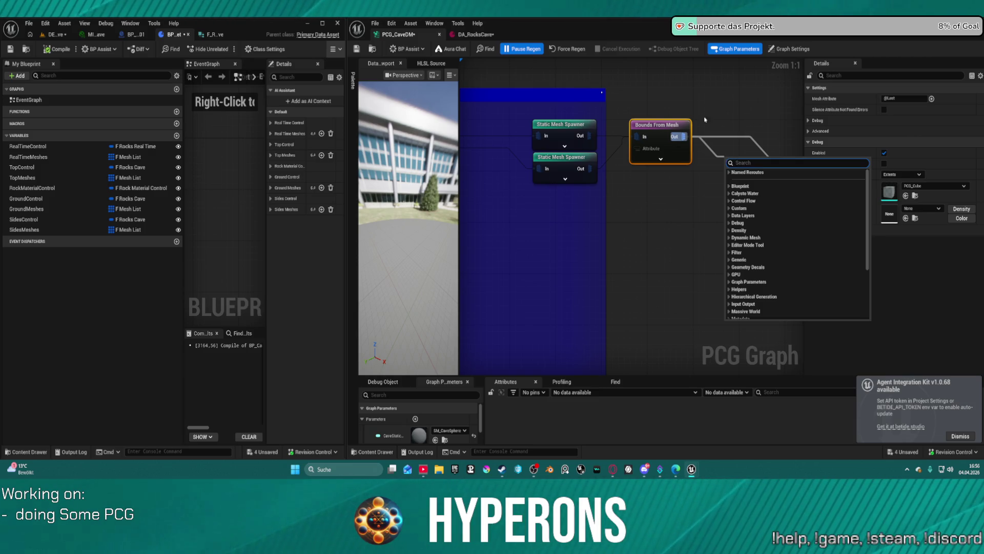
{"action": "key", "text": "Escape"}
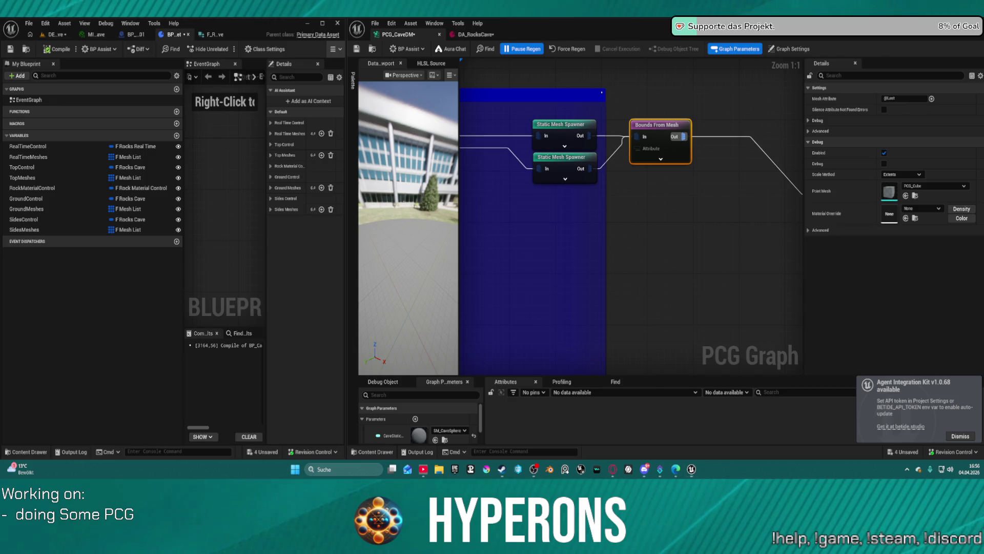
{"action": "left_click", "coordinate": [613, 469]}
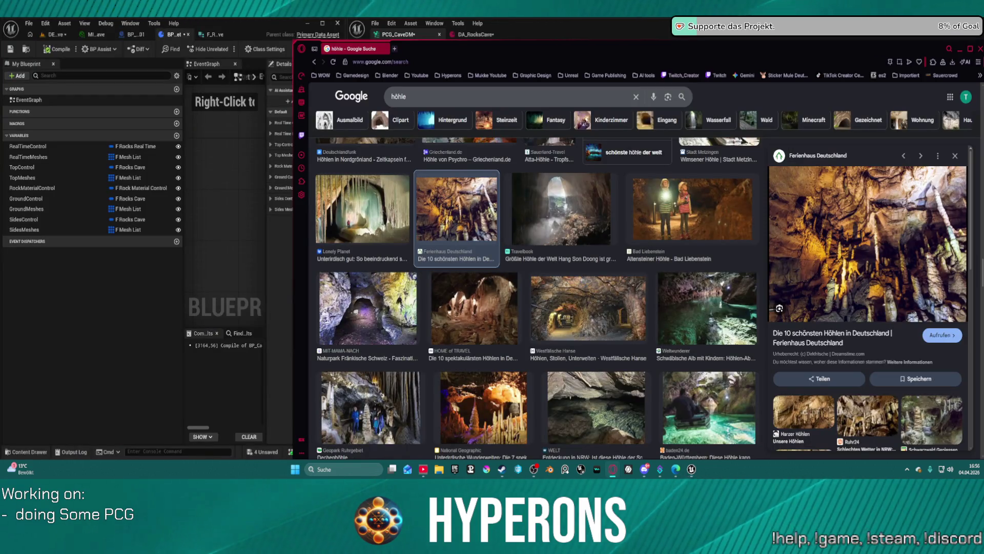
Leave the höhle image results in the browser and return to the Unreal Editor
{"action": "key", "text": "alt+Tab"}
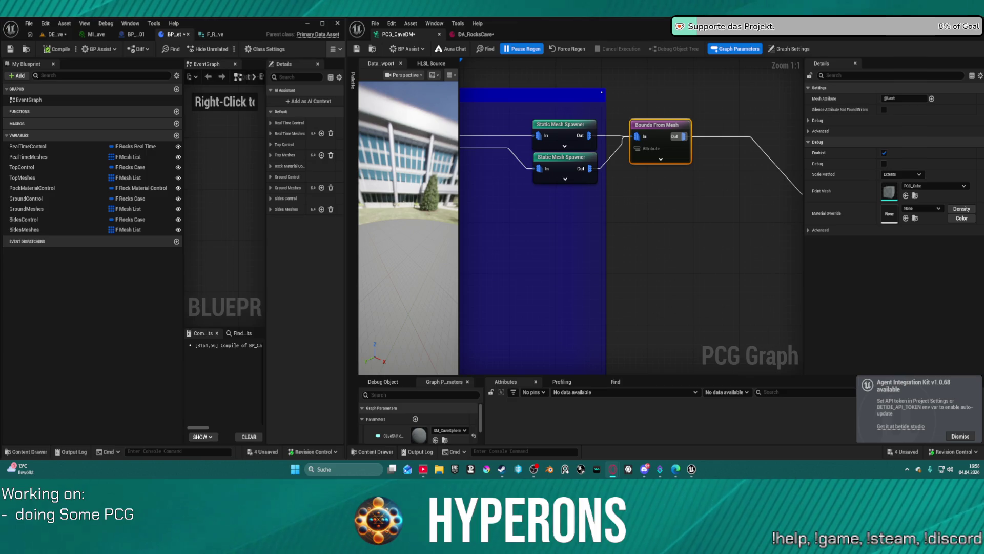
Show the DEV_Cave level beside the graph, fly toward the stalactites, and drag a wire from Bounds From Mesh Out
{"action": "left_click", "coordinate": [476, 34]}
{"action": "left_click", "coordinate": [397, 35]}
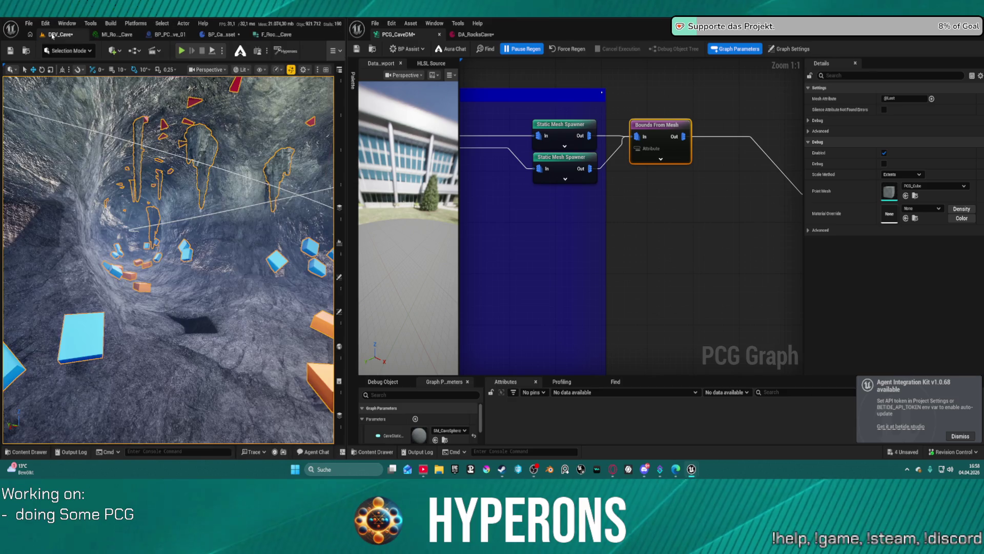
{"action": "left_click", "coordinate": [53, 34]}
{"action": "key", "text": "w"}
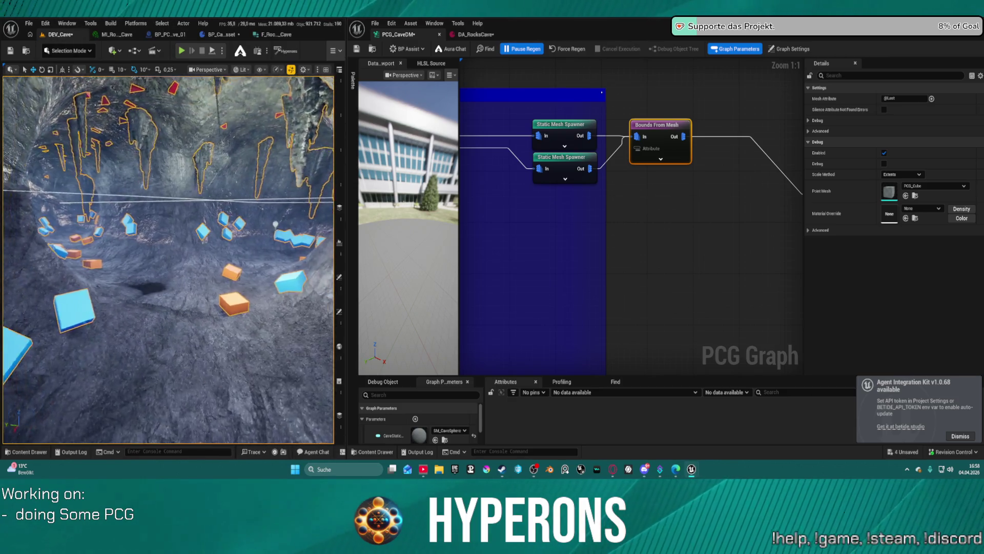
{"action": "key", "text": "w"}
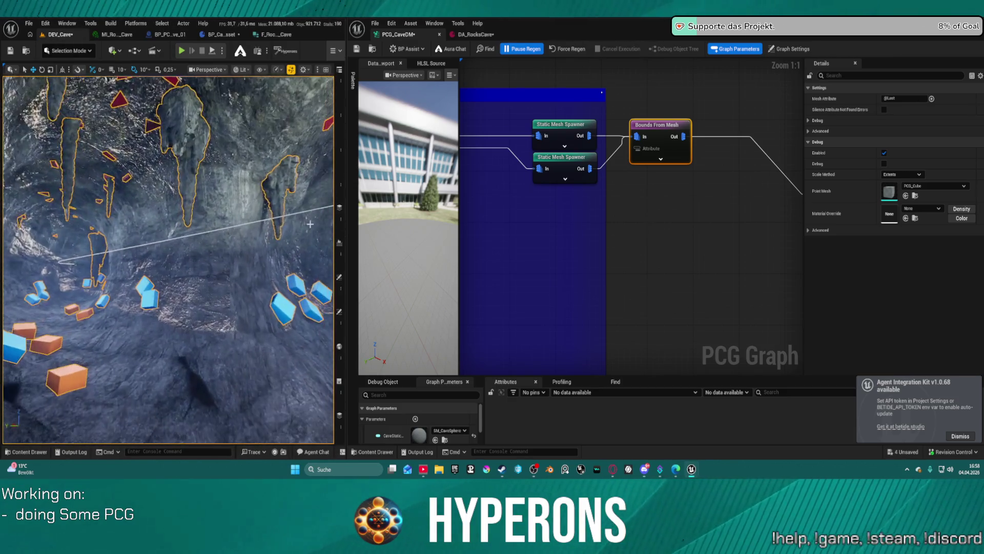
{"action": "mouse_move", "coordinate": [711, 184]}
{"action": "left_mouse_down"}
{"action": "mouse_move", "coordinate": [655, 213]}
{"action": "mouse_move", "coordinate": [606, 215]}
{"action": "left_mouse_up"}
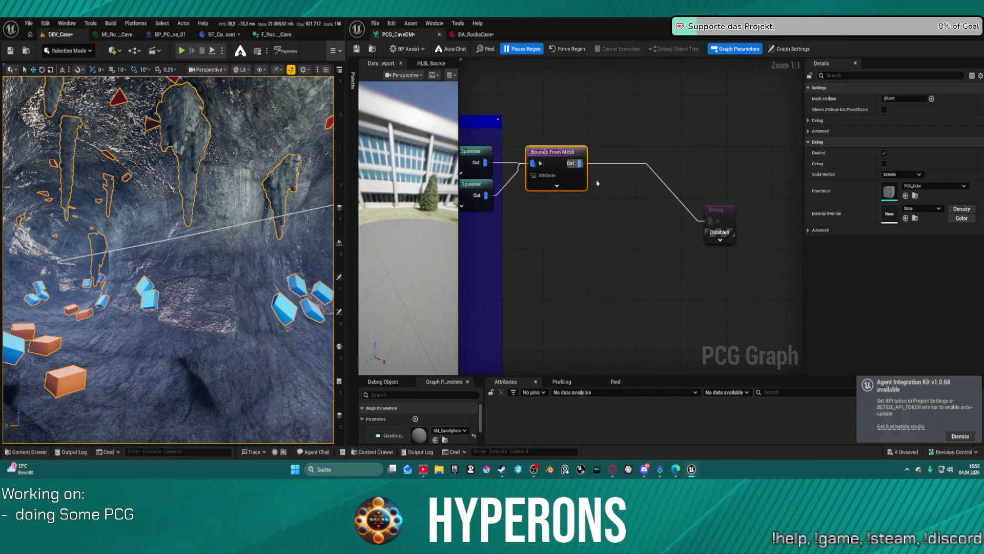
{"action": "left_click_drag", "start_coordinate": [579, 163], "coordinate": [638, 161]}
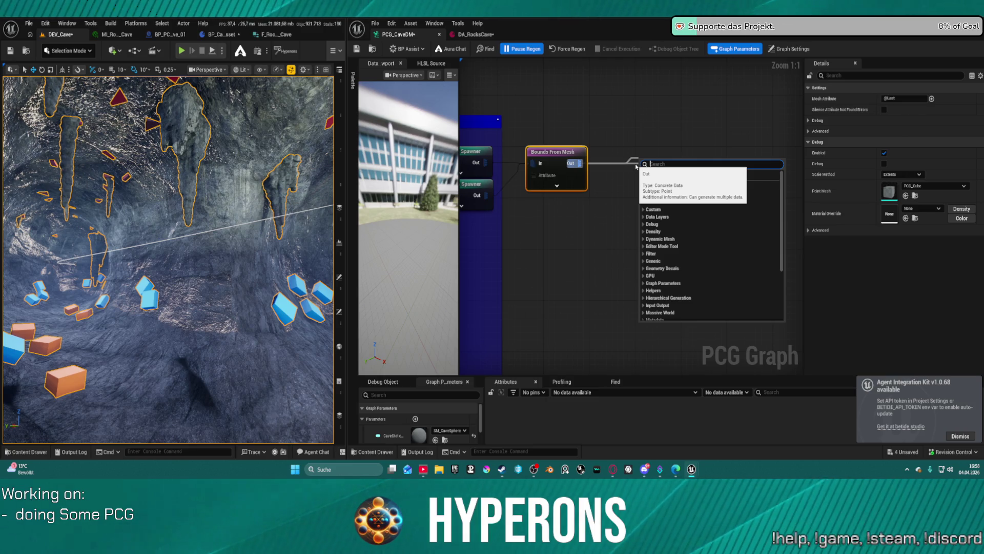
Add a named reroute on the Bounds From Mesh output and rename it 'Stalactites'
{"action": "type", "text": "re"}
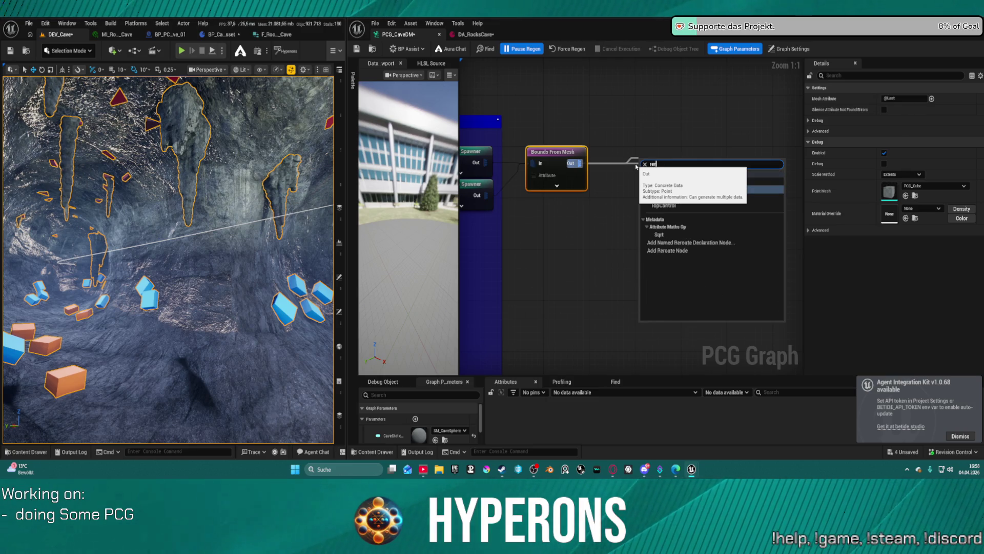
{"action": "left_click", "coordinate": [691, 243]}
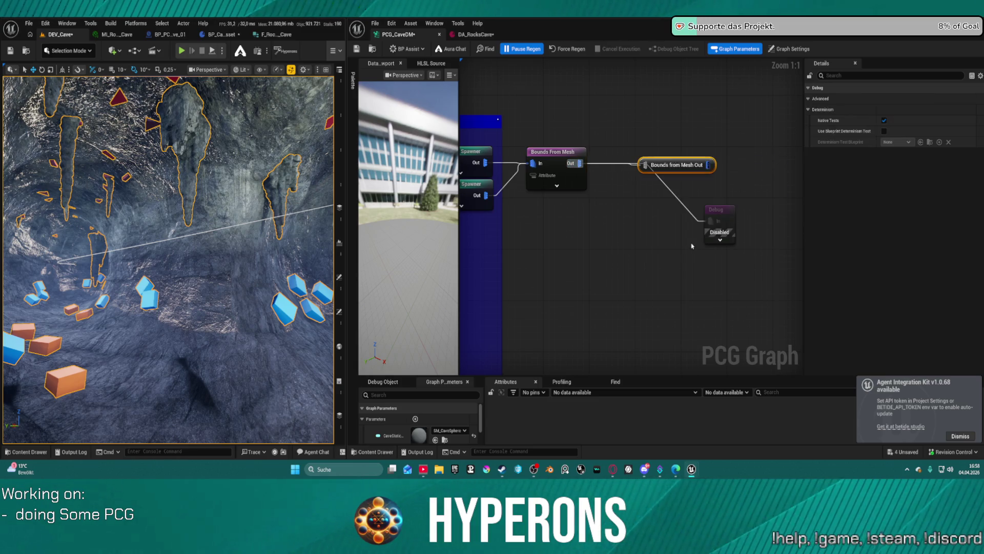
{"action": "double_click", "coordinate": [687, 165]}
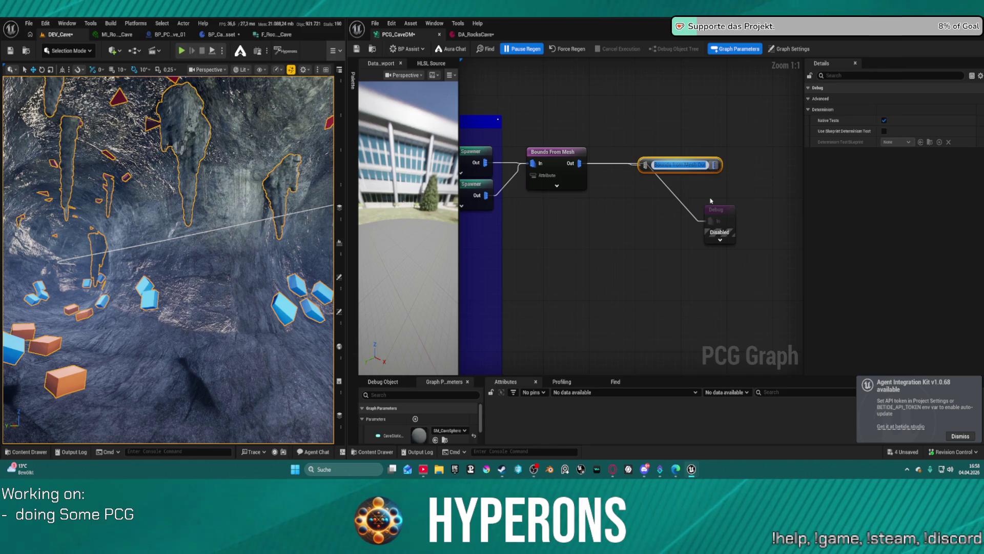
{"action": "type", "text": "Sta"}
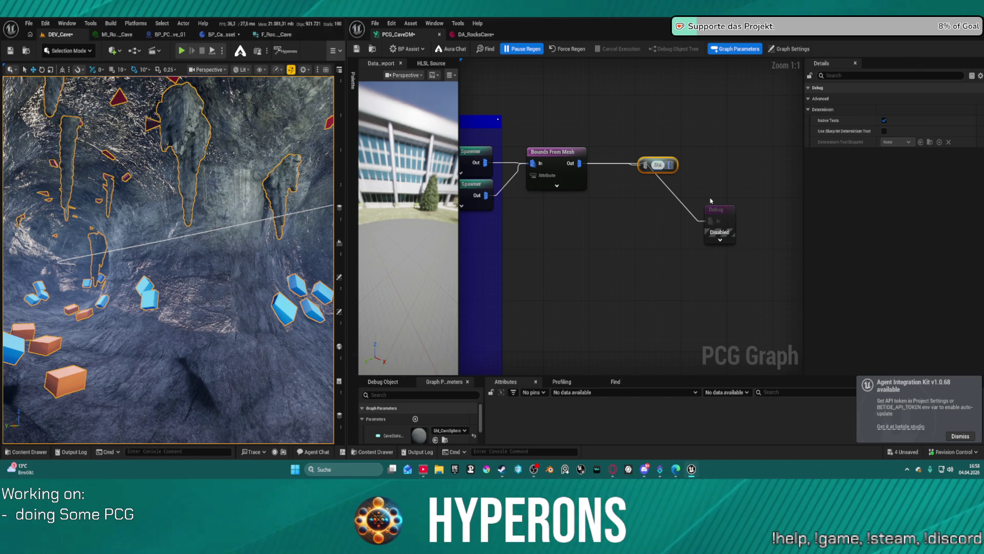
{"action": "type", "text": "lacti"}
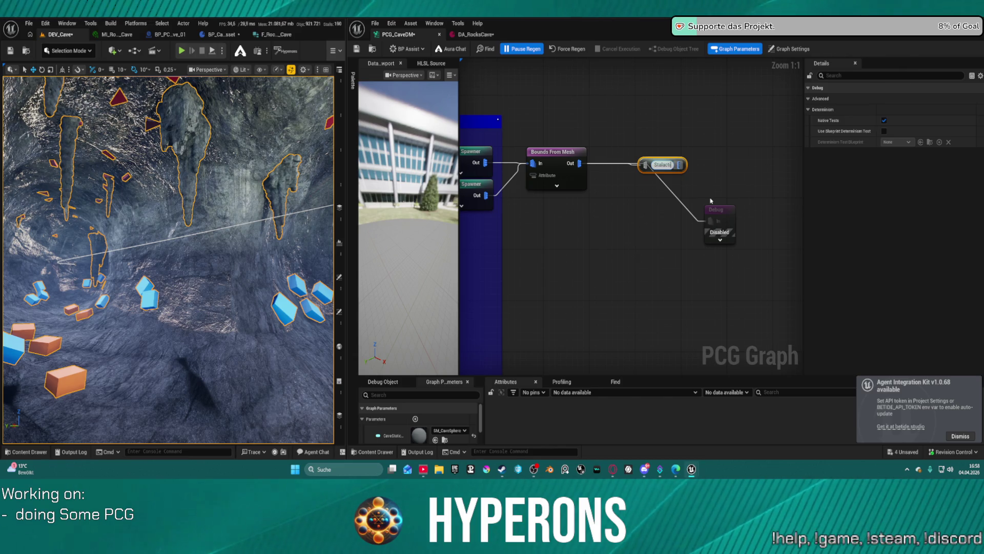
{"action": "type", "text": "tes"}
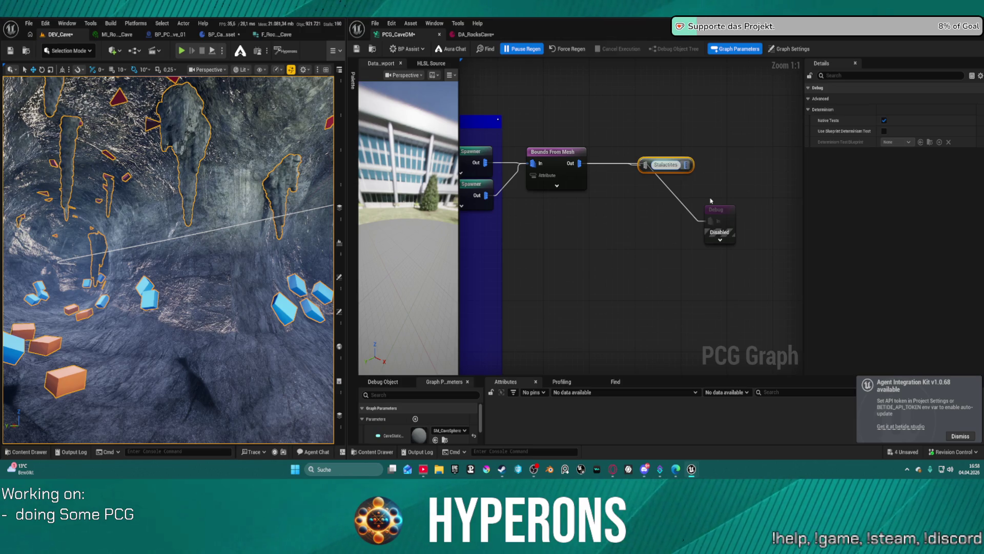
{"action": "key", "text": "Return"}
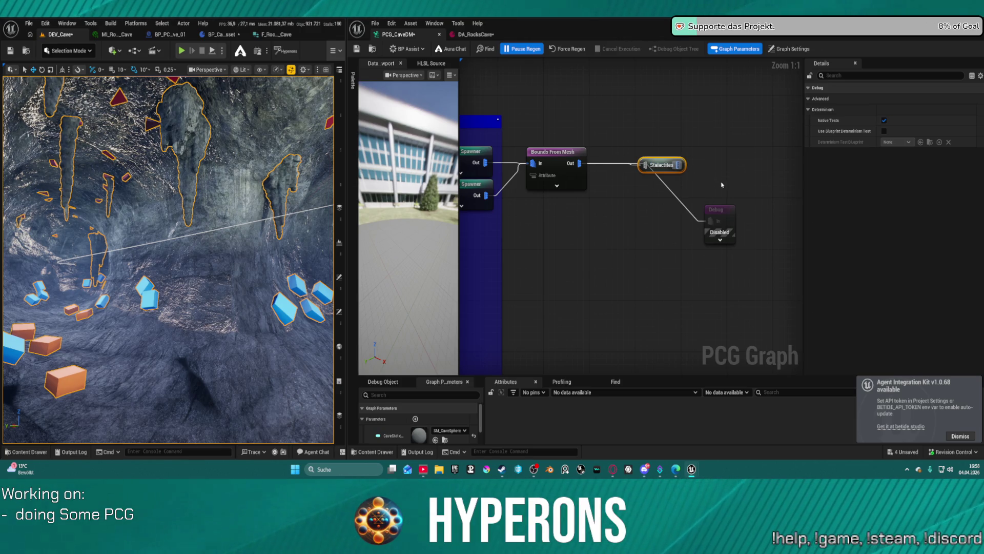
Delete the Debug node and bring up the node search in empty graph space
{"action": "left_click", "coordinate": [715, 215]}
{"action": "key", "text": "Delete"}
{"action": "scroll", "coordinate": [657, 150], "scroll_direction": "down", "scroll_amount": 5}
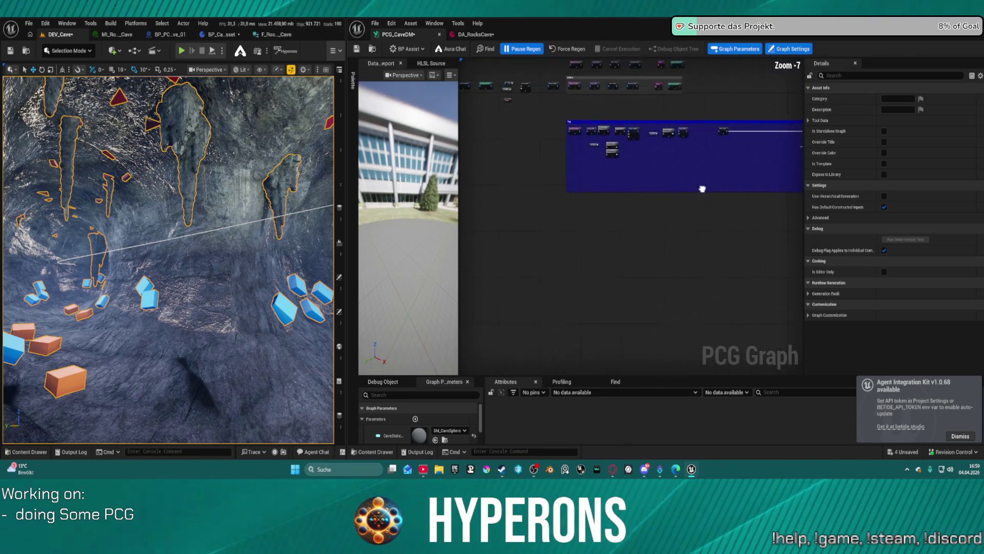
{"action": "scroll", "coordinate": [566, 208], "scroll_direction": "down", "scroll_amount": 2}
{"action": "scroll", "coordinate": [563, 205], "scroll_direction": "up", "scroll_amount": 1}
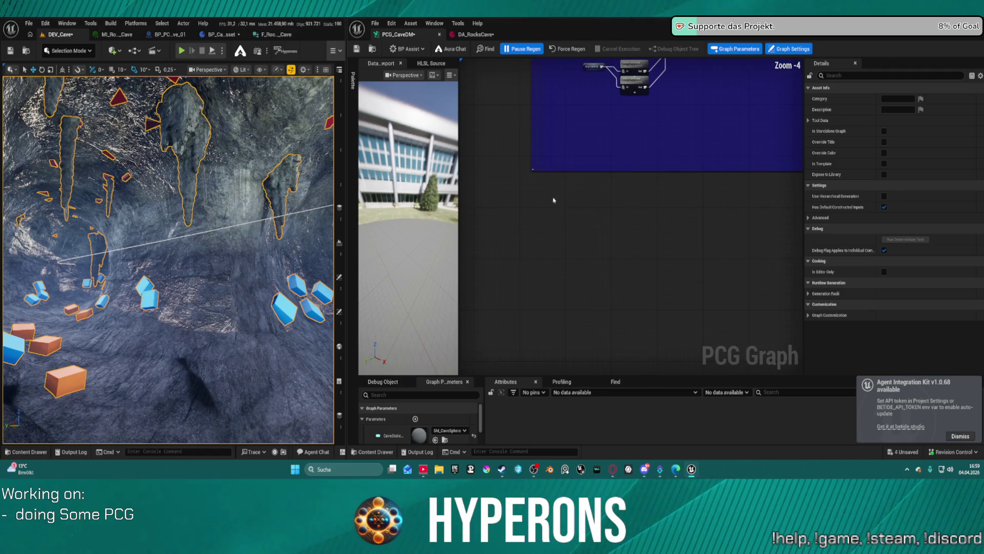
{"action": "right_click", "coordinate": [551, 199]}
Place a Stalactites reroute node and wrap it in a comment titled 'Top'
{"action": "type", "text": "stal"}
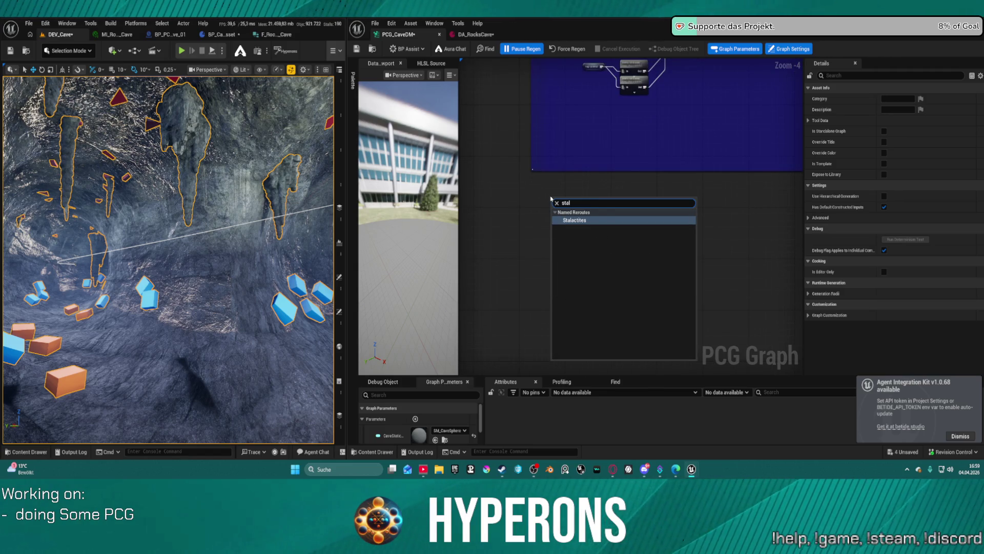
{"action": "key", "text": "Return"}
{"action": "left_click_drag", "start_coordinate": [565, 201], "coordinate": [550, 198]}
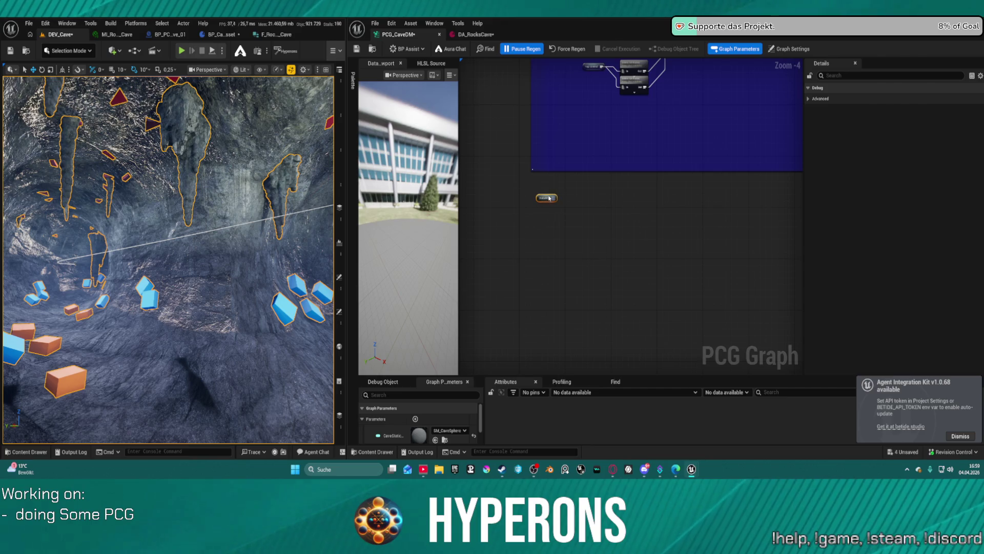
{"action": "scroll", "coordinate": [584, 165], "scroll_direction": "down", "scroll_amount": 5}
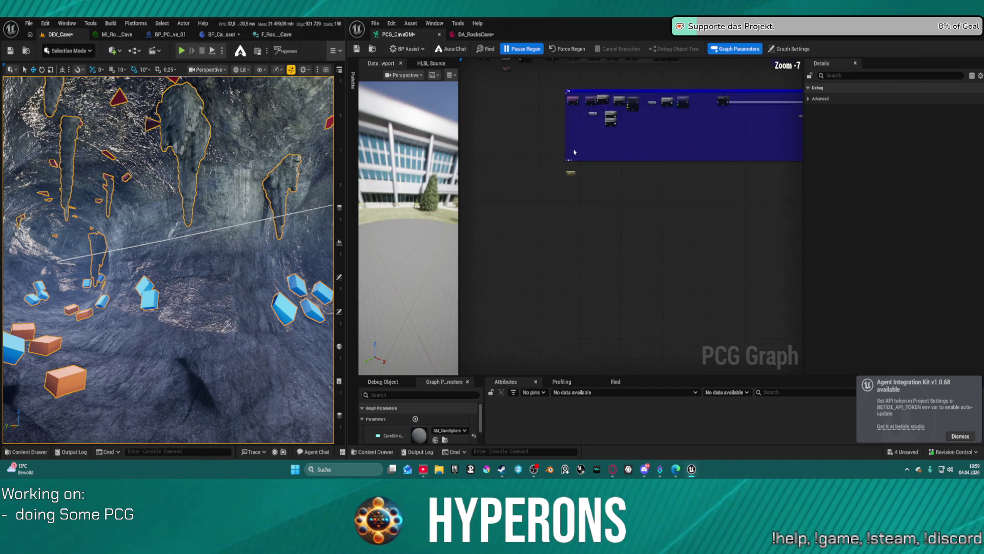
{"action": "scroll", "coordinate": [596, 167], "scroll_direction": "up", "scroll_amount": 10}
{"action": "type", "text": "cTop"}
{"action": "key", "text": "Return"}
Box-select groups of graph nodes and frame the Top comment in view
{"action": "scroll", "coordinate": [570, 164], "scroll_direction": "down", "scroll_amount": 12}
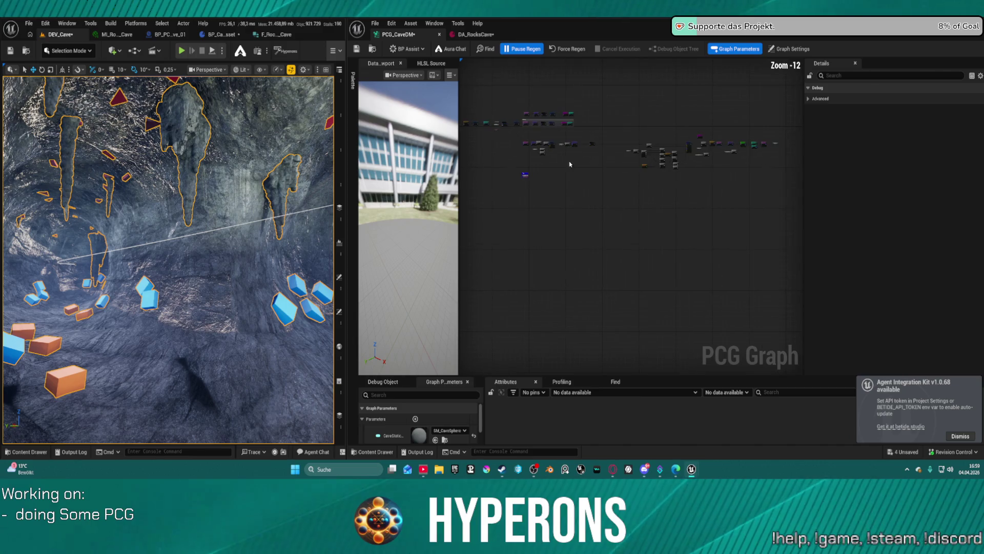
{"action": "mouse_move", "coordinate": [793, 208]}
{"action": "left_mouse_down"}
{"action": "mouse_move", "coordinate": [607, 140]}
{"action": "mouse_move", "coordinate": [497, 134]}
{"action": "left_mouse_up"}
{"action": "scroll", "coordinate": [542, 143], "scroll_direction": "up", "scroll_amount": 11}
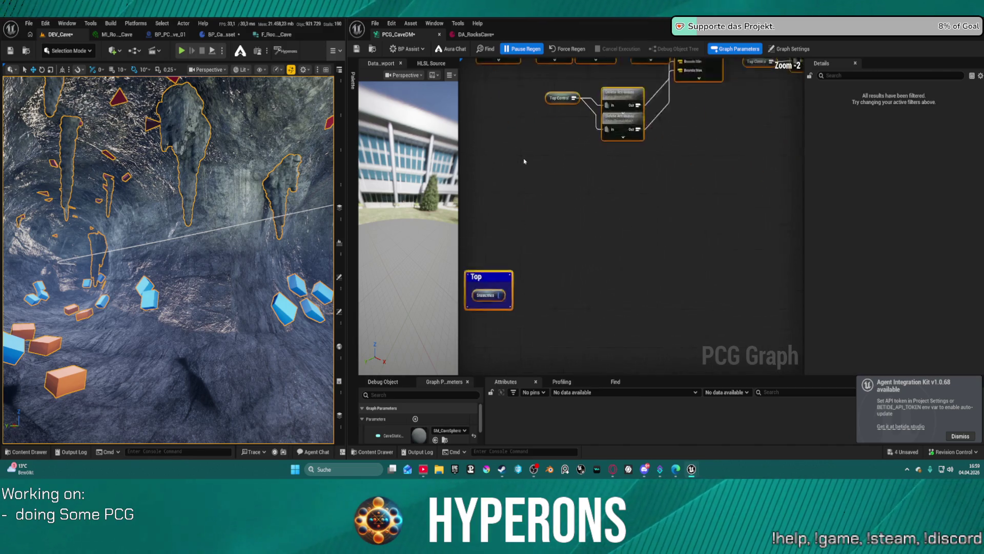
{"action": "scroll", "coordinate": [542, 142], "scroll_direction": "down", "scroll_amount": 7}
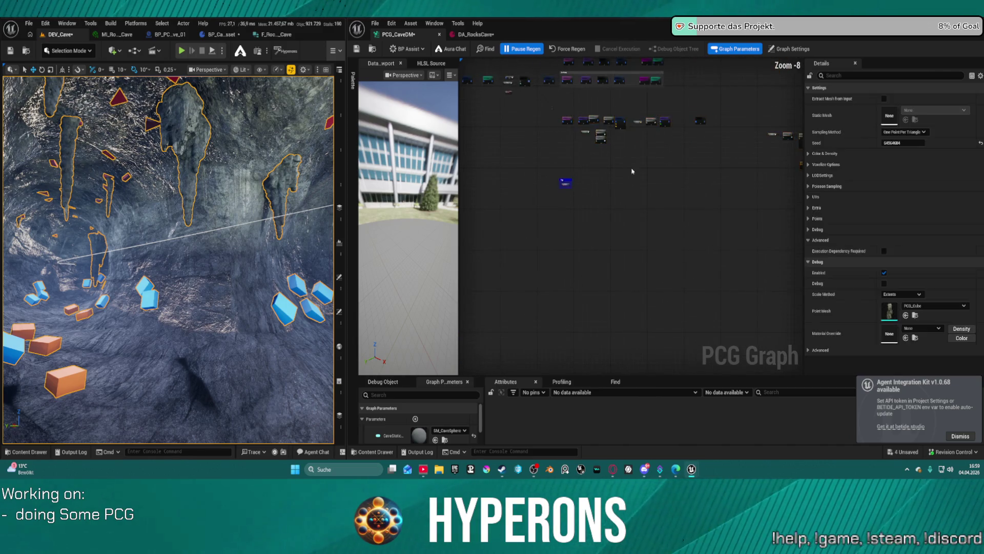
{"action": "left_click_drag", "start_coordinate": [783, 230], "coordinate": [793, 236]}
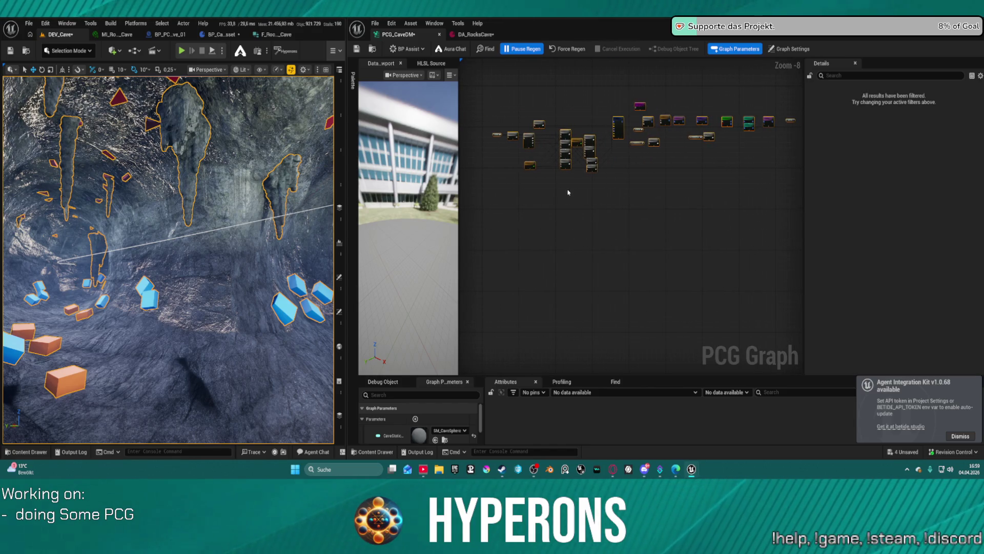
{"action": "key", "text": "f"}
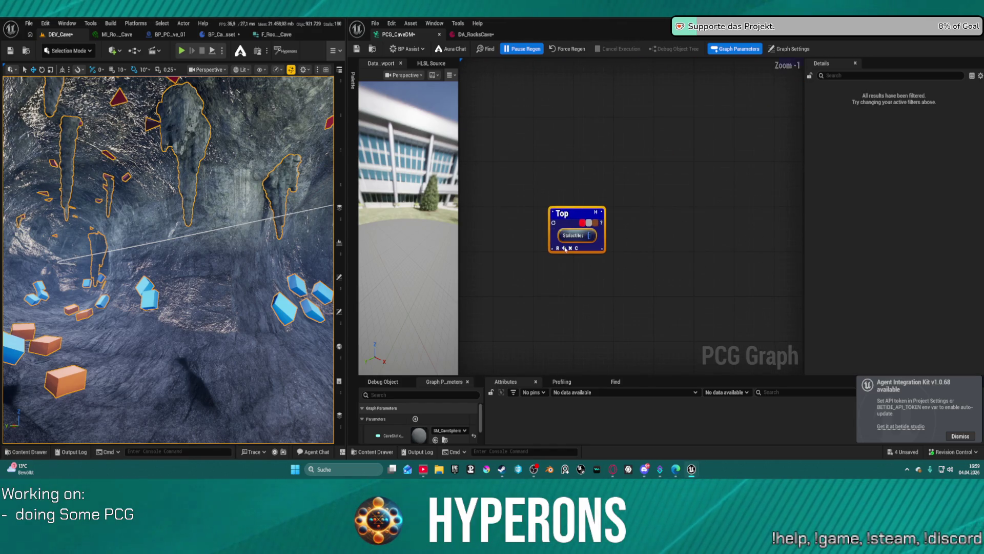
{"action": "scroll", "coordinate": [566, 248], "scroll_direction": "down", "scroll_amount": 7}
{"action": "scroll", "coordinate": [575, 205], "scroll_direction": "up", "scroll_amount": 3}
Rearrange the comments, moving the Stalactites comment up, Top down, and shifting the blue region
{"action": "left_click", "coordinate": [589, 176]}
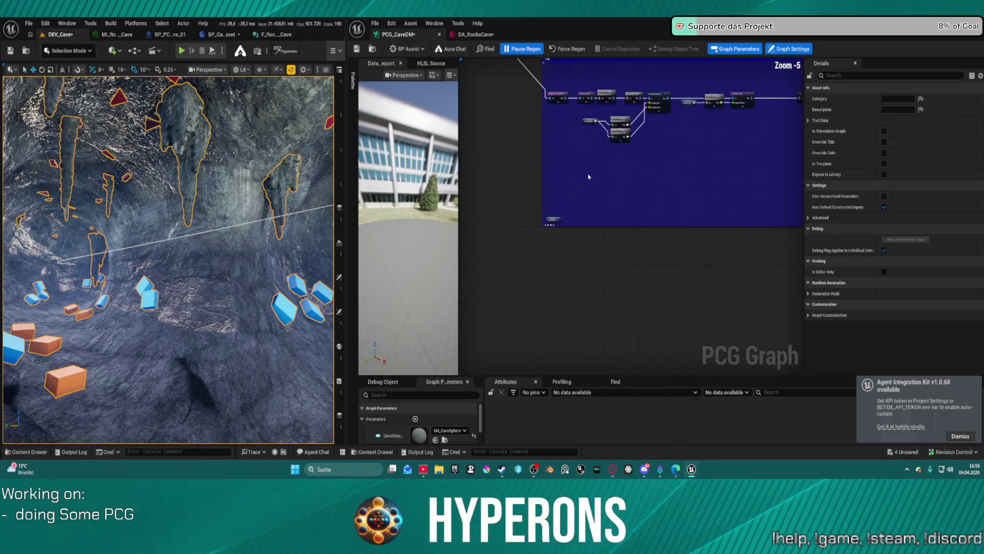
{"action": "scroll", "coordinate": [588, 176], "scroll_direction": "up", "scroll_amount": 5}
{"action": "mouse_move", "coordinate": [579, 251]}
{"action": "left_mouse_down"}
{"action": "mouse_move", "coordinate": [578, 227]}
{"action": "mouse_move", "coordinate": [588, 248]}
{"action": "left_mouse_up"}
{"action": "left_click", "coordinate": [675, 192]}
{"action": "scroll", "coordinate": [581, 116], "scroll_direction": "down", "scroll_amount": 5}
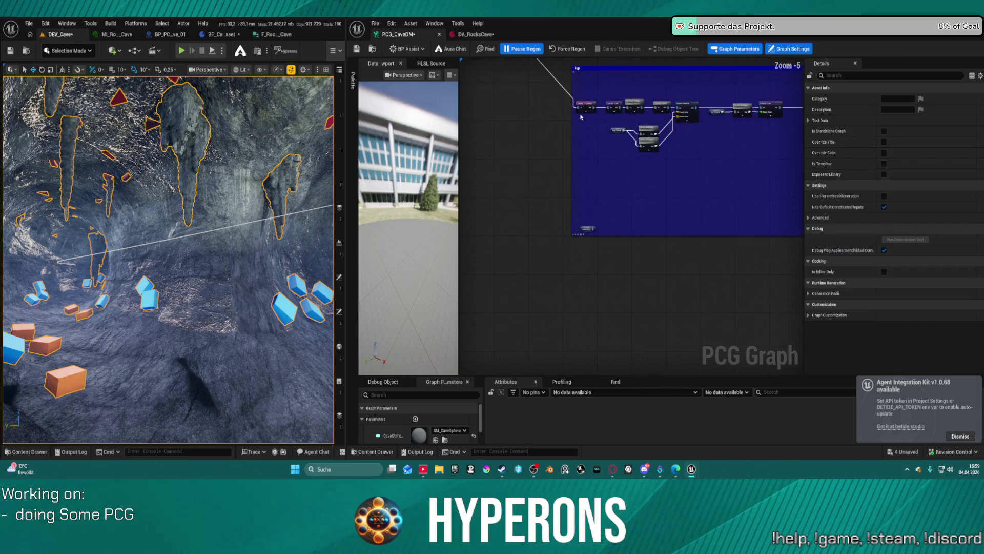
{"action": "mouse_move", "coordinate": [593, 70]}
{"action": "left_mouse_down"}
{"action": "mouse_move", "coordinate": [616, 77]}
{"action": "mouse_move", "coordinate": [638, 105]}
{"action": "left_mouse_up"}
{"action": "scroll", "coordinate": [637, 105], "scroll_direction": "down", "scroll_amount": 1}
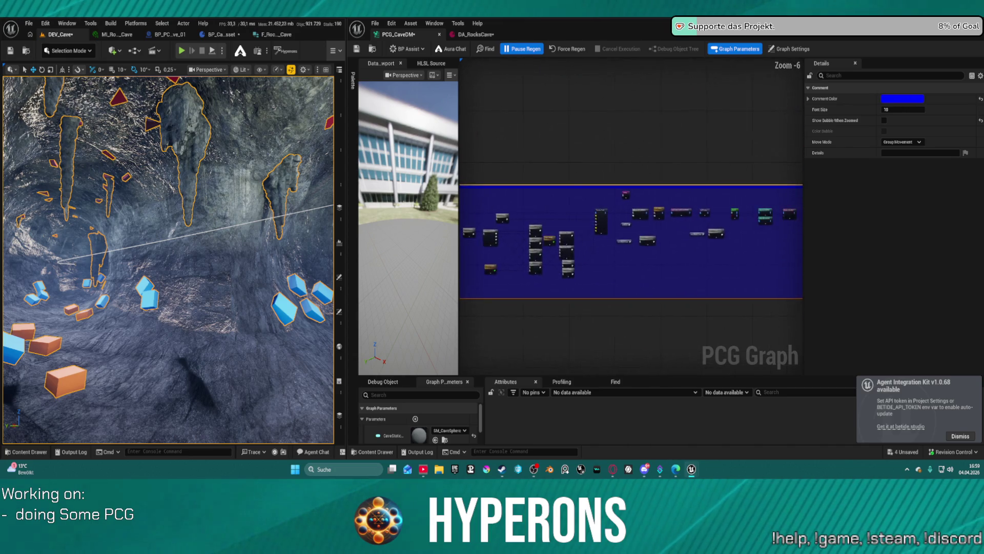
{"action": "mouse_move", "coordinate": [513, 196]}
{"action": "left_mouse_down"}
{"action": "mouse_move", "coordinate": [687, 167]}
{"action": "mouse_move", "coordinate": [615, 192]}
{"action": "mouse_move", "coordinate": [624, 165]}
{"action": "left_mouse_up"}
{"action": "scroll", "coordinate": [624, 165], "scroll_direction": "up", "scroll_amount": 5}
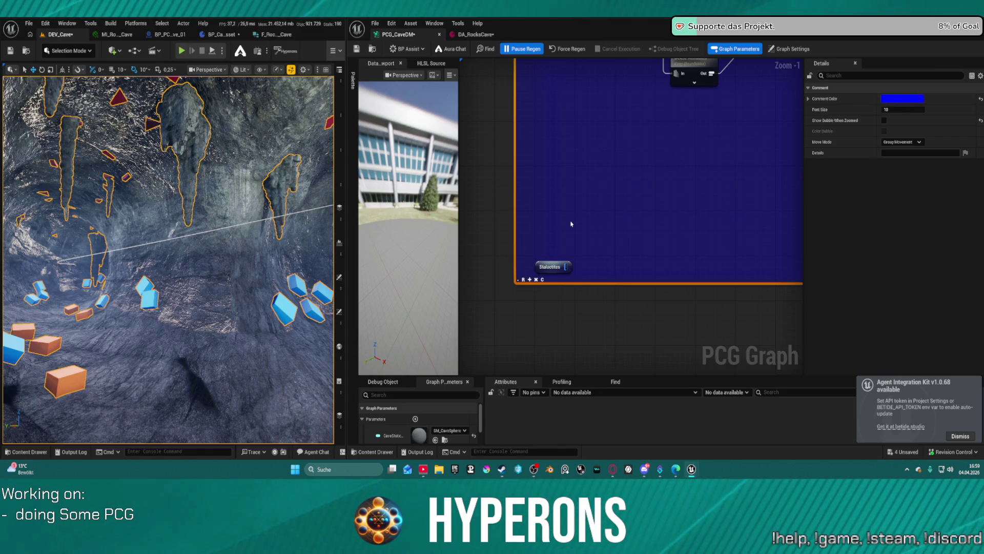
Save the cave map, then move Stalactites upward and Top Control lower
{"action": "key", "text": "ctrl+shift+s"}
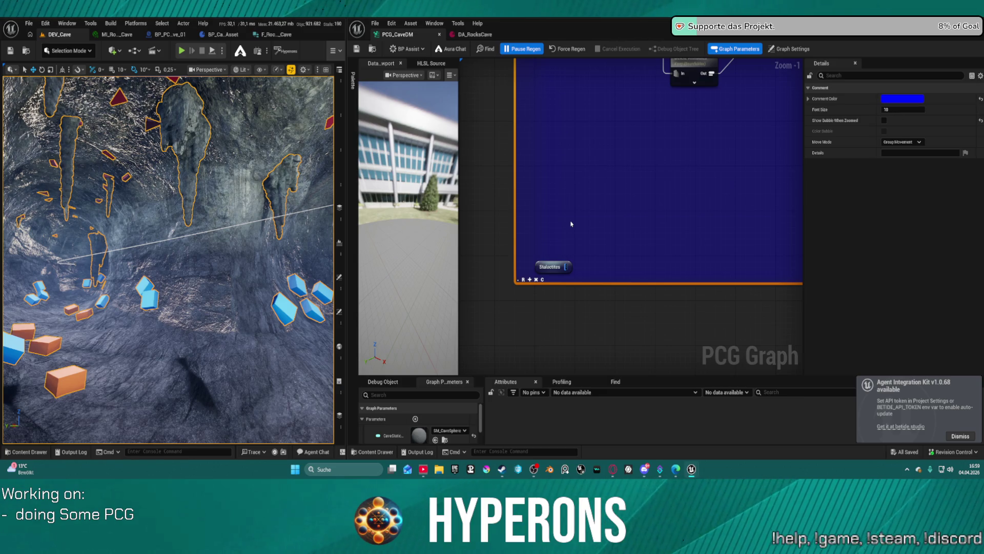
{"action": "mouse_move", "coordinate": [549, 267]}
{"action": "left_mouse_down"}
{"action": "mouse_move", "coordinate": [560, 241]}
{"action": "mouse_move", "coordinate": [547, 226]}
{"action": "left_mouse_up"}
{"action": "scroll", "coordinate": [527, 280], "scroll_direction": "down", "scroll_amount": 2}
{"action": "scroll", "coordinate": [527, 280], "scroll_direction": "down", "scroll_amount": 3}
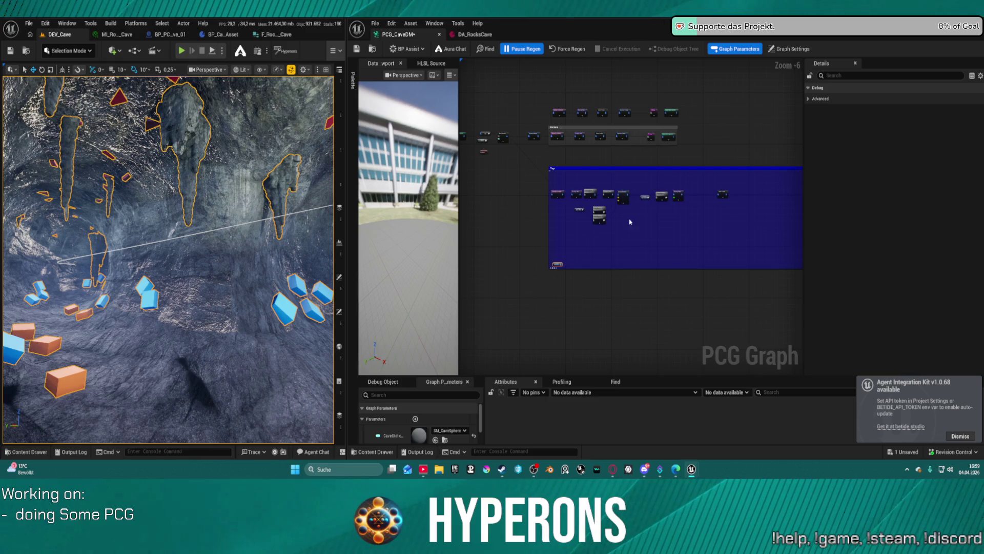
{"action": "scroll", "coordinate": [679, 239], "scroll_direction": "up", "scroll_amount": 4}
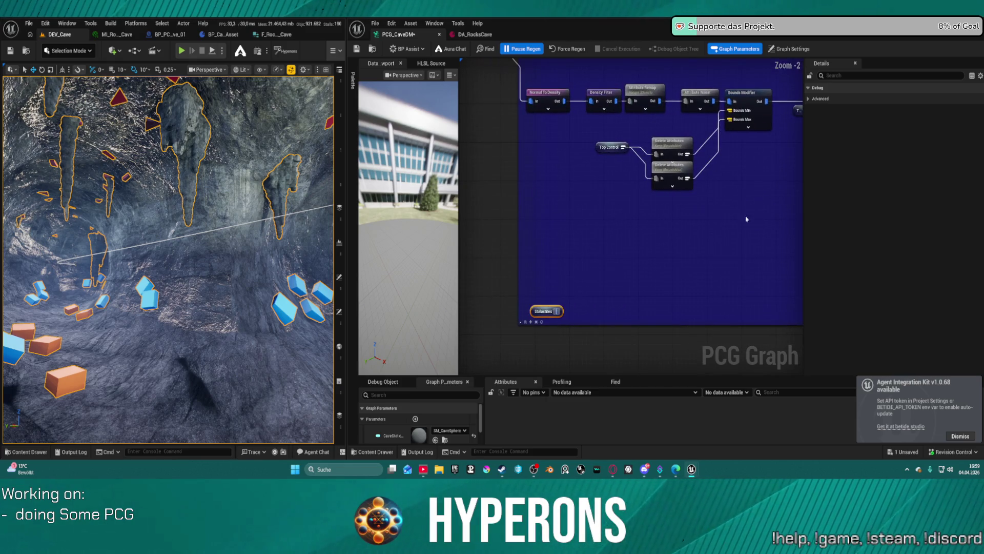
{"action": "left_click_drag", "start_coordinate": [601, 148], "coordinate": [598, 174]}
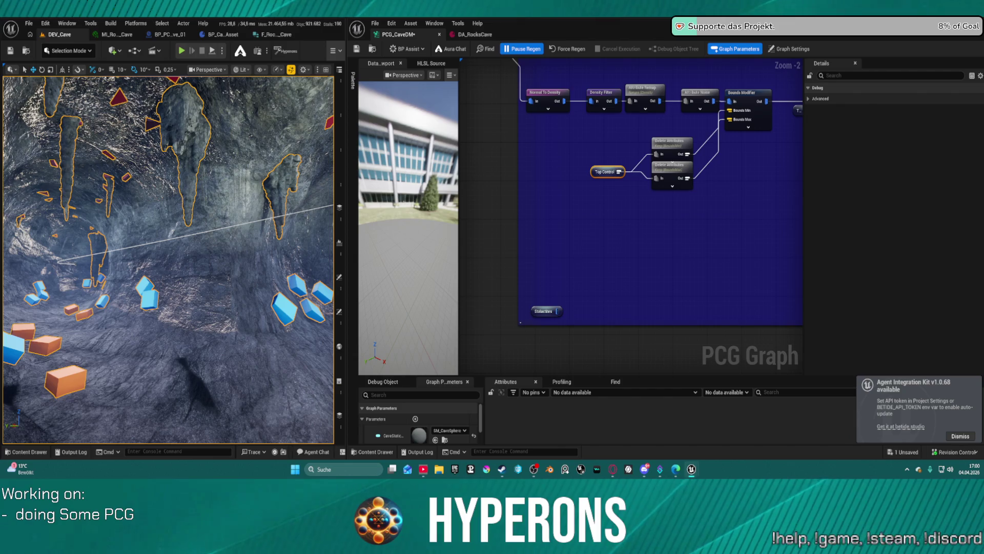
Add a Branch node wired from the Stalactites output and reveal its extra pins
{"action": "mouse_move", "coordinate": [557, 311]}
{"action": "left_mouse_down"}
{"action": "mouse_move", "coordinate": [647, 159]}
{"action": "mouse_move", "coordinate": [641, 261]}
{"action": "left_mouse_up"}
{"action": "type", "text": "branch"}
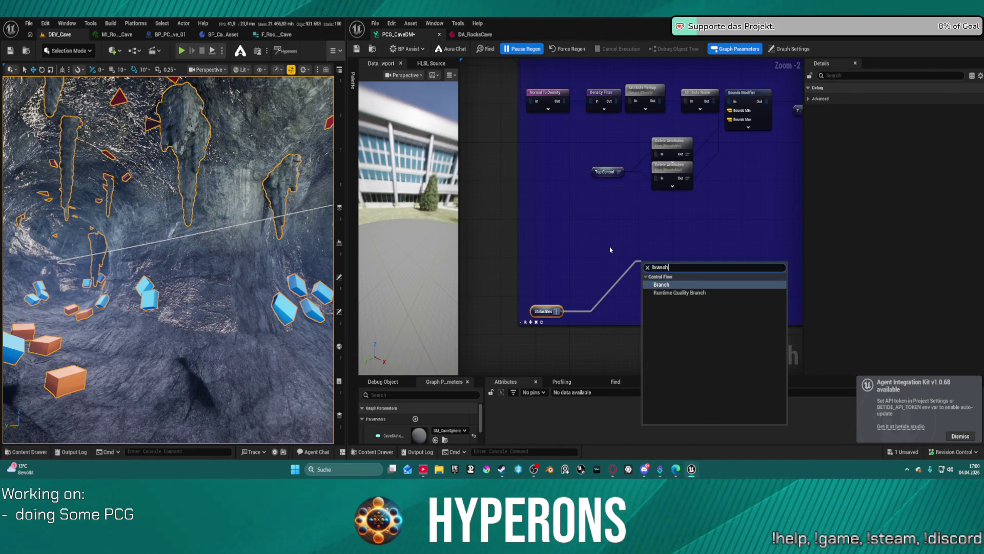
{"action": "key", "text": "Return"}
{"action": "left_click_drag", "start_coordinate": [547, 312], "coordinate": [562, 275]}
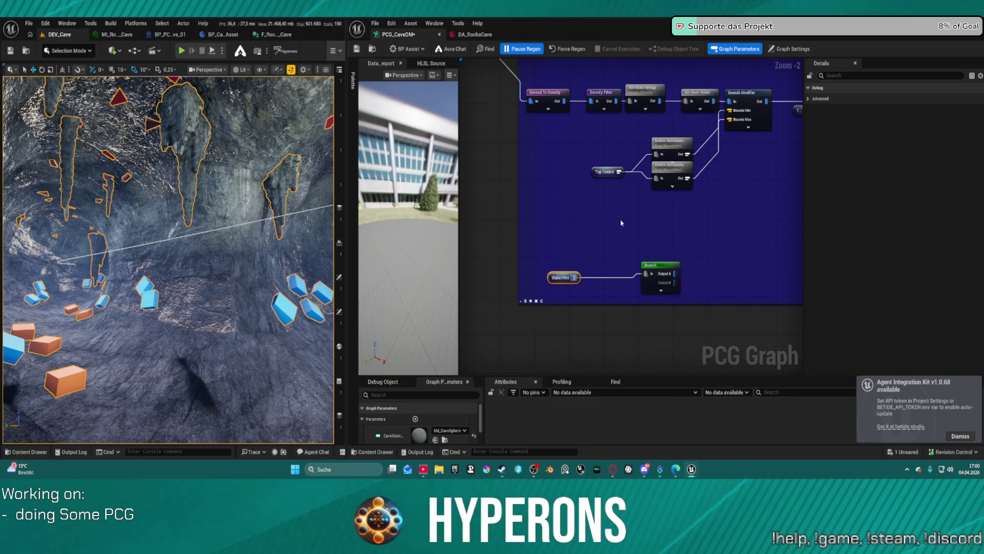
{"action": "left_click", "coordinate": [659, 290]}
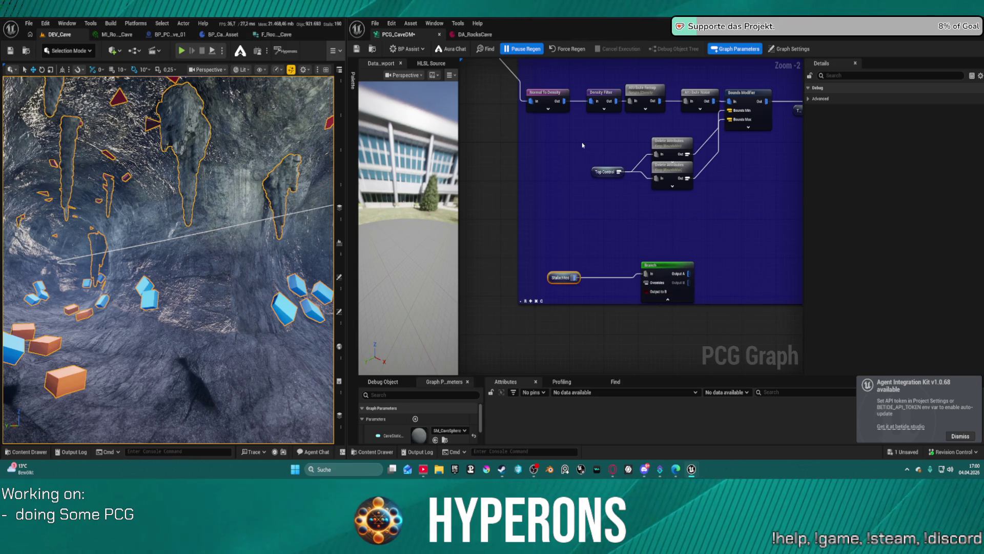
Duplicate the Top Control reroute node with copy and paste
{"action": "left_click_drag", "start_coordinate": [582, 143], "coordinate": [592, 190]}
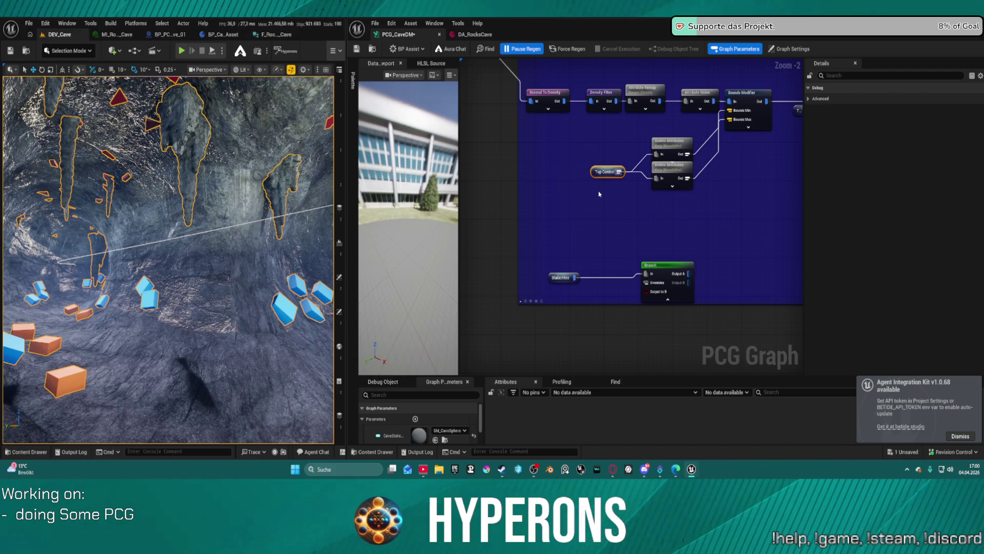
{"action": "key", "text": "ctrl+c"}
{"action": "key", "text": "ctrl+v"}
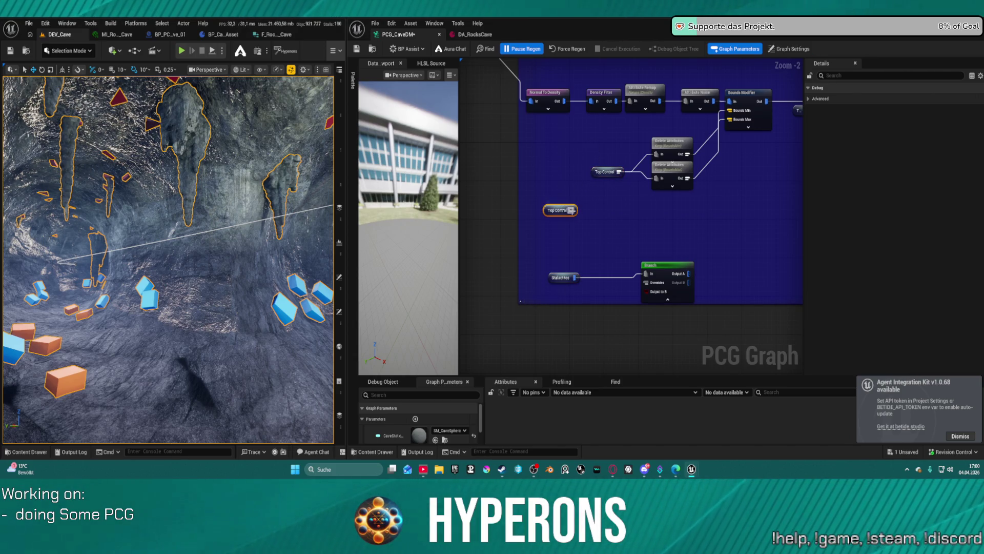
{"action": "left_click", "coordinate": [265, 36]}
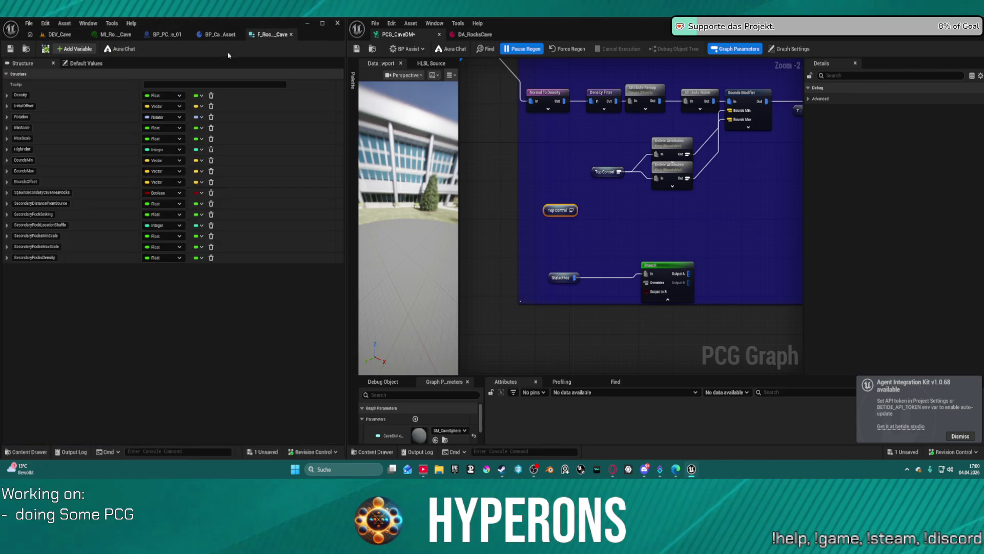
Copy the SpawnSecondaryCaveAreaRocks field name from the F_RocksCave struct
{"action": "left_click", "coordinate": [59, 193]}
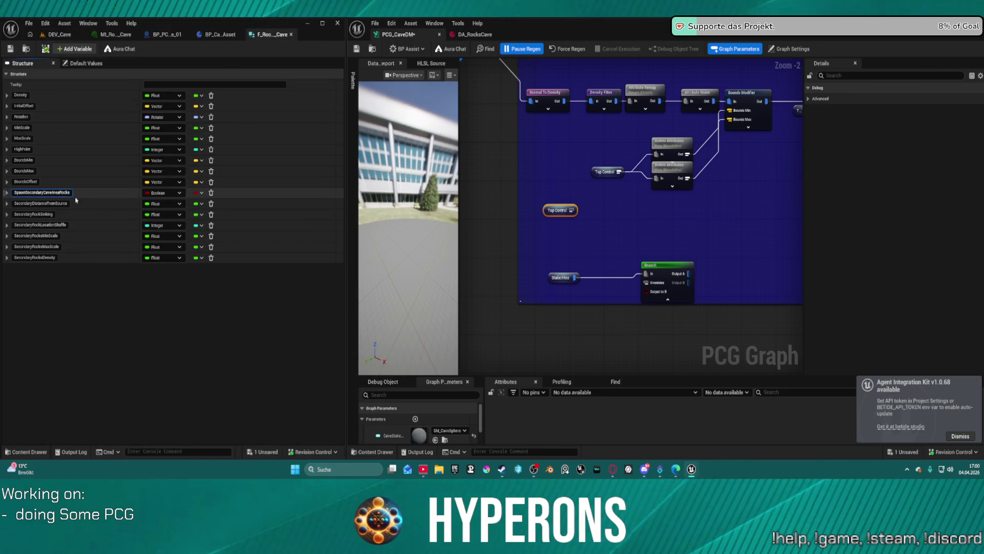
{"action": "double_click", "coordinate": [65, 194]}
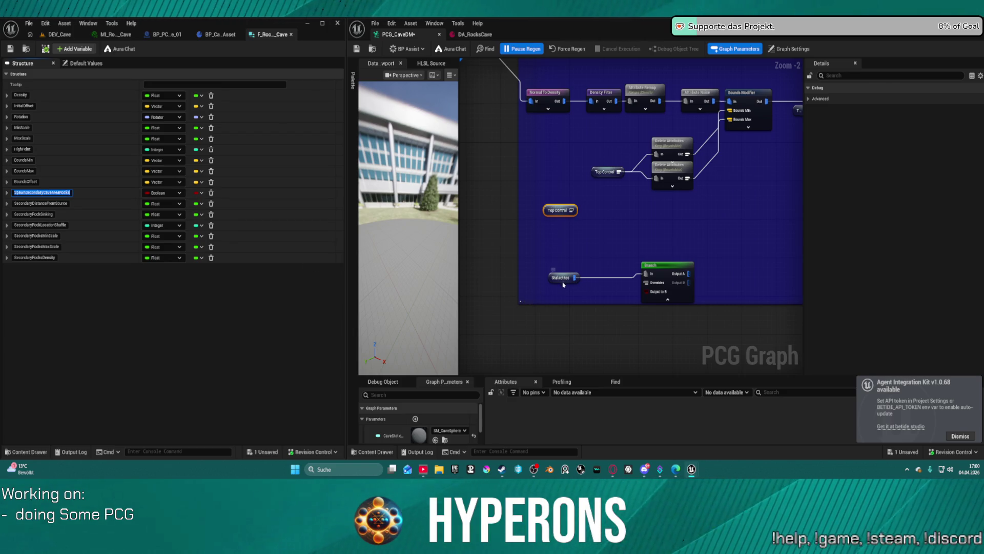
{"action": "left_click", "coordinate": [562, 217]}
{"action": "left_click", "coordinate": [675, 169]}
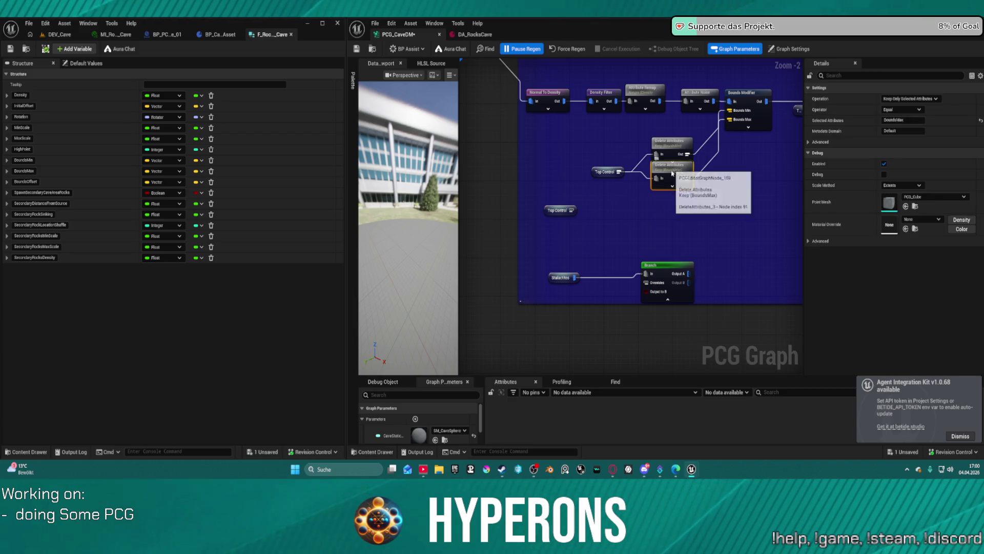
Add a Delete Attributes node from Top Control with Selected Attributes set to SpawnSecondaryCaveAreaRocks
{"action": "left_click_drag", "start_coordinate": [573, 209], "coordinate": [601, 239]}
{"action": "type", "text": "dele"}
{"action": "key", "text": "Return"}
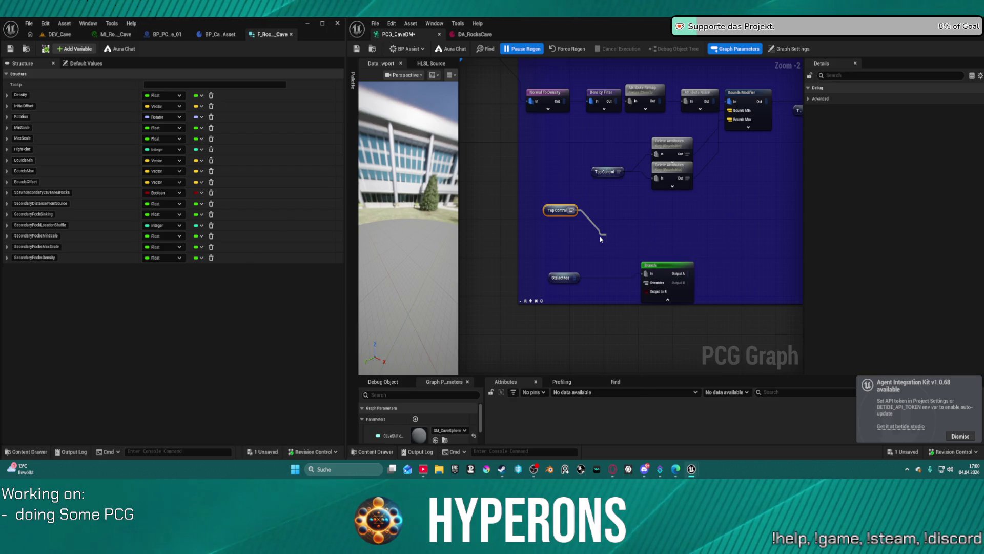
{"action": "left_click_drag", "start_coordinate": [622, 246], "coordinate": [595, 226]}
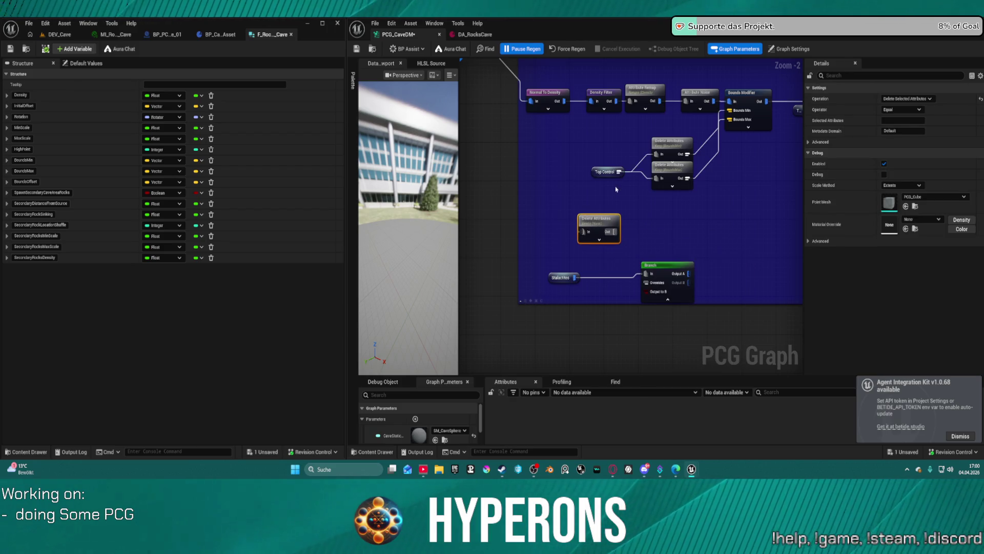
{"action": "mouse_move", "coordinate": [583, 157]}
{"action": "left_mouse_down"}
{"action": "mouse_move", "coordinate": [600, 180]}
{"action": "mouse_move", "coordinate": [594, 175]}
{"action": "left_mouse_up"}
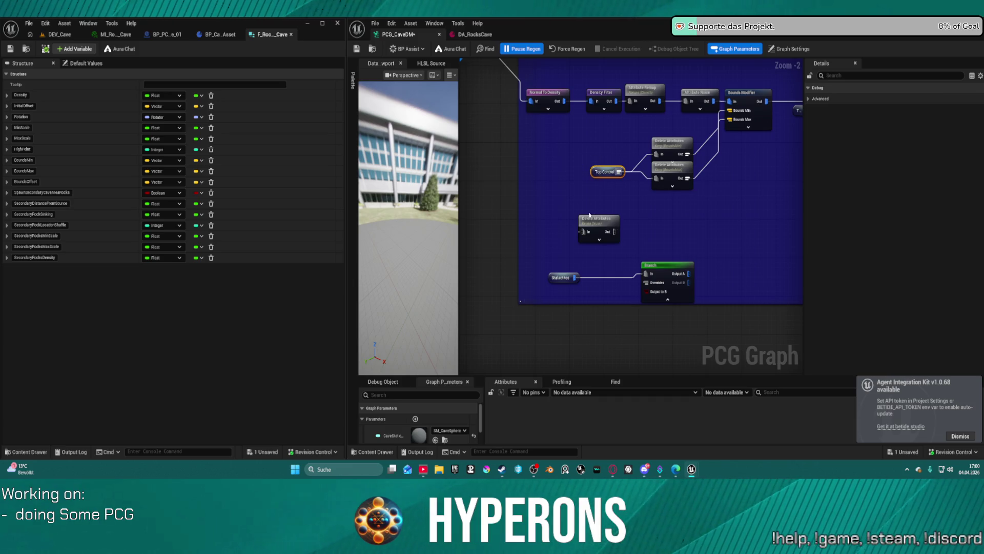
{"action": "left_click", "coordinate": [593, 223]}
{"action": "left_click", "coordinate": [914, 121]}
{"action": "key", "text": "ctrl+v"}
{"action": "key", "text": "Return"}
Connect a Top Control copy into the Delete Attributes node and save all assets
{"action": "left_click", "coordinate": [605, 172]}
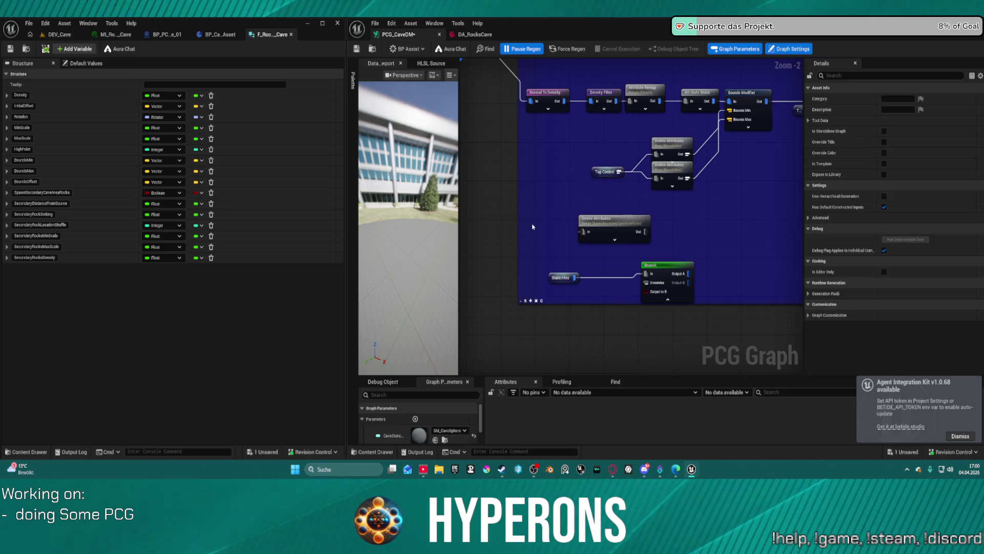
{"action": "key", "text": "ctrl+v"}
{"action": "left_click_drag", "start_coordinate": [559, 225], "coordinate": [583, 233]}
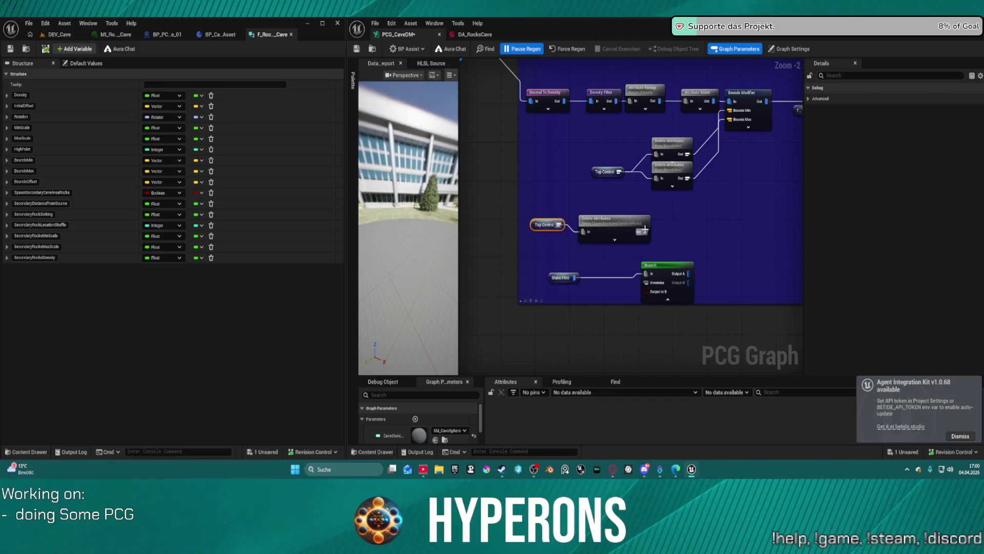
{"action": "left_click", "coordinate": [615, 226]}
{"action": "left_click", "coordinate": [563, 278]}
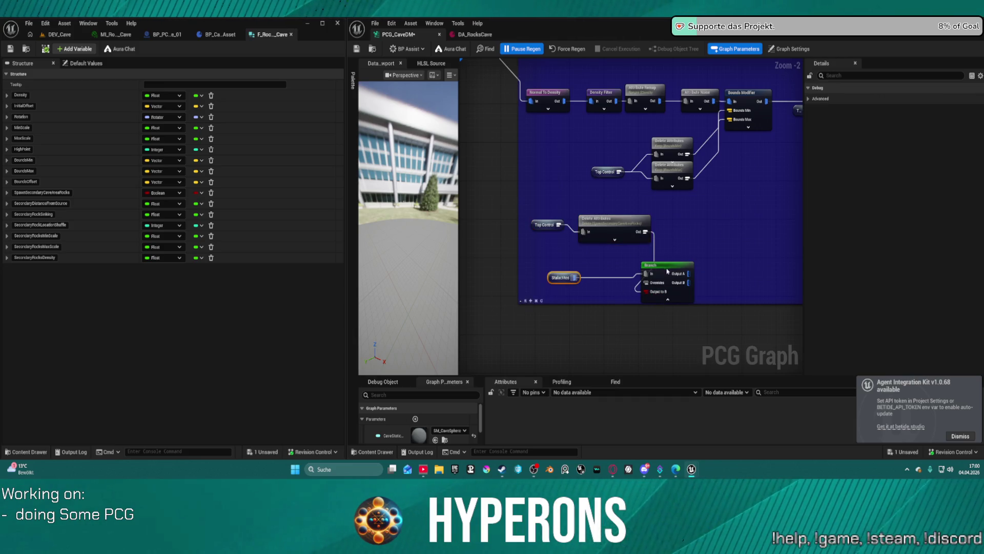
{"action": "key", "text": "ctrl+s"}
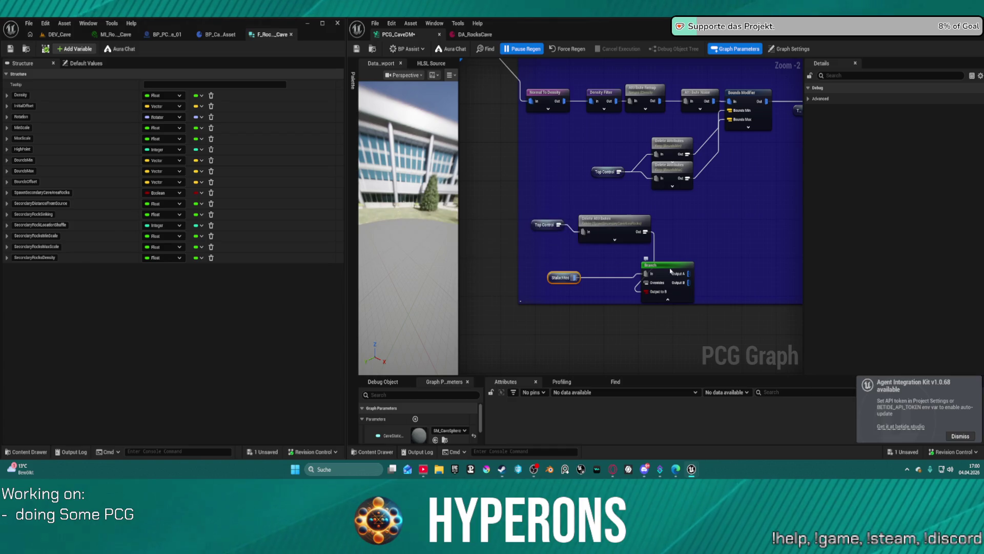
Tidy the layout of the lower nodes and move the Branch node lower
{"action": "right_click", "coordinate": [707, 237]}
{"action": "left_click", "coordinate": [733, 246]}
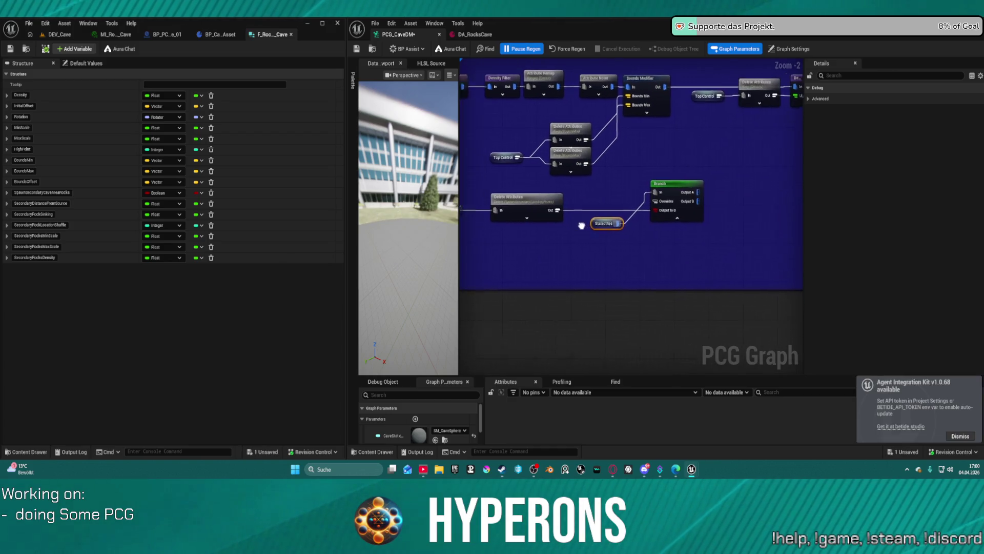
{"action": "left_click", "coordinate": [582, 224]}
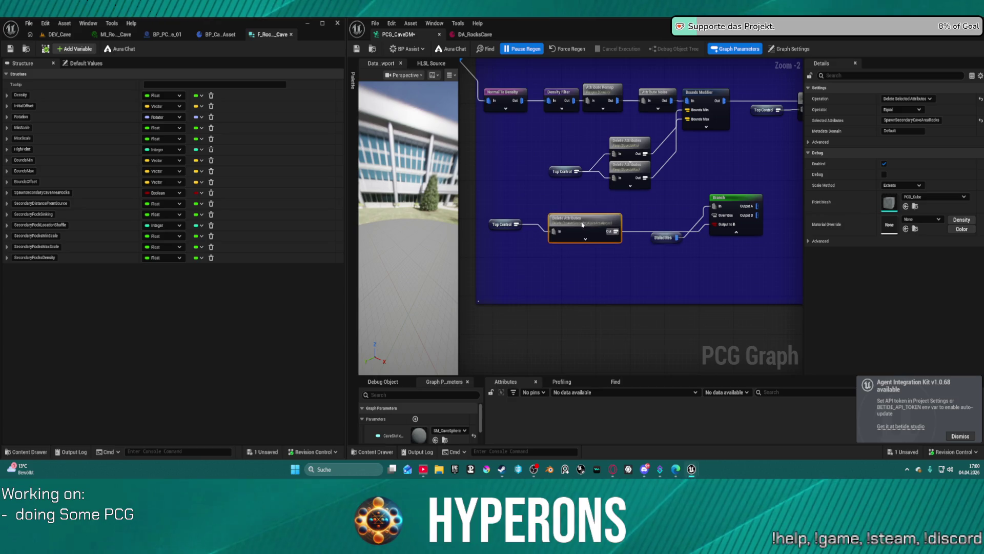
{"action": "left_click_drag", "start_coordinate": [737, 203], "coordinate": [740, 248]}
Undo the Branch move, lower Top Control, raise Stalactites, and pan across the graph
{"action": "key", "text": "ctrl+z"}
{"action": "left_click_drag", "start_coordinate": [507, 224], "coordinate": [500, 275]}
{"action": "mouse_move", "coordinate": [696, 219]}
{"action": "left_mouse_down"}
{"action": "mouse_move", "coordinate": [617, 213]}
{"action": "mouse_move", "coordinate": [649, 258]}
{"action": "left_mouse_up"}
{"action": "left_click_drag", "start_coordinate": [541, 300], "coordinate": [542, 252]}
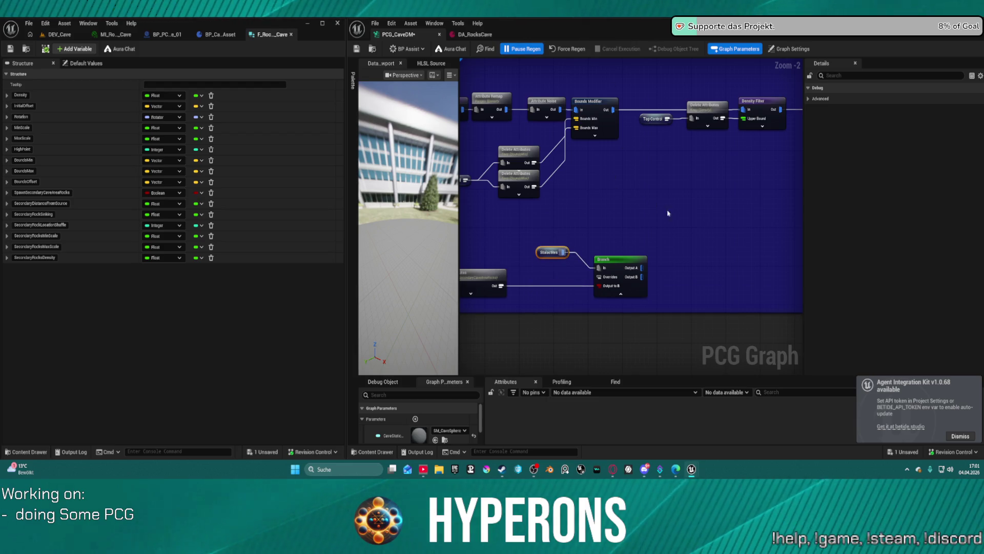
{"action": "left_click_drag", "start_coordinate": [714, 238], "coordinate": [653, 230]}
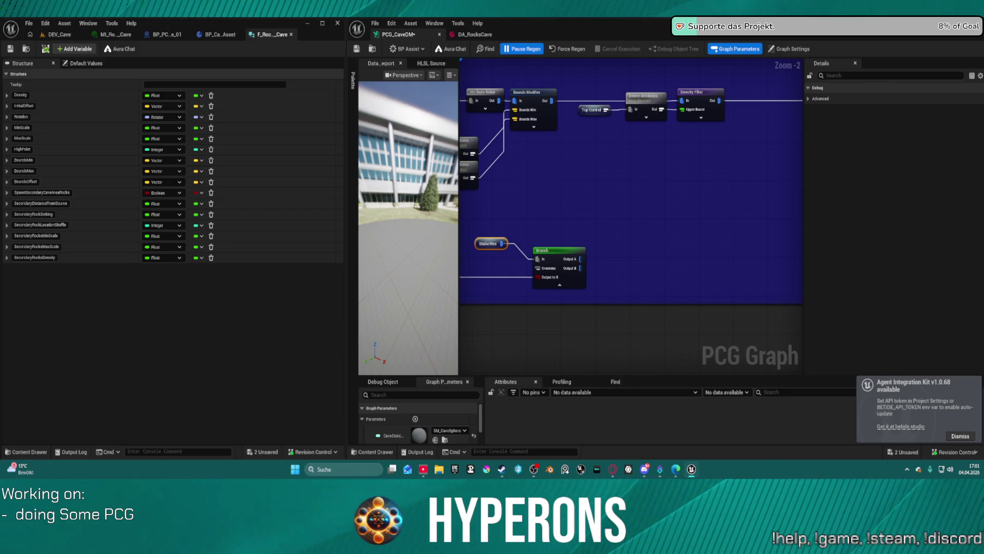
{"action": "scroll", "coordinate": [572, 183], "scroll_direction": "down", "scroll_amount": 1}
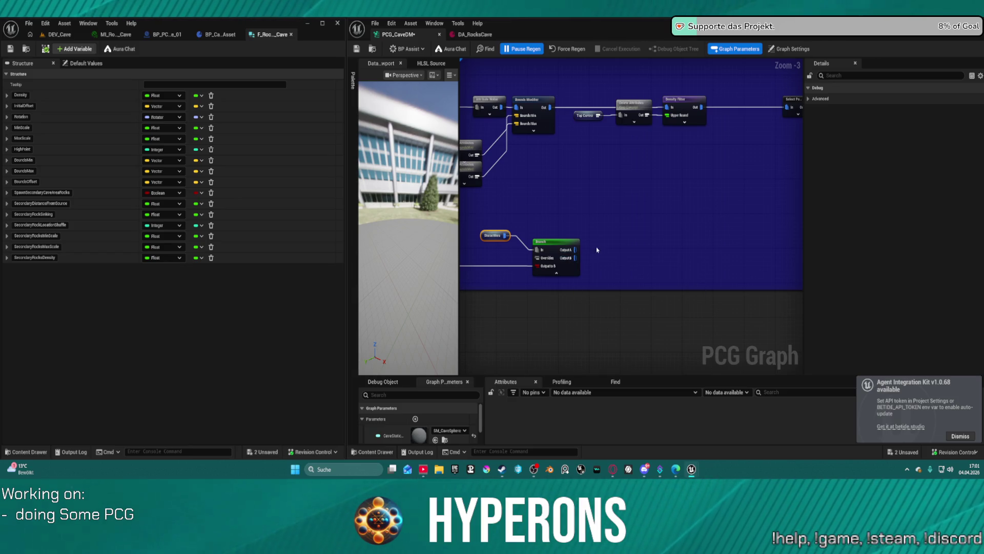
{"action": "mouse_move", "coordinate": [634, 245]}
{"action": "left_mouse_down"}
{"action": "mouse_move", "coordinate": [555, 224]}
{"action": "mouse_move", "coordinate": [636, 220]}
{"action": "left_mouse_up"}
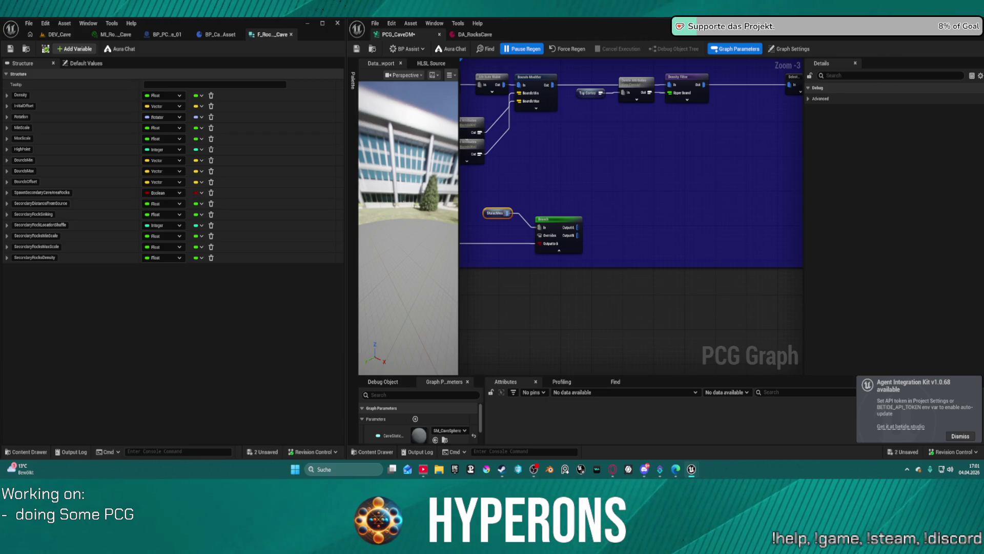
{"action": "left_click", "coordinate": [475, 35]}
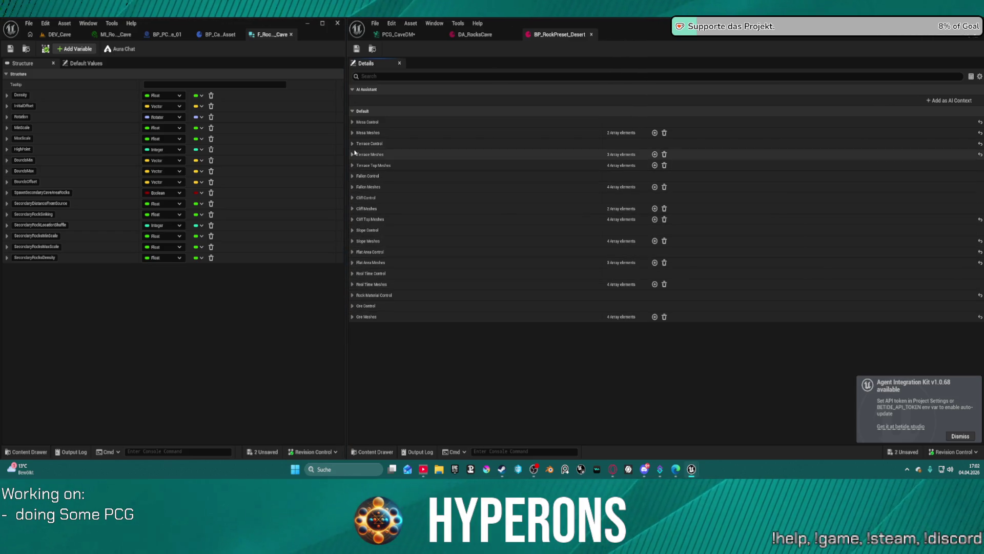
Inspect the Flat Area Control and Flat Area Meshes settings, then close the desert rock preset
{"action": "left_click", "coordinate": [352, 252]}
{"action": "left_click", "coordinate": [353, 252]}
{"action": "left_click", "coordinate": [352, 262]}
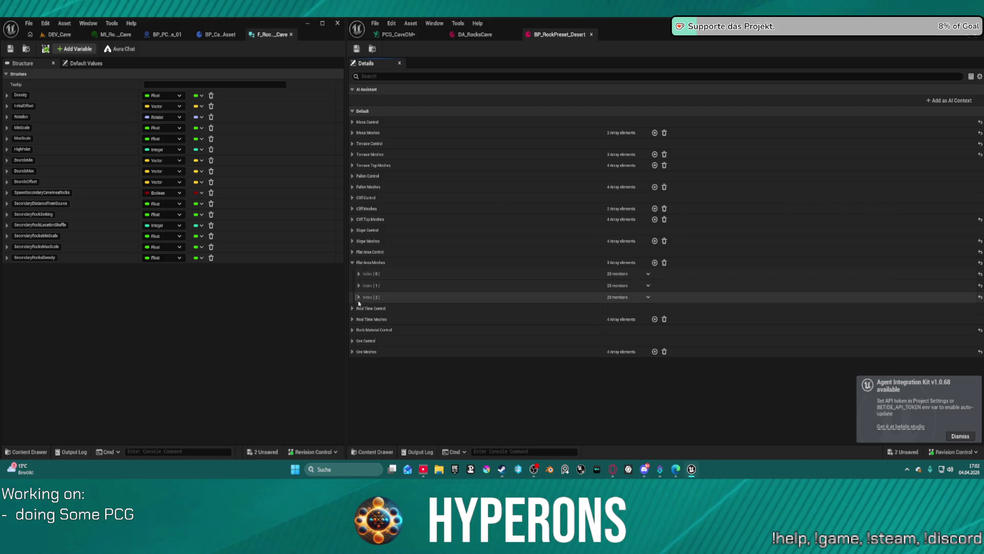
{"action": "left_click", "coordinate": [358, 274]}
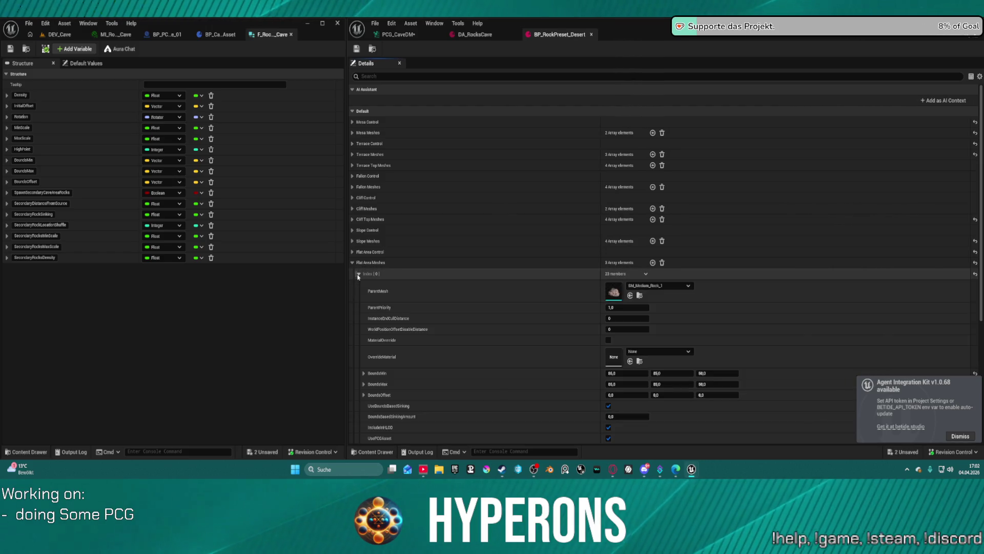
{"action": "left_click", "coordinate": [358, 274]}
{"action": "left_click", "coordinate": [353, 252]}
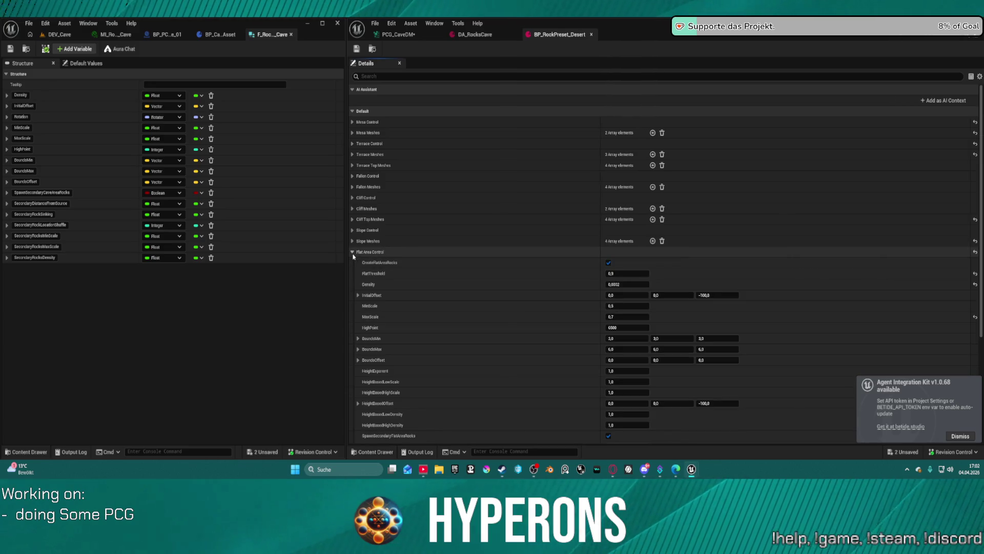
{"action": "left_click", "coordinate": [352, 253]}
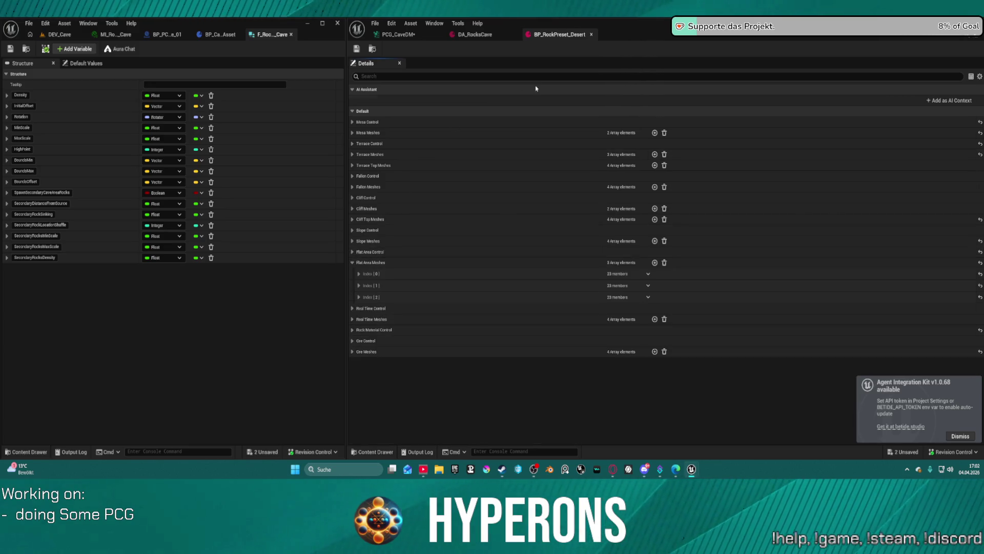
{"action": "middle_click", "coordinate": [561, 35]}
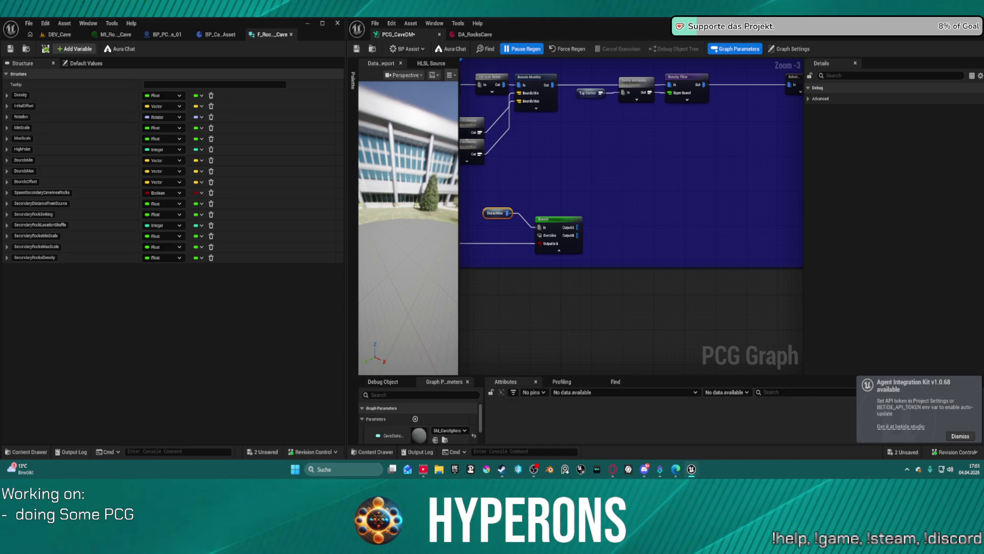
{"action": "left_click_drag", "start_coordinate": [605, 205], "coordinate": [702, 218]}
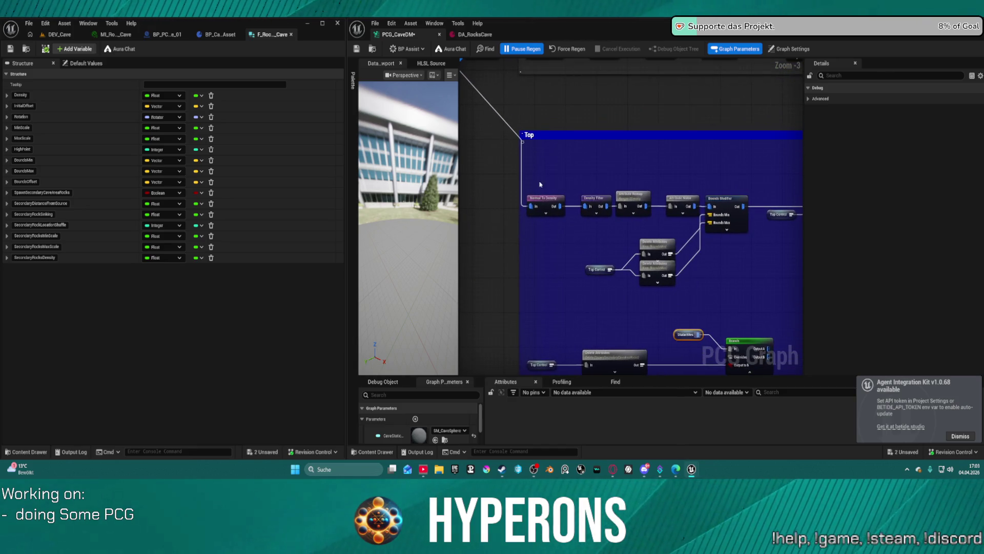
{"action": "mouse_move", "coordinate": [559, 205]}
{"action": "left_mouse_down"}
{"action": "mouse_move", "coordinate": [532, 133]}
{"action": "mouse_move", "coordinate": [534, 103]}
{"action": "mouse_move", "coordinate": [708, 254]}
{"action": "mouse_move", "coordinate": [692, 217]}
{"action": "mouse_move", "coordinate": [659, 200]}
{"action": "mouse_move", "coordinate": [579, 199]}
{"action": "mouse_move", "coordinate": [492, 218]}
{"action": "mouse_move", "coordinate": [541, 225]}
{"action": "mouse_move", "coordinate": [544, 270]}
{"action": "mouse_move", "coordinate": [632, 364]}
{"action": "mouse_move", "coordinate": [661, 341]}
{"action": "mouse_move", "coordinate": [620, 294]}
{"action": "mouse_move", "coordinate": [523, 255]}
{"action": "mouse_move", "coordinate": [622, 248]}
{"action": "left_mouse_up"}
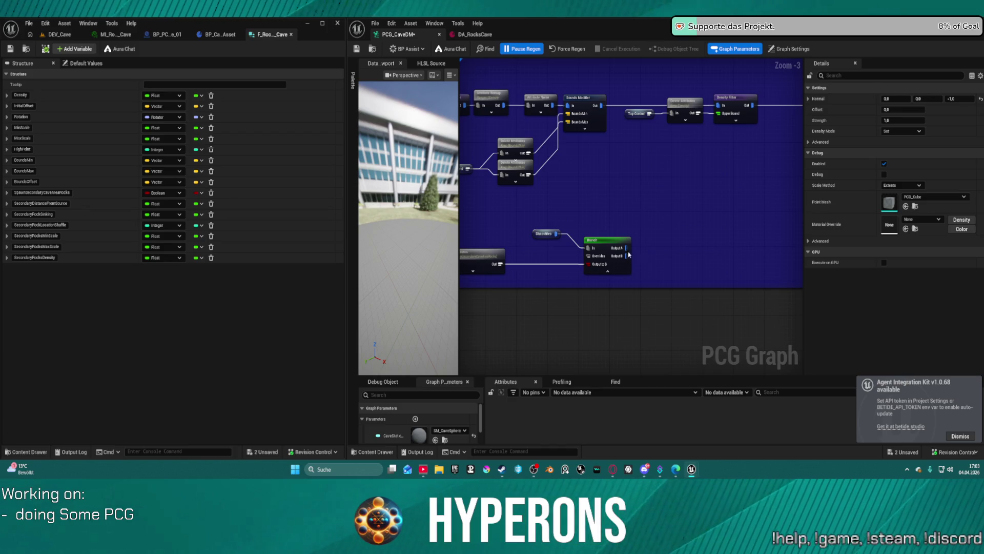
{"action": "mouse_move", "coordinate": [624, 249]}
{"action": "left_mouse_down"}
{"action": "mouse_move", "coordinate": [676, 245]}
{"action": "mouse_move", "coordinate": [689, 226]}
{"action": "left_mouse_up"}
Try Vector Distance and Distance To Density nodes off the Branch output, removing both
{"action": "type", "text": "distanc"}
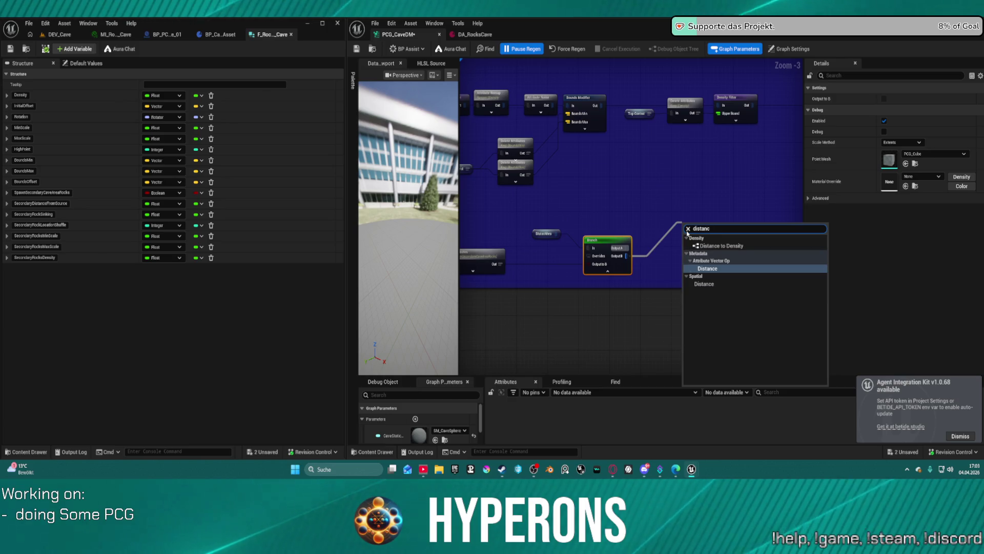
{"action": "key", "text": "Return"}
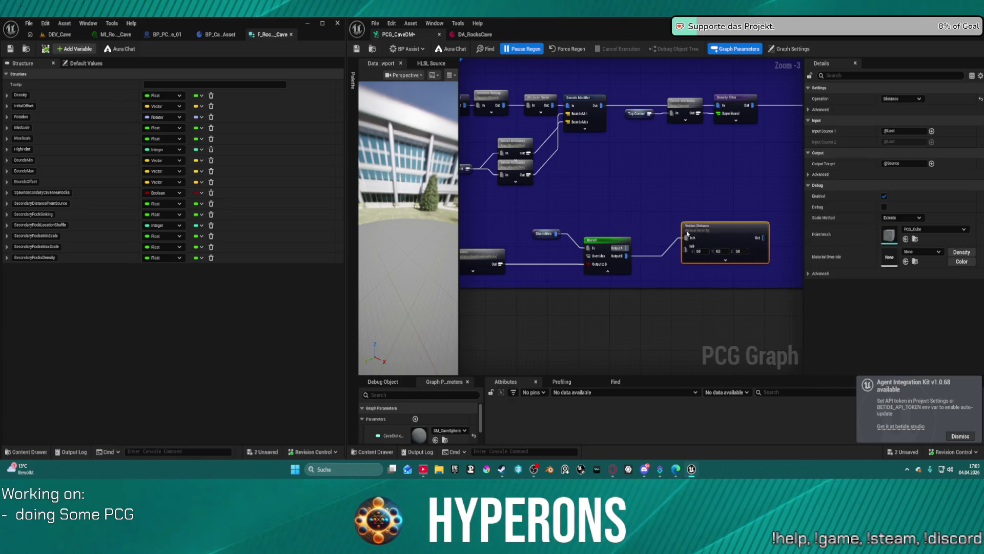
{"action": "key", "text": "ctrl+z"}
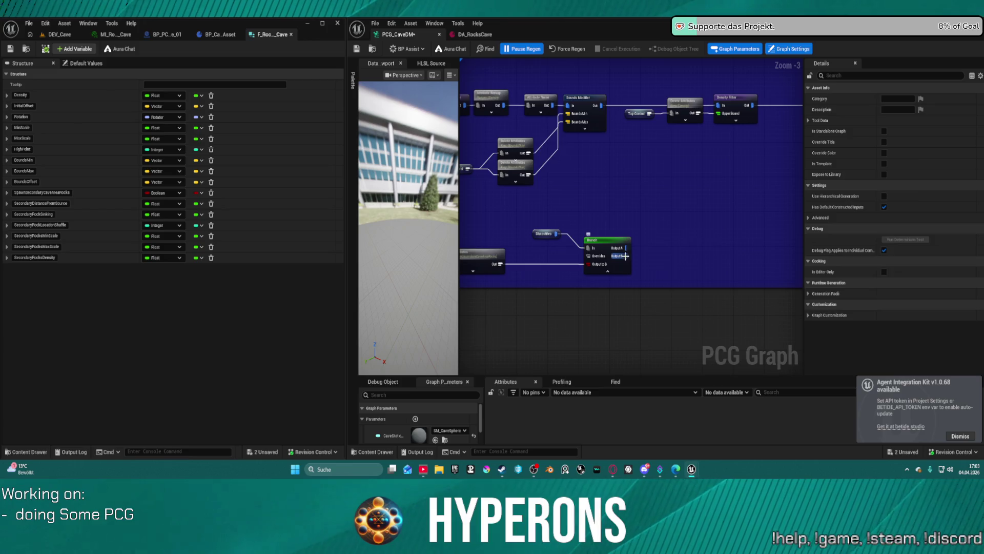
{"action": "left_click_drag", "start_coordinate": [626, 255], "coordinate": [667, 235]}
{"action": "type", "text": "dist"}
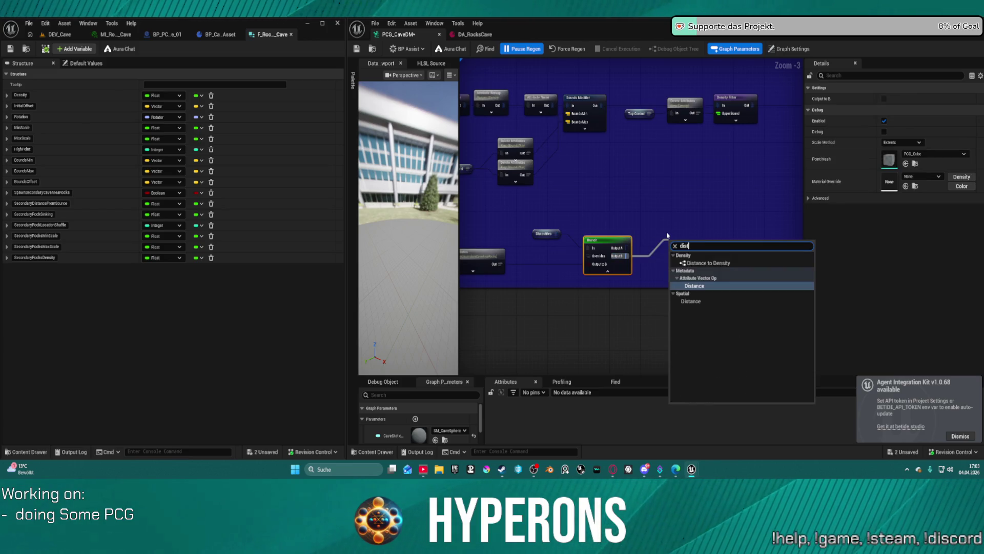
{"action": "key", "text": "Down"}
{"action": "key", "text": "Up"}
{"action": "key", "text": "Up"}
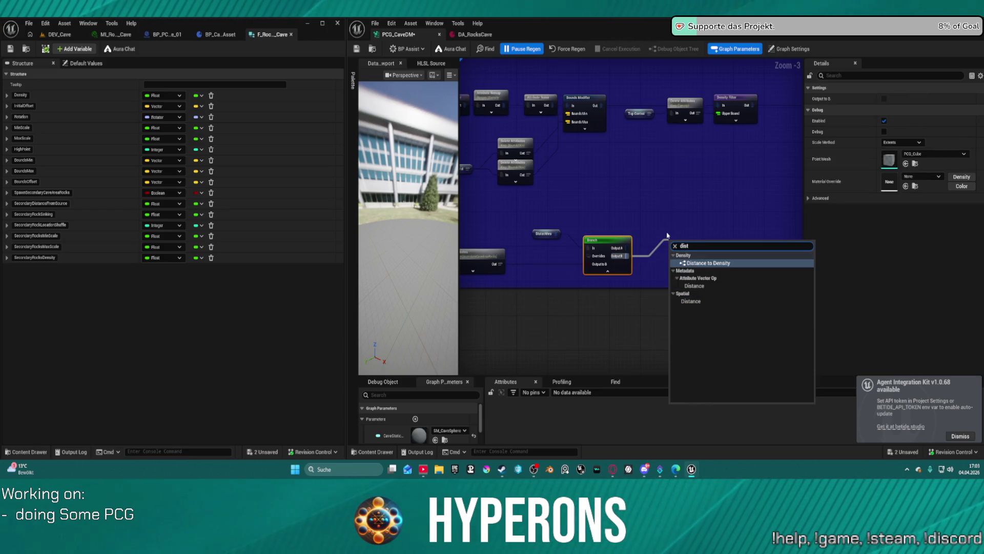
{"action": "key", "text": "Return"}
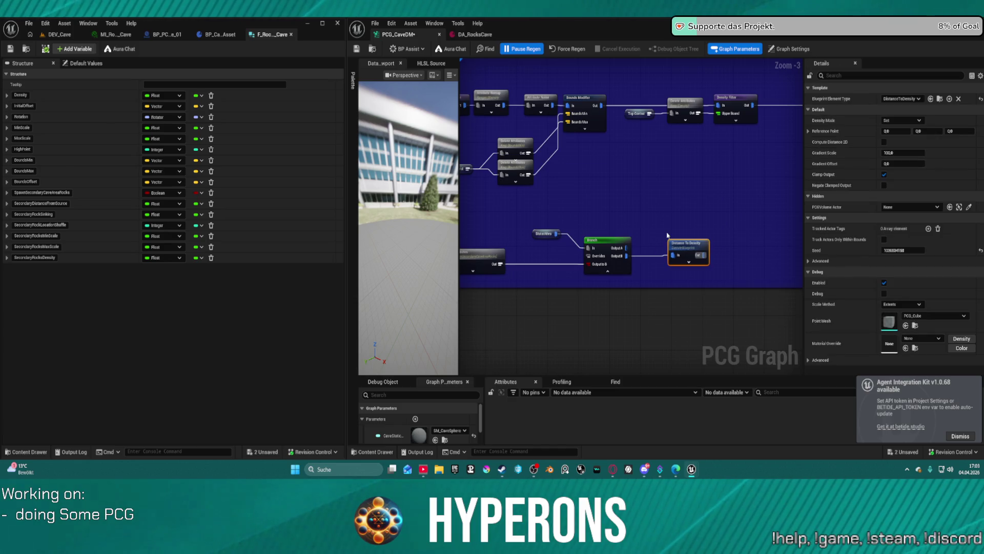
{"action": "key", "text": "Delete"}
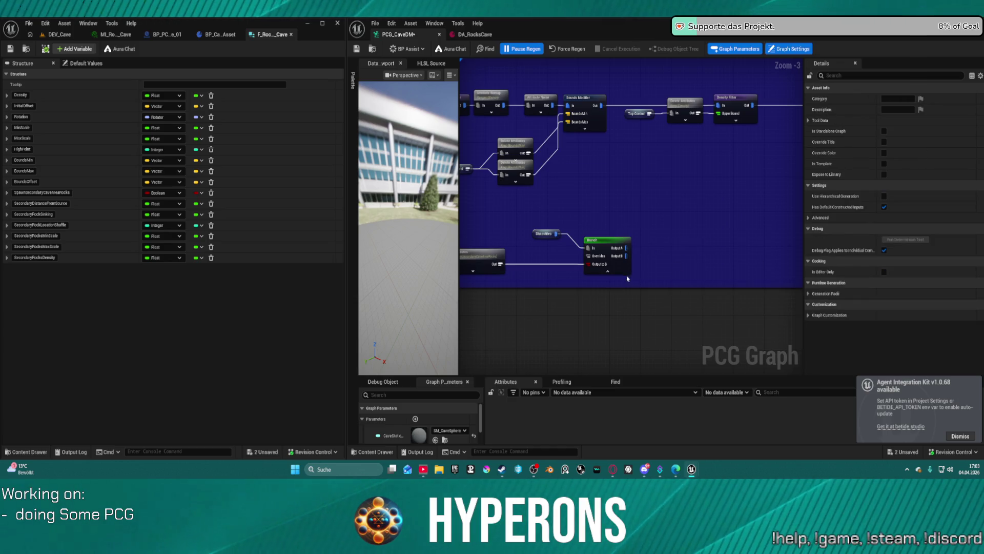
Add the spatial Distance node after Branch and pull a wire from its output
{"action": "left_click_drag", "start_coordinate": [624, 256], "coordinate": [656, 231]}
{"action": "type", "text": "dis"}
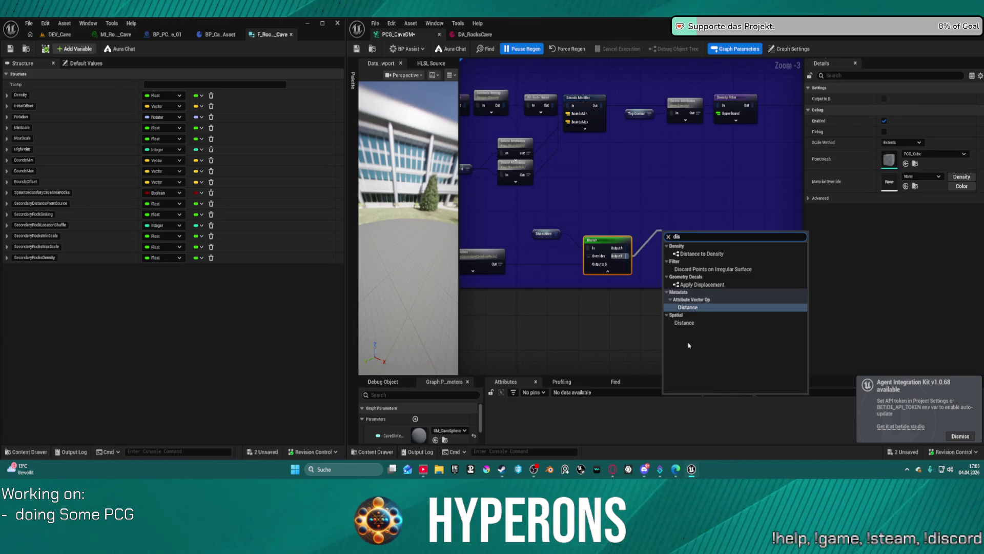
{"action": "left_click", "coordinate": [686, 323]}
{"action": "mouse_move", "coordinate": [685, 244]}
{"action": "left_mouse_down"}
{"action": "mouse_move", "coordinate": [703, 216]}
{"action": "mouse_move", "coordinate": [687, 187]}
{"action": "mouse_move", "coordinate": [685, 197]}
{"action": "left_mouse_up"}
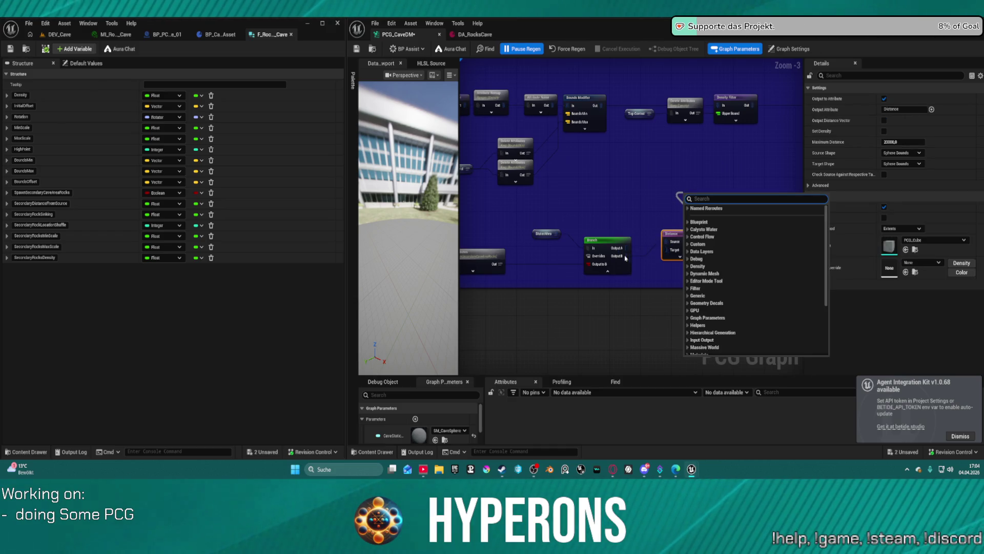
Connect the Branch output to the Distance node's Source pin
{"action": "left_click", "coordinate": [625, 258]}
{"action": "left_click", "coordinate": [623, 257]}
{"action": "left_click_drag", "start_coordinate": [654, 251], "coordinate": [677, 201]}
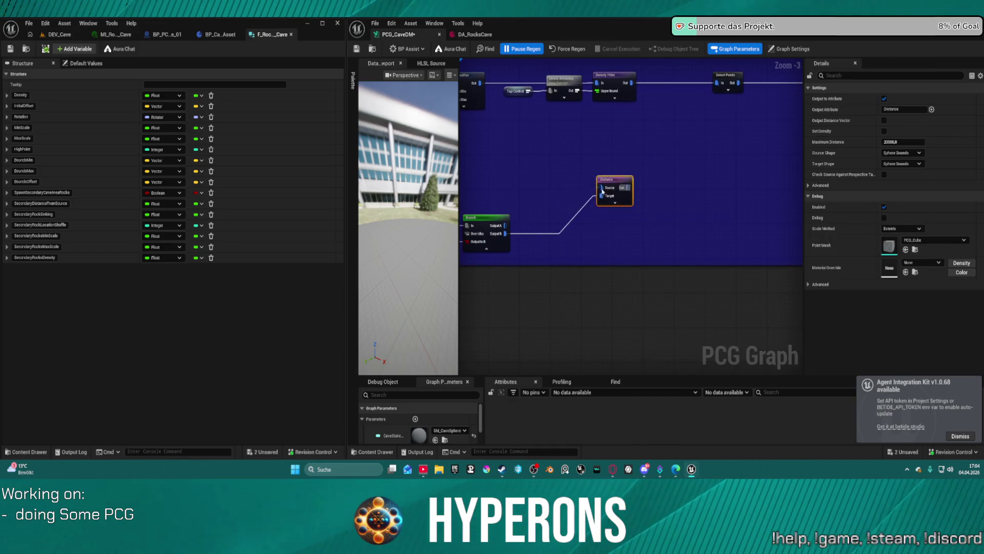
Duplicate the Branch node with copy and paste
{"action": "mouse_move", "coordinate": [616, 111]}
{"action": "left_mouse_down"}
{"action": "mouse_move", "coordinate": [740, 110]}
{"action": "mouse_move", "coordinate": [778, 55]}
{"action": "mouse_move", "coordinate": [766, 74]}
{"action": "left_mouse_up"}
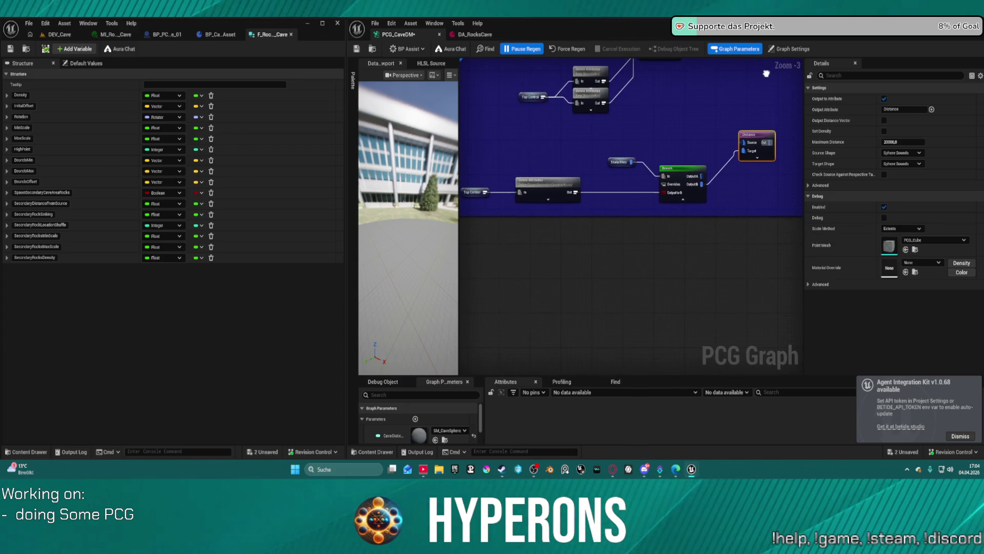
{"action": "left_click", "coordinate": [681, 173]}
{"action": "mouse_move", "coordinate": [681, 174]}
{"action": "left_mouse_down"}
{"action": "mouse_move", "coordinate": [634, 162]}
{"action": "mouse_move", "coordinate": [628, 177]}
{"action": "mouse_move", "coordinate": [499, 183]}
{"action": "mouse_move", "coordinate": [508, 169]}
{"action": "mouse_move", "coordinate": [478, 173]}
{"action": "left_mouse_up"}
{"action": "key", "text": "ctrl+c"}
{"action": "key", "text": "ctrl+v"}
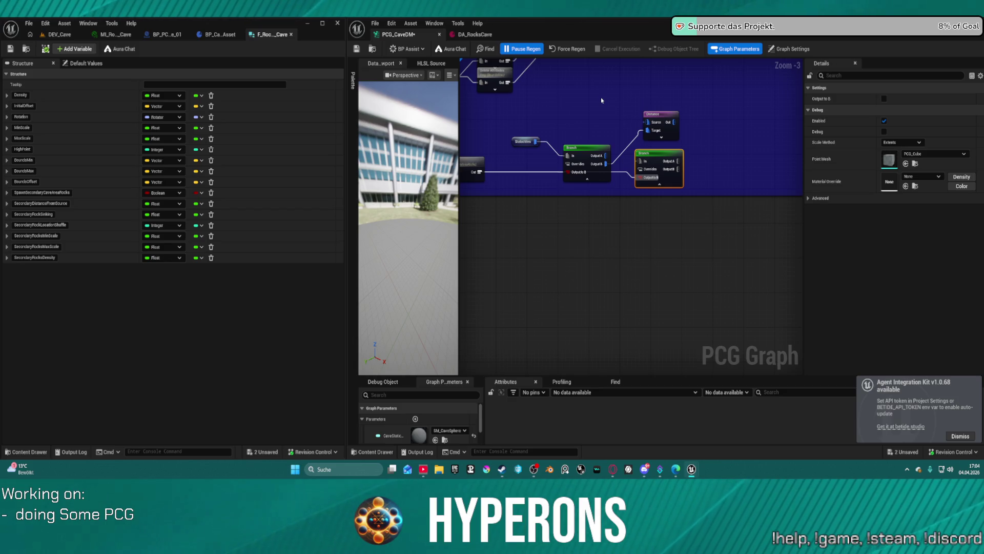
Wire the new Branch's Output B and move Branch up beside the Distance node
{"action": "mouse_move", "coordinate": [638, 176]}
{"action": "left_mouse_down"}
{"action": "mouse_move", "coordinate": [589, 153]}
{"action": "mouse_move", "coordinate": [543, 103]}
{"action": "mouse_move", "coordinate": [536, 250]}
{"action": "left_mouse_up"}
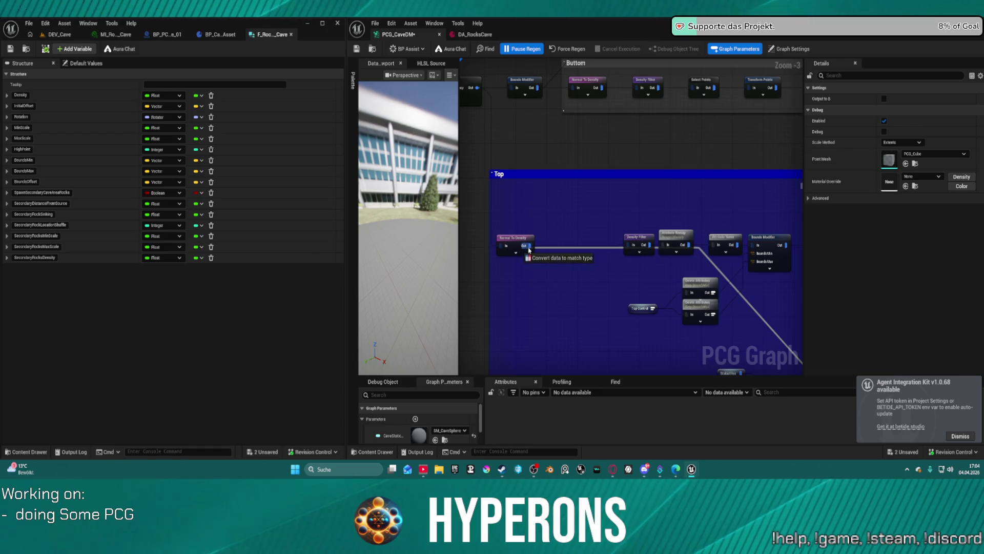
{"action": "mouse_move", "coordinate": [799, 287]}
{"action": "left_mouse_down"}
{"action": "mouse_move", "coordinate": [635, 164]}
{"action": "mouse_move", "coordinate": [757, 165]}
{"action": "mouse_move", "coordinate": [561, 158]}
{"action": "left_mouse_up"}
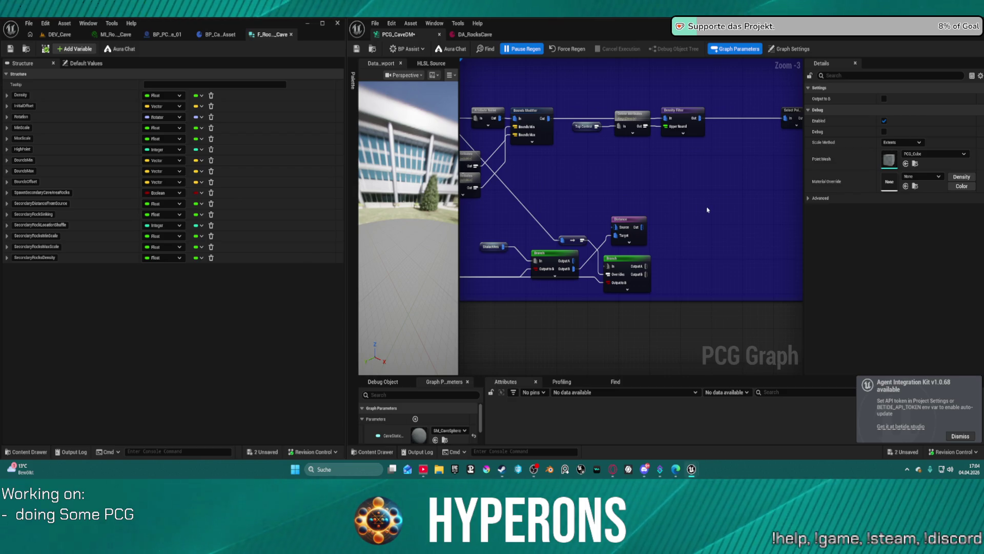
{"action": "mouse_move", "coordinate": [717, 212]}
{"action": "left_mouse_down"}
{"action": "mouse_move", "coordinate": [641, 198]}
{"action": "mouse_move", "coordinate": [635, 214]}
{"action": "mouse_move", "coordinate": [652, 208]}
{"action": "left_mouse_up"}
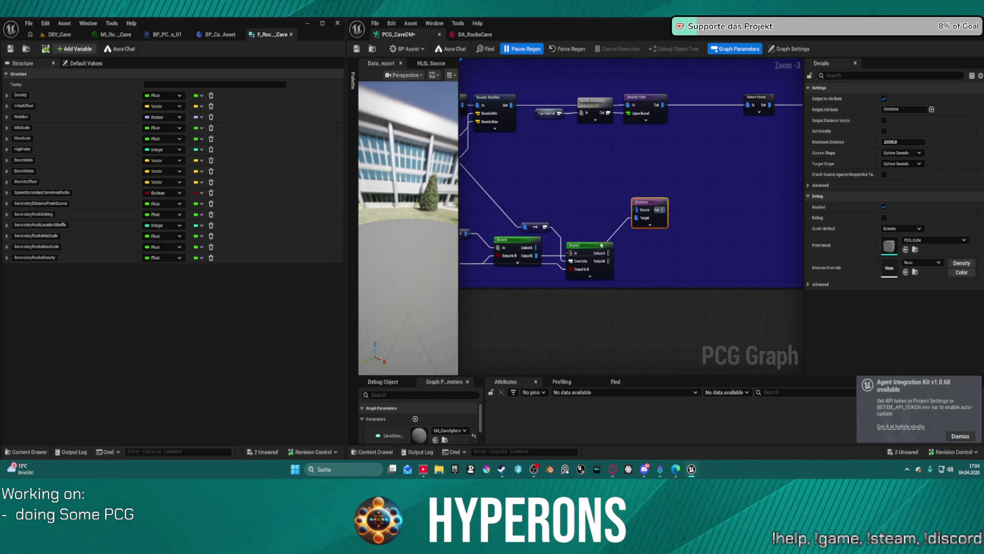
{"action": "mouse_move", "coordinate": [592, 248]}
{"action": "left_mouse_down"}
{"action": "mouse_move", "coordinate": [588, 213]}
{"action": "mouse_move", "coordinate": [601, 244]}
{"action": "left_mouse_up"}
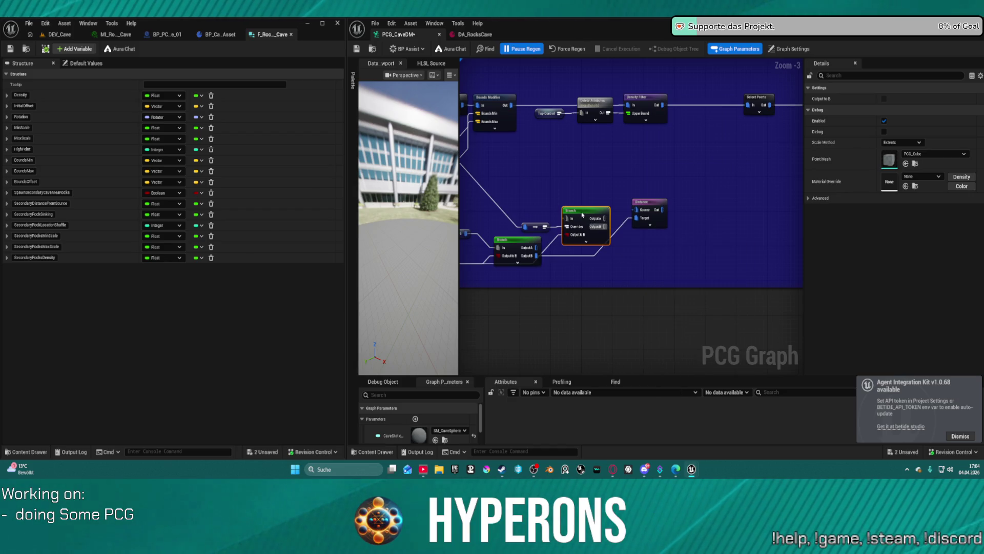
{"action": "scroll", "coordinate": [601, 244], "scroll_direction": "up", "scroll_amount": 3}
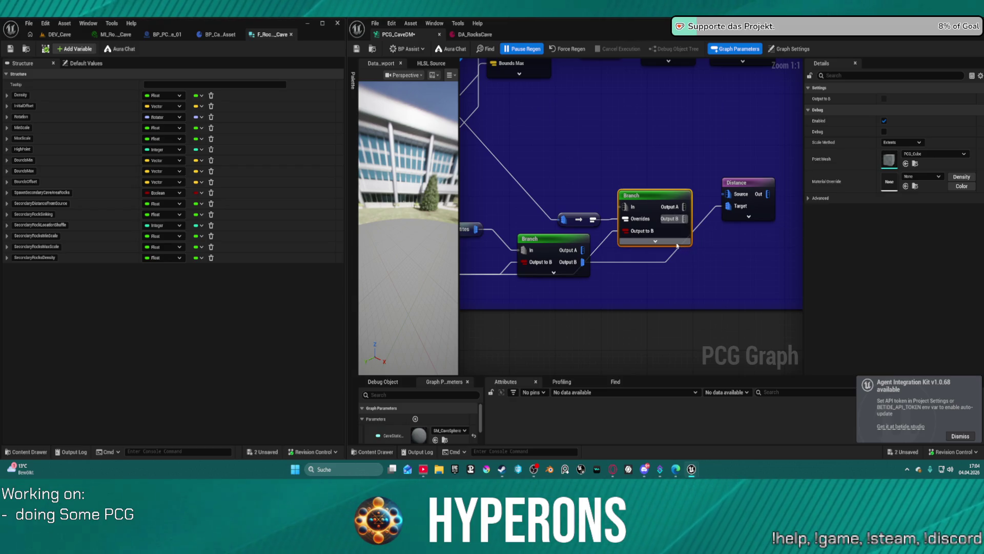
Delete the duplicate upper Branch node
{"action": "left_click", "coordinate": [592, 220]}
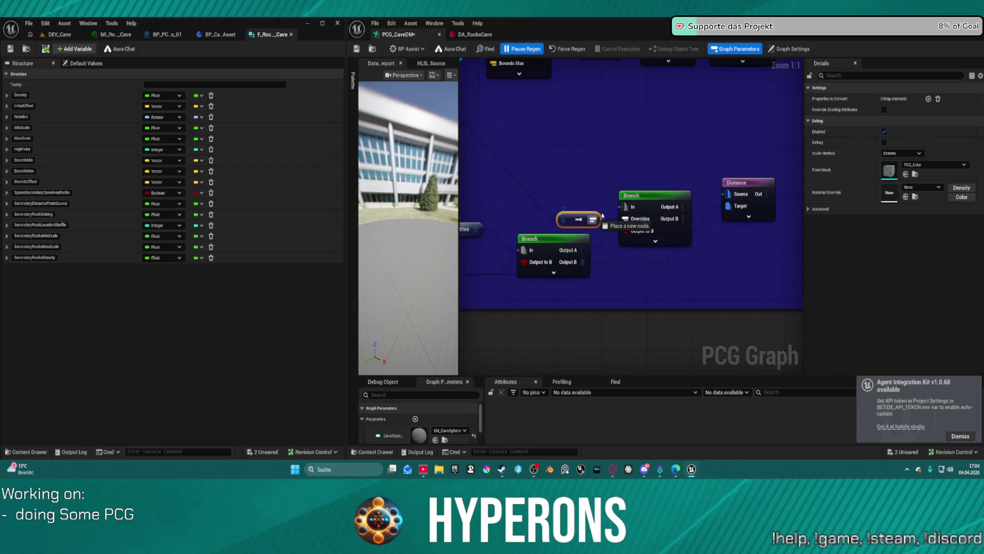
{"action": "left_click", "coordinate": [611, 221]}
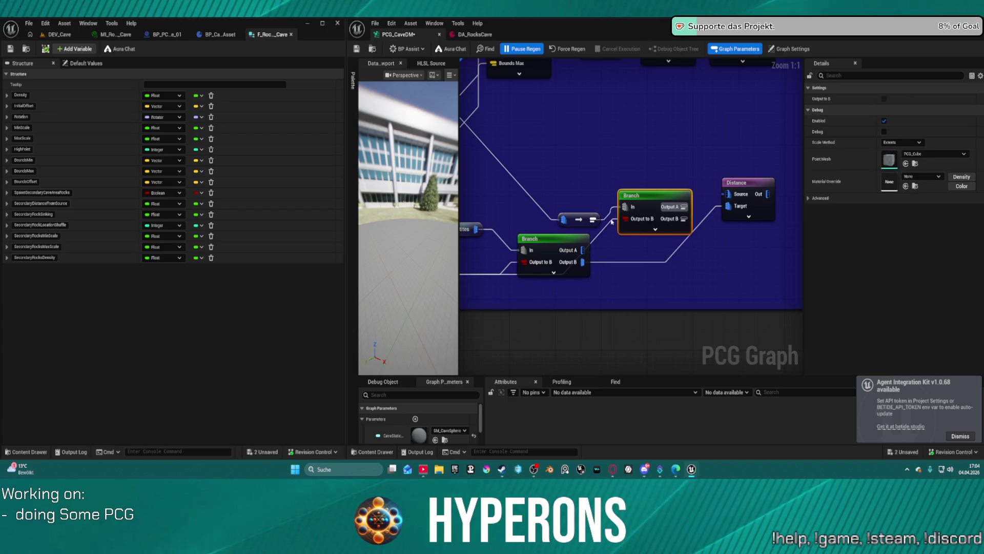
{"action": "left_click_drag", "start_coordinate": [649, 199], "coordinate": [652, 225]}
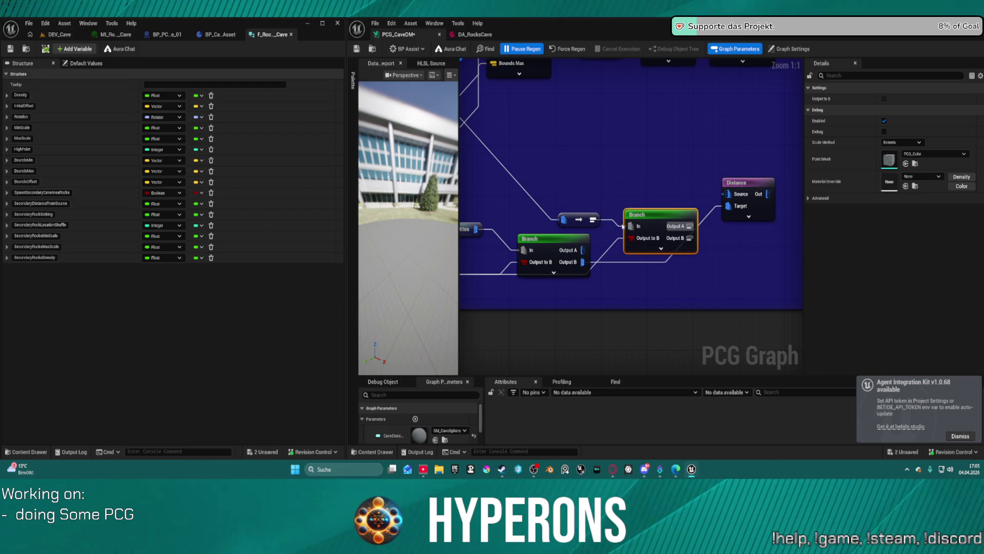
{"action": "key", "text": "Delete"}
Add a Select node from the reroute and wire its Out into the Distance Source
{"action": "left_click_drag", "start_coordinate": [592, 219], "coordinate": [634, 195]}
{"action": "type", "text": "sele"}
{"action": "key", "text": "Return"}
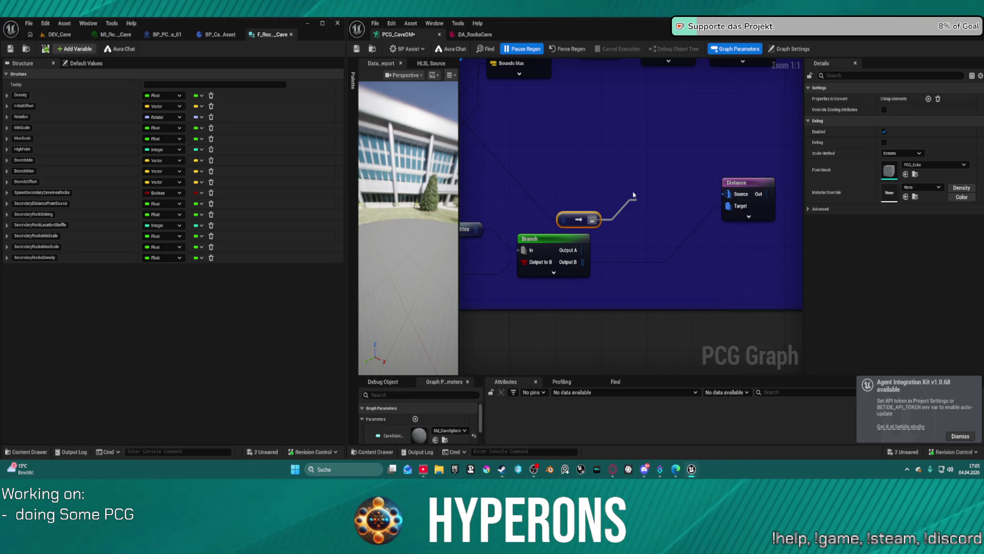
{"action": "mouse_move", "coordinate": [643, 228]}
{"action": "left_mouse_down"}
{"action": "mouse_move", "coordinate": [593, 292]}
{"action": "mouse_move", "coordinate": [767, 241]}
{"action": "mouse_move", "coordinate": [794, 220]}
{"action": "mouse_move", "coordinate": [752, 209]}
{"action": "mouse_move", "coordinate": [681, 157]}
{"action": "mouse_move", "coordinate": [699, 172]}
{"action": "mouse_move", "coordinate": [675, 161]}
{"action": "mouse_move", "coordinate": [686, 163]}
{"action": "mouse_move", "coordinate": [697, 207]}
{"action": "mouse_move", "coordinate": [678, 201]}
{"action": "mouse_move", "coordinate": [467, 243]}
{"action": "mouse_move", "coordinate": [658, 247]}
{"action": "left_mouse_up"}
{"action": "left_click_drag", "start_coordinate": [584, 199], "coordinate": [622, 176]}
{"action": "left_click_drag", "start_coordinate": [552, 195], "coordinate": [531, 110]}
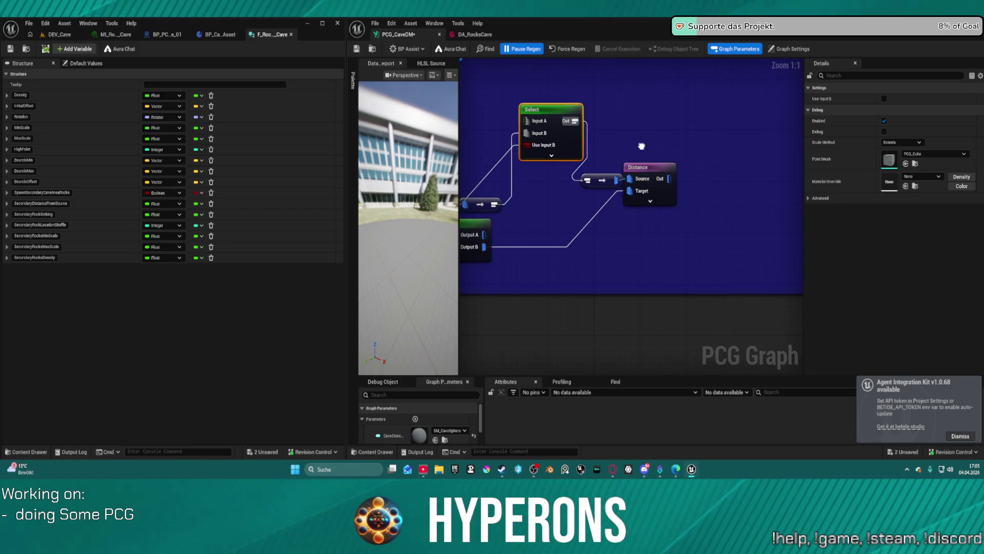
Route the incoming wire into Select's Input B and delete the leftover convert node
{"action": "left_click", "coordinate": [653, 229]}
{"action": "mouse_move", "coordinate": [655, 226]}
{"action": "left_mouse_down"}
{"action": "mouse_move", "coordinate": [717, 153]}
{"action": "mouse_move", "coordinate": [582, 162]}
{"action": "left_mouse_up"}
{"action": "left_click", "coordinate": [556, 231]}
{"action": "key", "text": "Delete"}
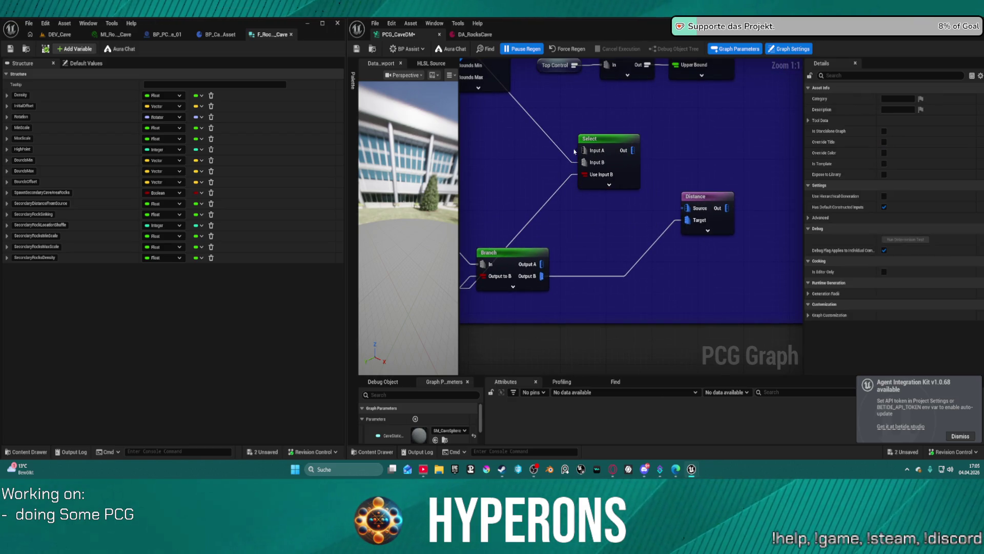
Wire the Density Filter's Normal To Density output into the Select node
{"action": "left_click_drag", "start_coordinate": [583, 153], "coordinate": [557, 161]}
{"action": "left_click", "coordinate": [548, 133]}
{"action": "scroll", "coordinate": [534, 143], "scroll_direction": "down", "scroll_amount": 2}
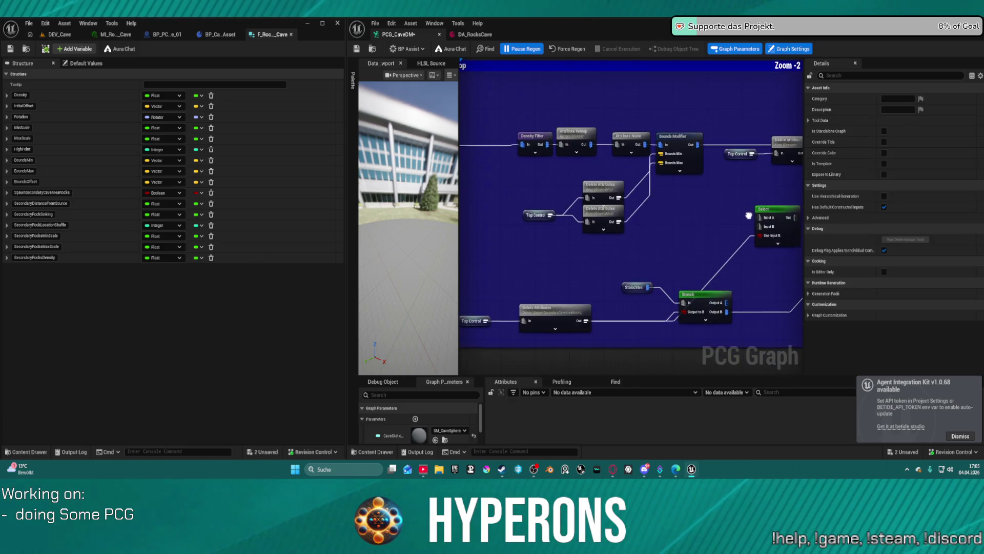
{"action": "left_click", "coordinate": [523, 146]}
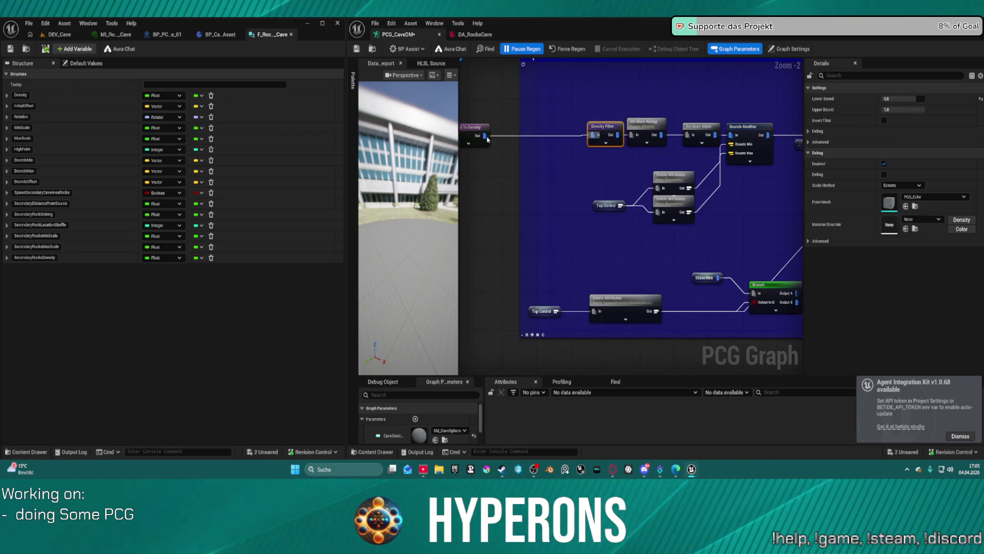
{"action": "mouse_move", "coordinate": [484, 139]}
{"action": "left_mouse_down"}
{"action": "mouse_move", "coordinate": [589, 169]}
{"action": "mouse_move", "coordinate": [663, 218]}
{"action": "mouse_move", "coordinate": [723, 233]}
{"action": "mouse_move", "coordinate": [685, 238]}
{"action": "mouse_move", "coordinate": [740, 251]}
{"action": "left_mouse_up"}
{"action": "left_click_drag", "start_coordinate": [626, 175], "coordinate": [665, 188]}
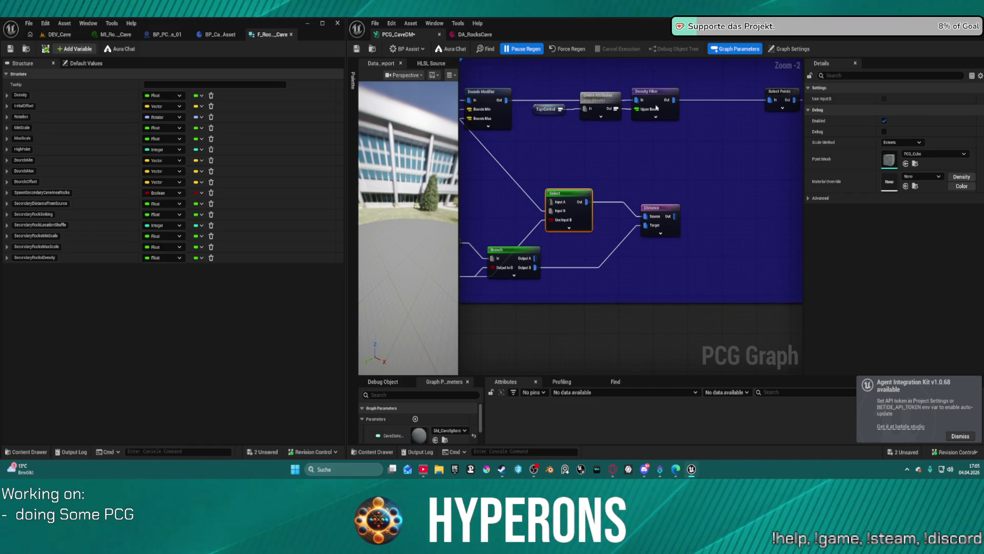
Change the Distance node's Maximum Distance from 20000 to 200
{"action": "scroll", "coordinate": [663, 203], "scroll_direction": "down", "scroll_amount": 1}
{"action": "left_click", "coordinate": [663, 203]}
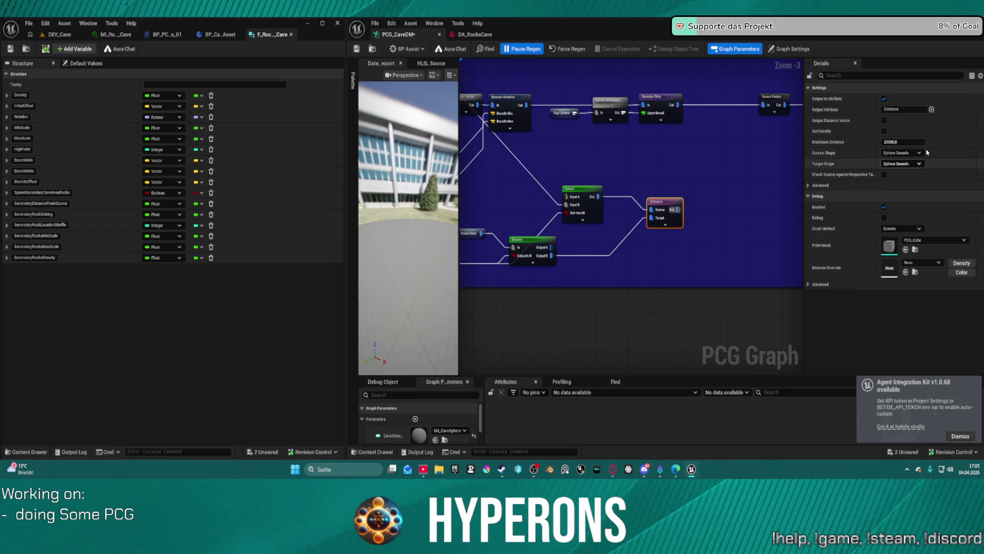
{"action": "left_click", "coordinate": [901, 142]}
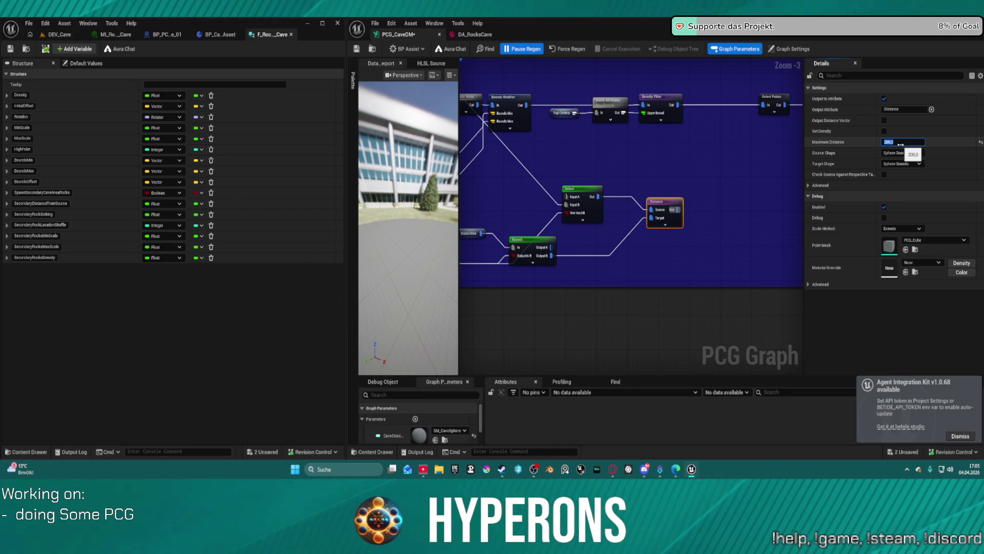
{"action": "mouse_move", "coordinate": [678, 201]}
{"action": "left_mouse_down"}
{"action": "mouse_move", "coordinate": [518, 179]}
{"action": "mouse_move", "coordinate": [522, 193]}
{"action": "mouse_move", "coordinate": [566, 198]}
{"action": "left_mouse_up"}
{"action": "type", "text": "trans"}
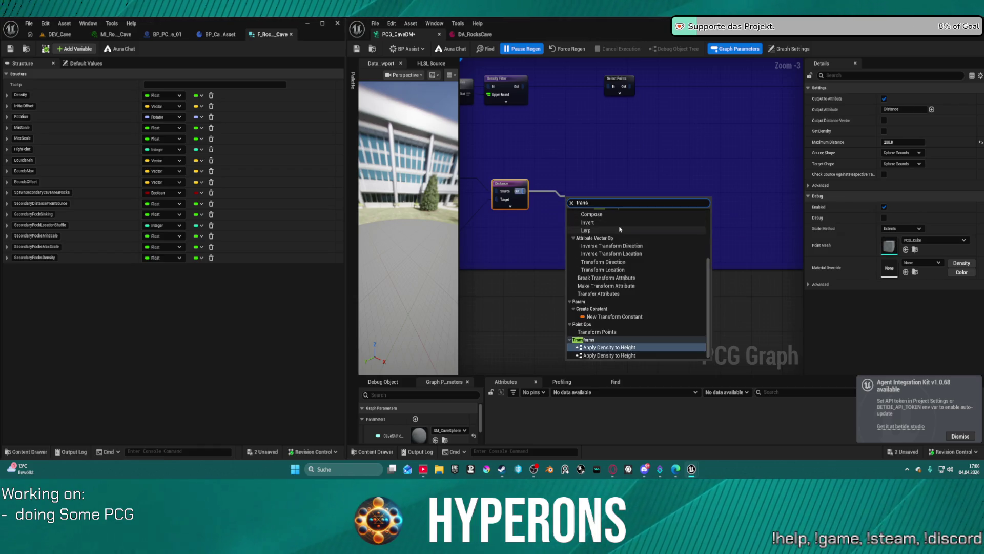
Add a Transform Points node after Distance and dock the DA_RocksCave tab in the left window
{"action": "left_click", "coordinate": [597, 332]}
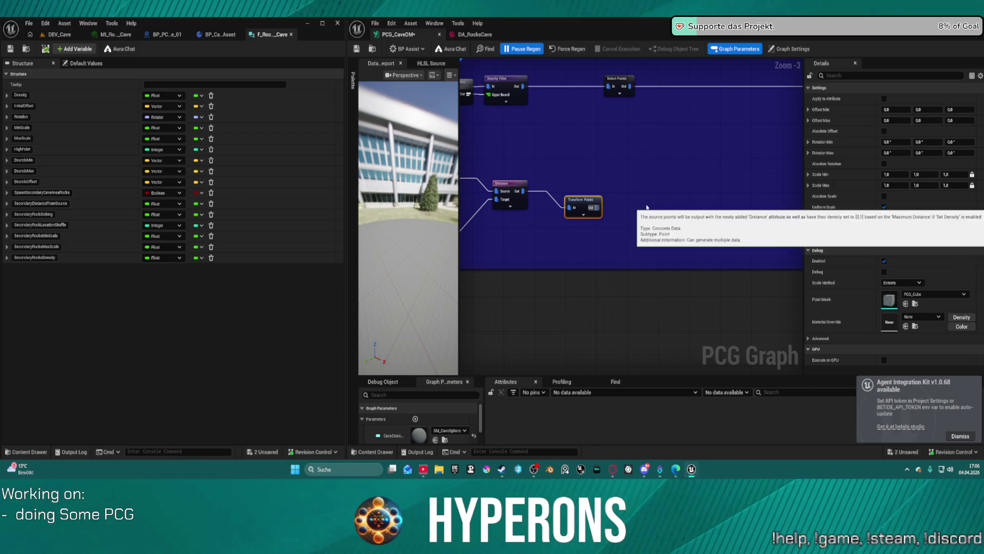
{"action": "left_click_drag", "start_coordinate": [582, 209], "coordinate": [614, 193]}
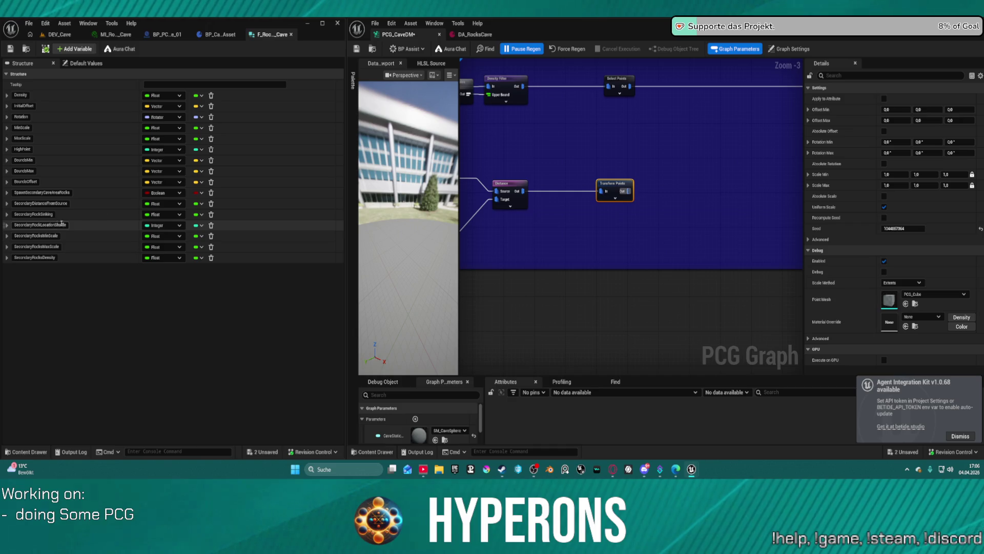
{"action": "mouse_move", "coordinate": [491, 35]}
{"action": "left_mouse_down"}
{"action": "mouse_move", "coordinate": [217, 47]}
{"action": "mouse_move", "coordinate": [205, 35]}
{"action": "left_mouse_up"}
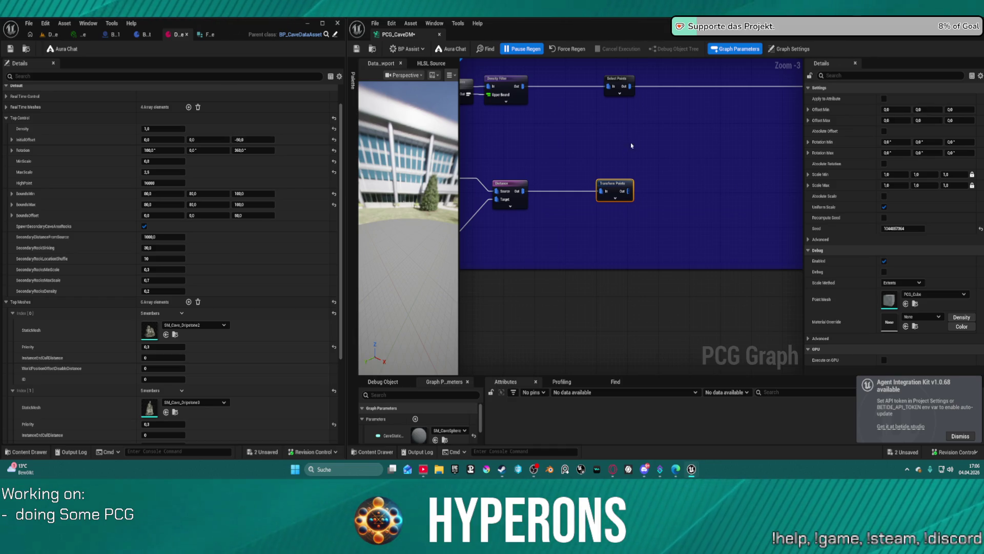
Expand Transform Points' inputs and paste a Top Control/Delete Attributes copy wired to its offsets
{"action": "mouse_move", "coordinate": [614, 189]}
{"action": "left_mouse_down"}
{"action": "mouse_move", "coordinate": [620, 166]}
{"action": "mouse_move", "coordinate": [604, 154]}
{"action": "mouse_move", "coordinate": [660, 158]}
{"action": "left_mouse_up"}
{"action": "left_click", "coordinate": [618, 176]}
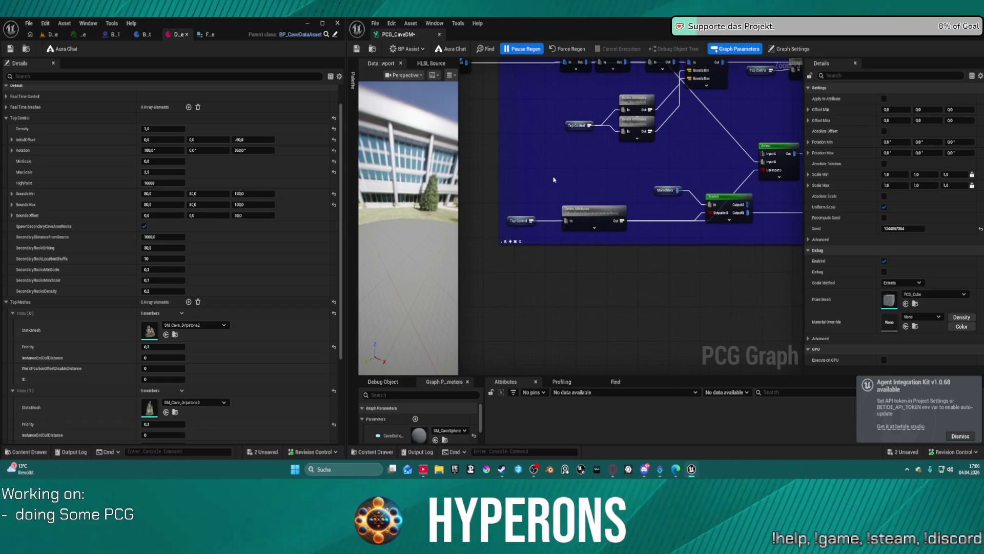
{"action": "left_click_drag", "start_coordinate": [590, 177], "coordinate": [543, 174]}
{"action": "left_click_drag", "start_coordinate": [512, 90], "coordinate": [610, 152]}
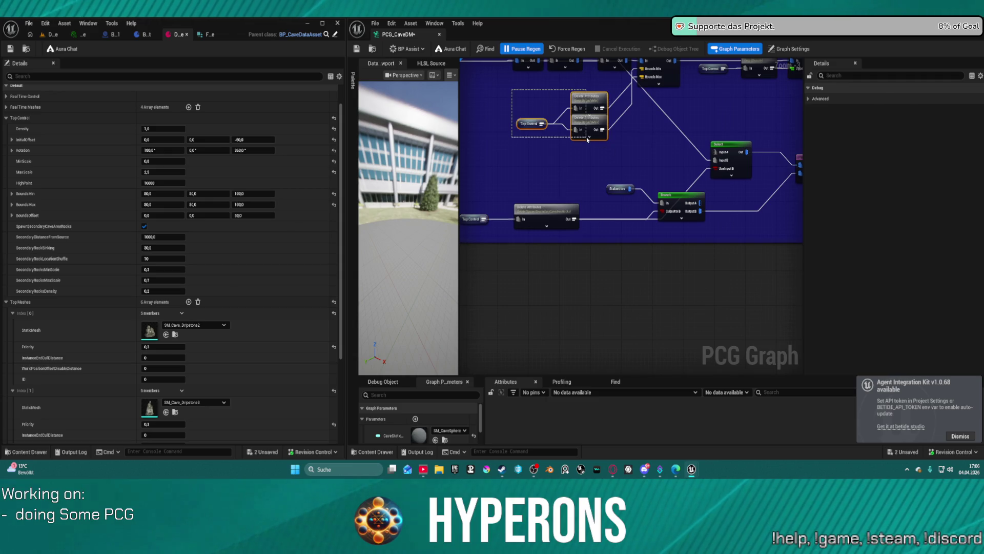
{"action": "key", "text": "ctrl+v"}
{"action": "left_click", "coordinate": [544, 106]}
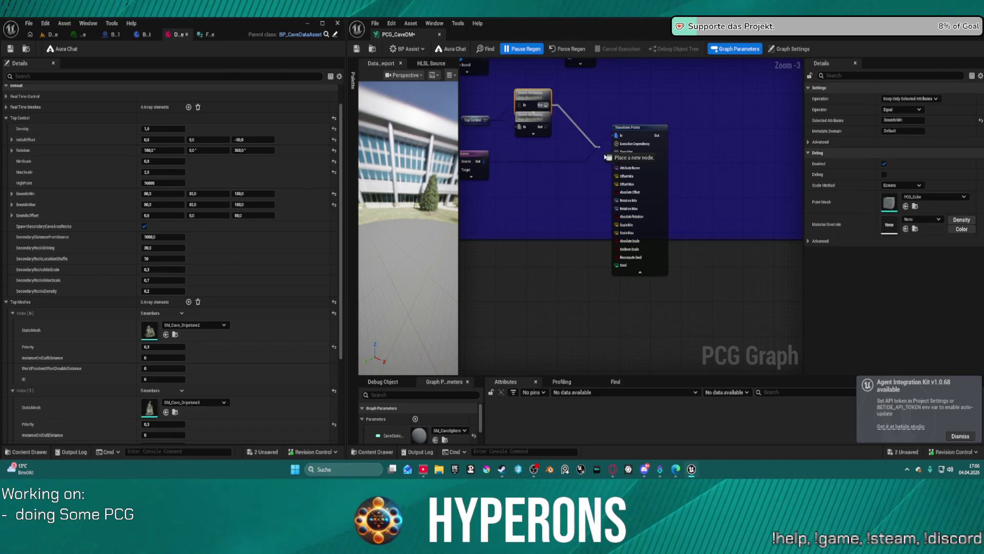
{"action": "mouse_move", "coordinate": [615, 184]}
{"action": "left_mouse_down"}
{"action": "mouse_move", "coordinate": [542, 127]}
{"action": "mouse_move", "coordinate": [533, 131]}
{"action": "mouse_move", "coordinate": [537, 185]}
{"action": "mouse_move", "coordinate": [533, 170]}
{"action": "left_mouse_up"}
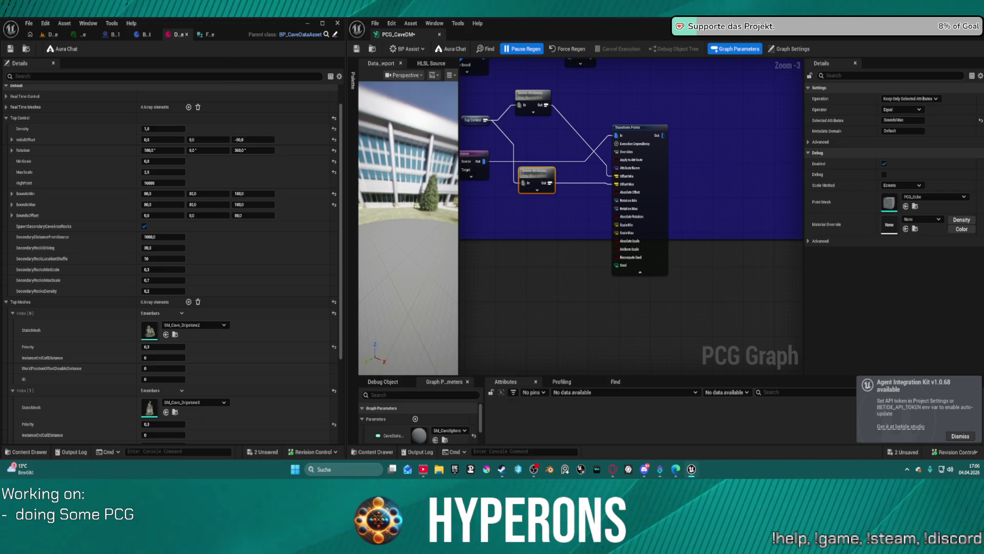
Remove the extra Delete Attributes node, reposition the remaining one, and show the F_RocksCave variables
{"action": "left_click_drag", "start_coordinate": [545, 106], "coordinate": [558, 112]}
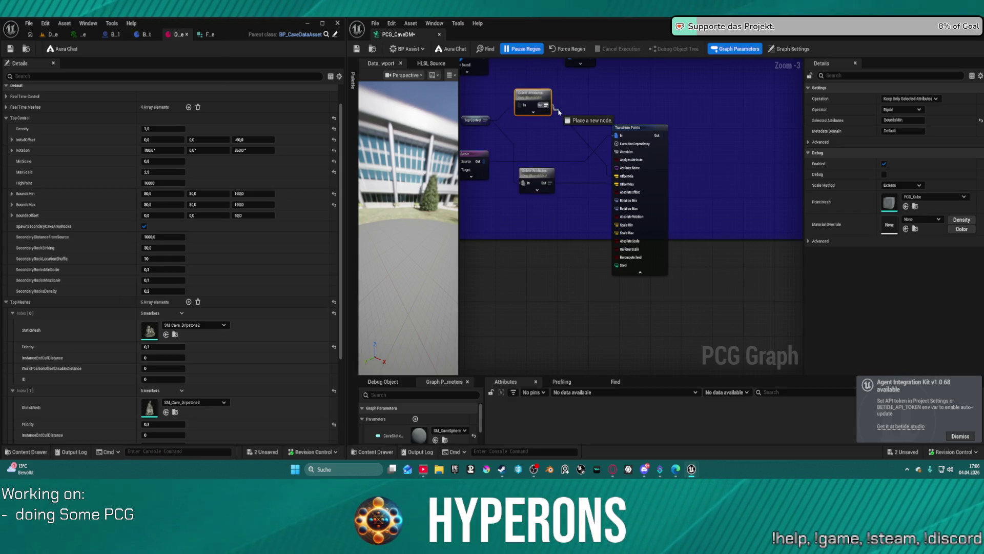
{"action": "left_click_drag", "start_coordinate": [563, 111], "coordinate": [560, 106]}
{"action": "type", "text": "transform points"}
{"action": "key", "text": "Return"}
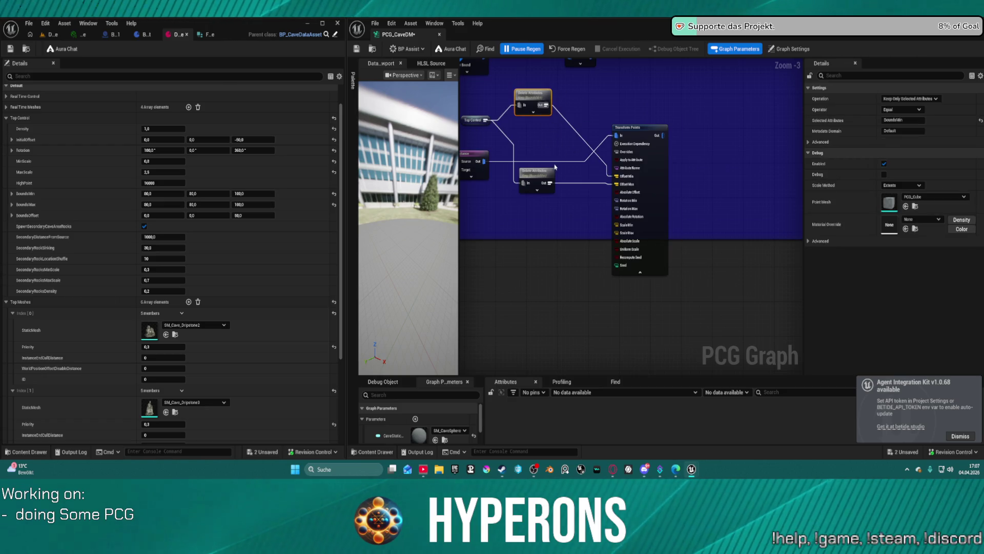
{"action": "key", "text": "Delete"}
{"action": "right_click", "coordinate": [542, 173]}
{"action": "left_click_drag", "start_coordinate": [553, 174], "coordinate": [554, 131]}
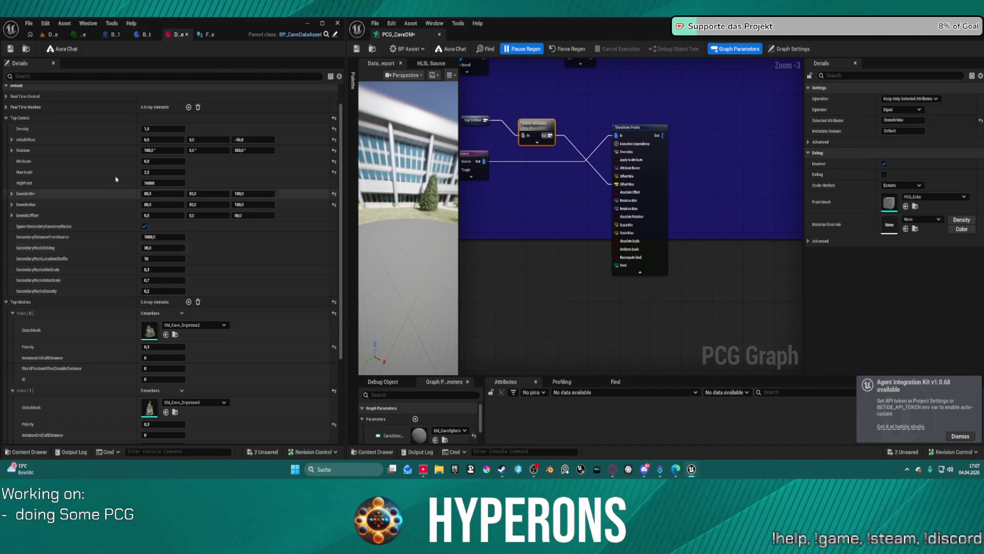
{"action": "left_click", "coordinate": [207, 35]}
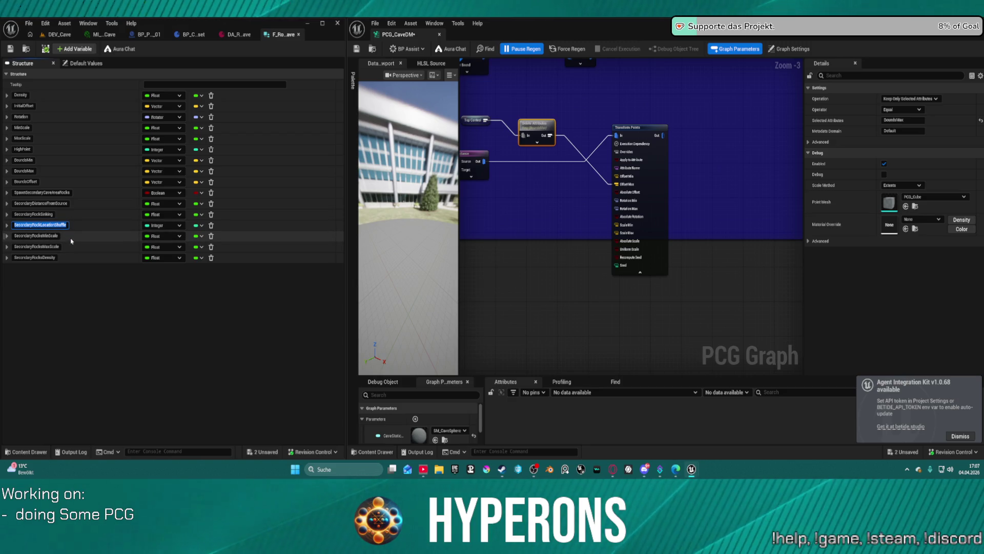
Keep only SecondaryRockLocationShuffle in Delete Attributes' selected attributes
{"action": "left_click", "coordinate": [538, 127]}
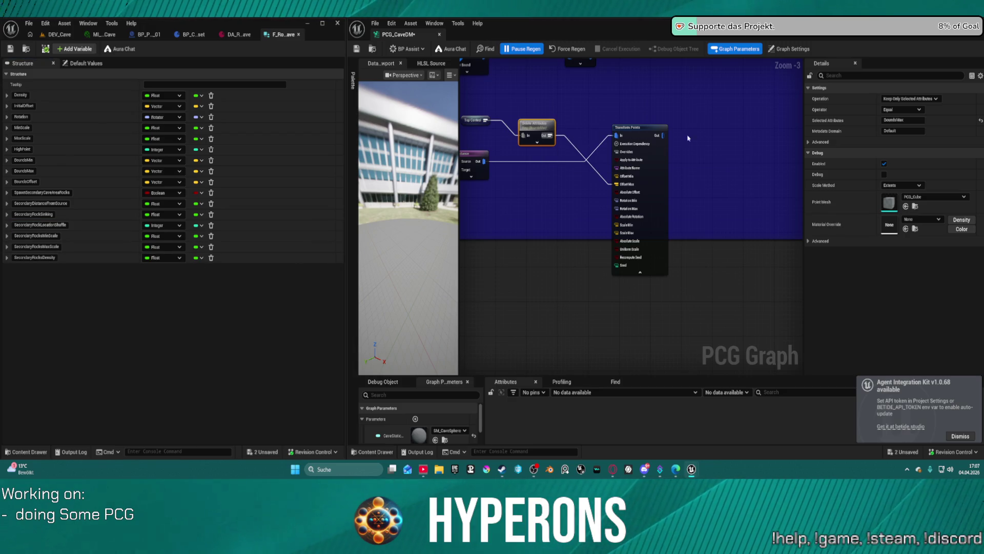
{"action": "type", "text": "SecondaryRockLocationShuffle"}
{"action": "key", "text": "Return"}
{"action": "mouse_move", "coordinate": [544, 127]}
{"action": "left_mouse_down"}
{"action": "mouse_move", "coordinate": [518, 118]}
{"action": "mouse_move", "coordinate": [550, 116]}
{"action": "mouse_move", "coordinate": [544, 162]}
{"action": "mouse_move", "coordinate": [567, 190]}
{"action": "left_mouse_up"}
Add a Make Vector Attribute node from the filter's output and rearrange Transform Points, Delete Attributes and Top Control
{"action": "type", "text": "ma"}
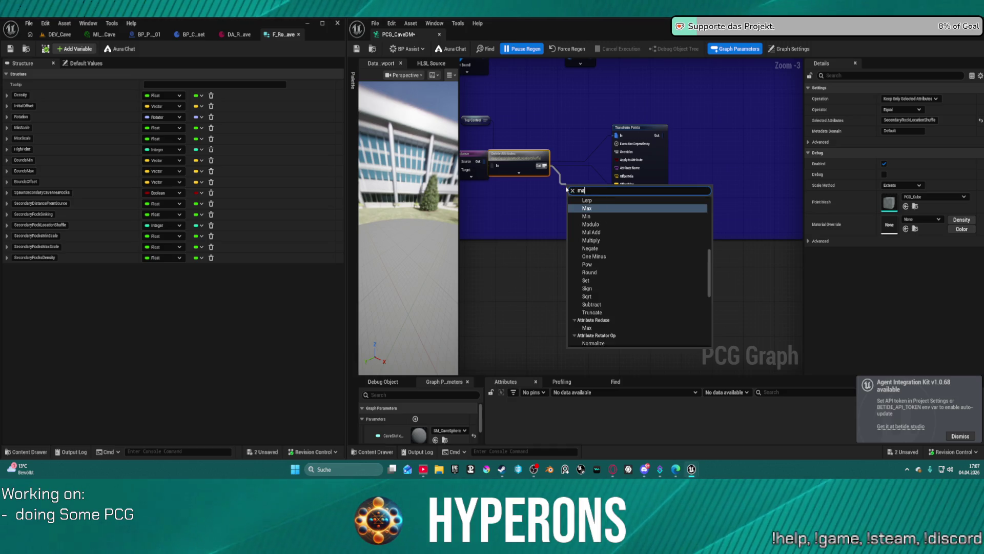
{"action": "type", "text": "ke"}
{"action": "key", "text": "Up"}
{"action": "key", "text": "Up"}
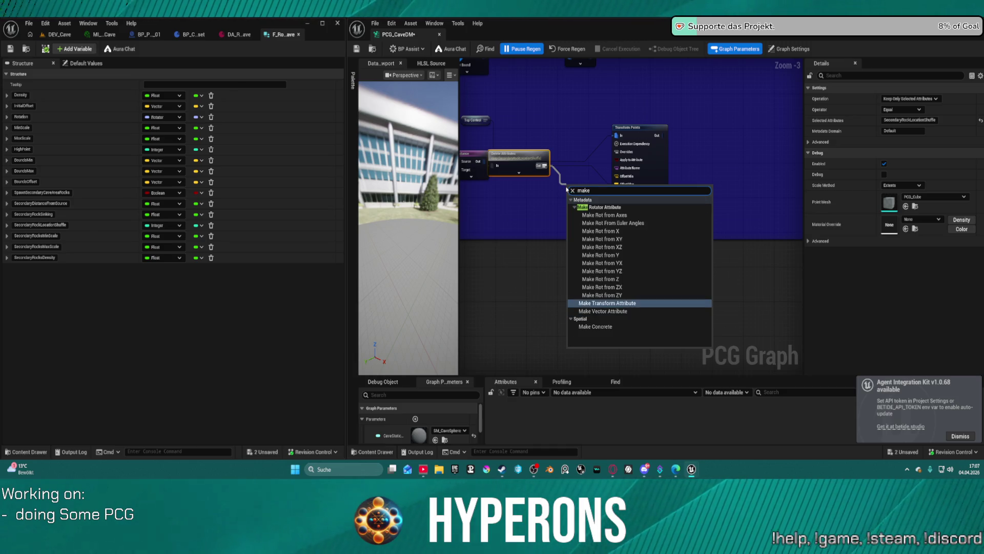
{"action": "key", "text": "Down"}
{"action": "key", "text": "Return"}
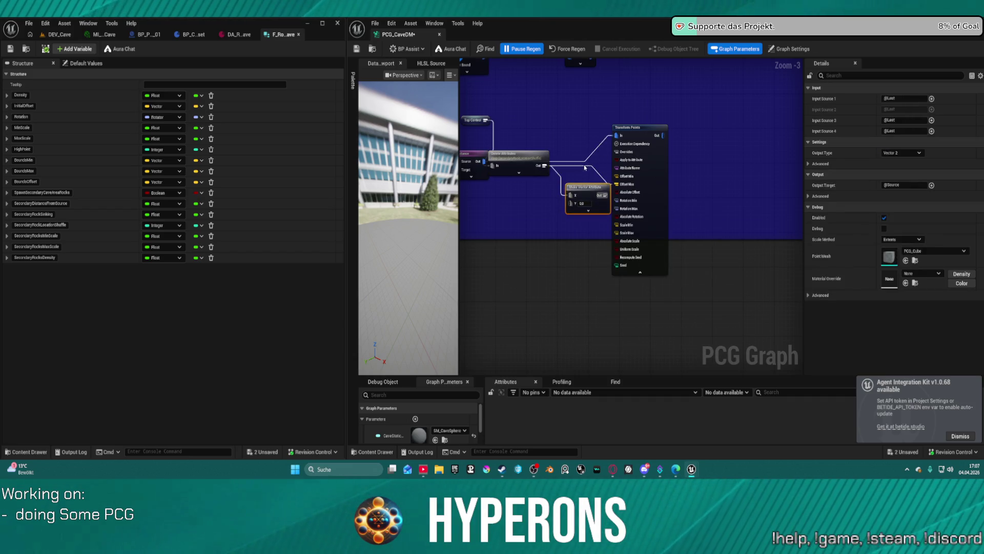
{"action": "left_click", "coordinate": [628, 128]}
{"action": "left_click_drag", "start_coordinate": [628, 128], "coordinate": [713, 120]}
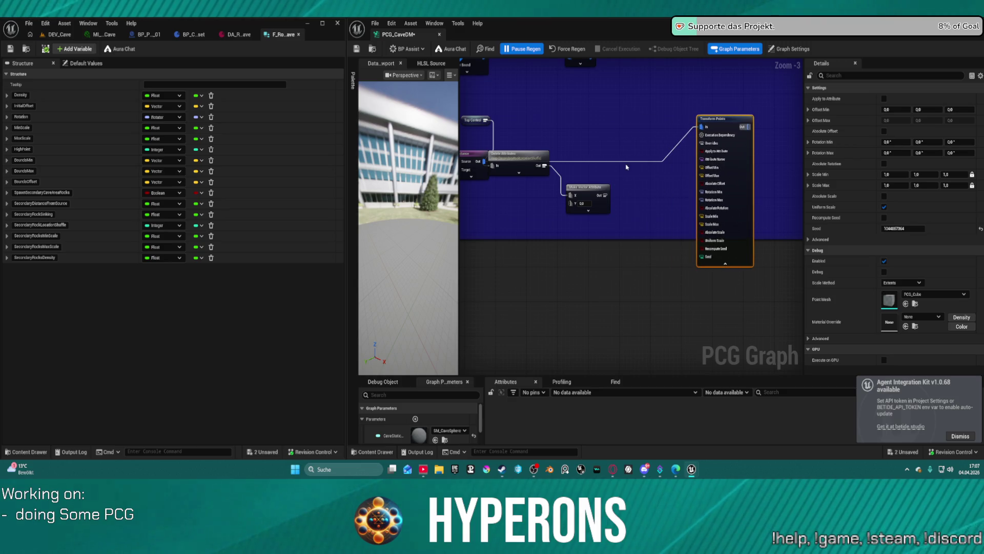
{"action": "left_click_drag", "start_coordinate": [518, 153], "coordinate": [533, 192]}
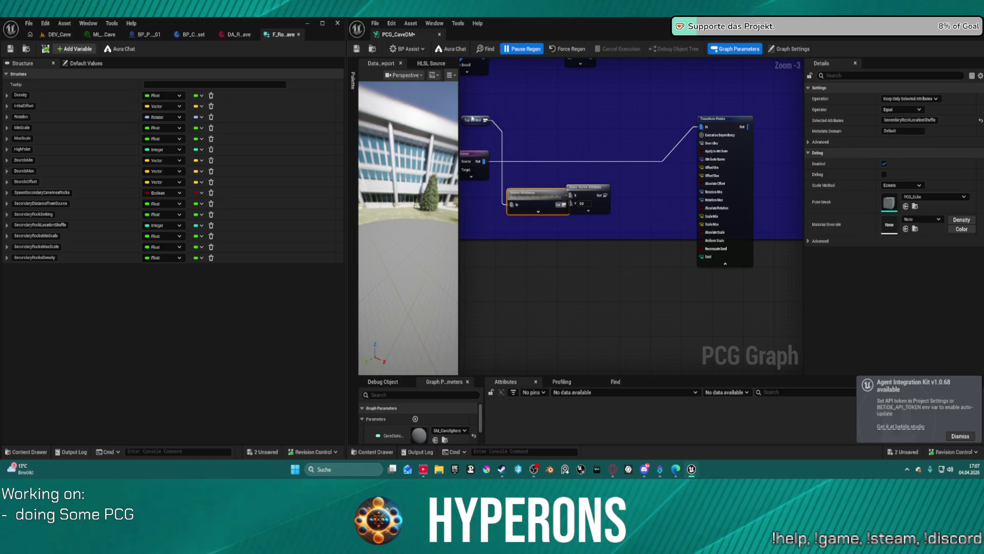
{"action": "mouse_move", "coordinate": [478, 128]}
{"action": "left_mouse_down"}
{"action": "mouse_move", "coordinate": [481, 210]}
{"action": "mouse_move", "coordinate": [523, 185]}
{"action": "left_mouse_up"}
Set Make Vector Attribute's output type to a three-value Vector and move it right
{"action": "left_click", "coordinate": [584, 187]}
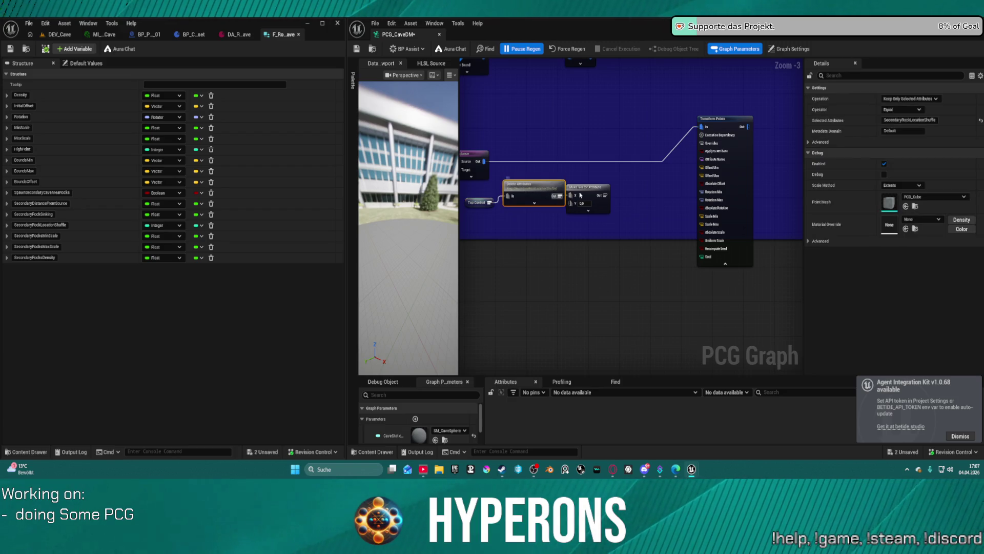
{"action": "left_click", "coordinate": [895, 152]}
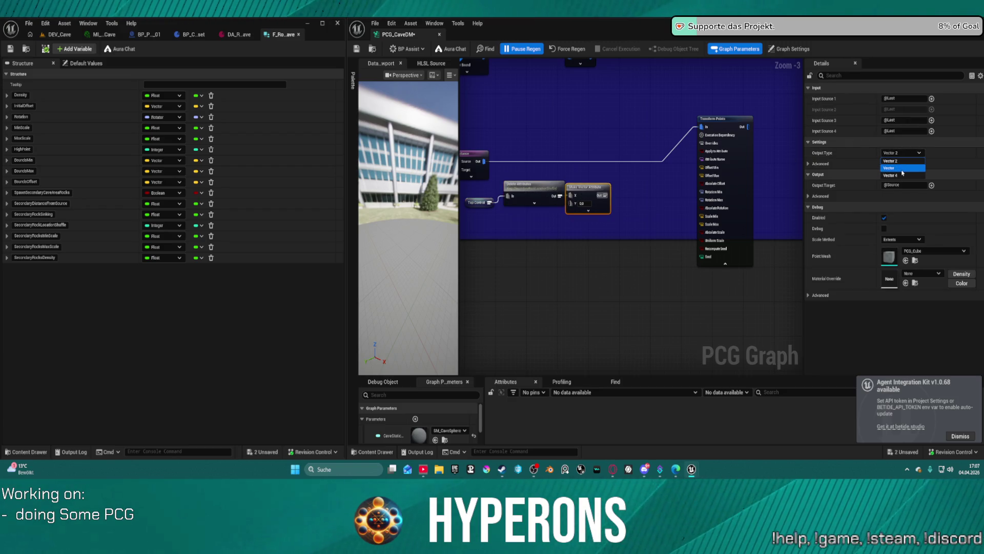
{"action": "left_click", "coordinate": [901, 172]}
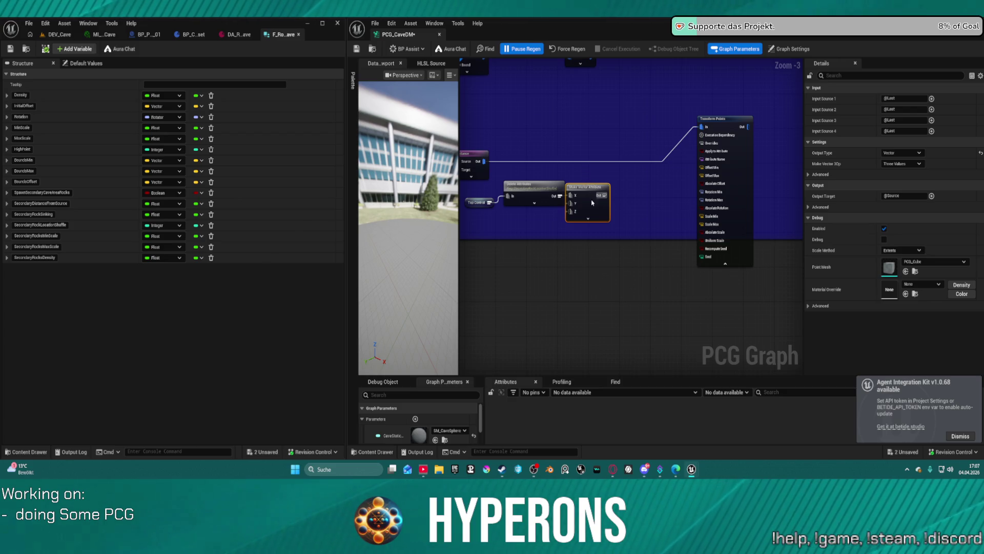
{"action": "left_click_drag", "start_coordinate": [585, 194], "coordinate": [646, 190]}
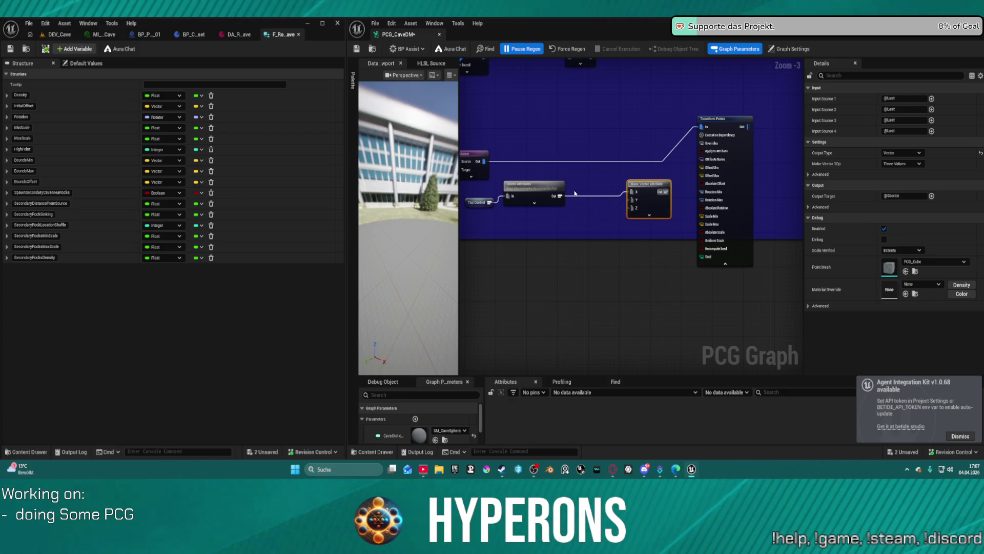
{"action": "left_click", "coordinate": [553, 198]}
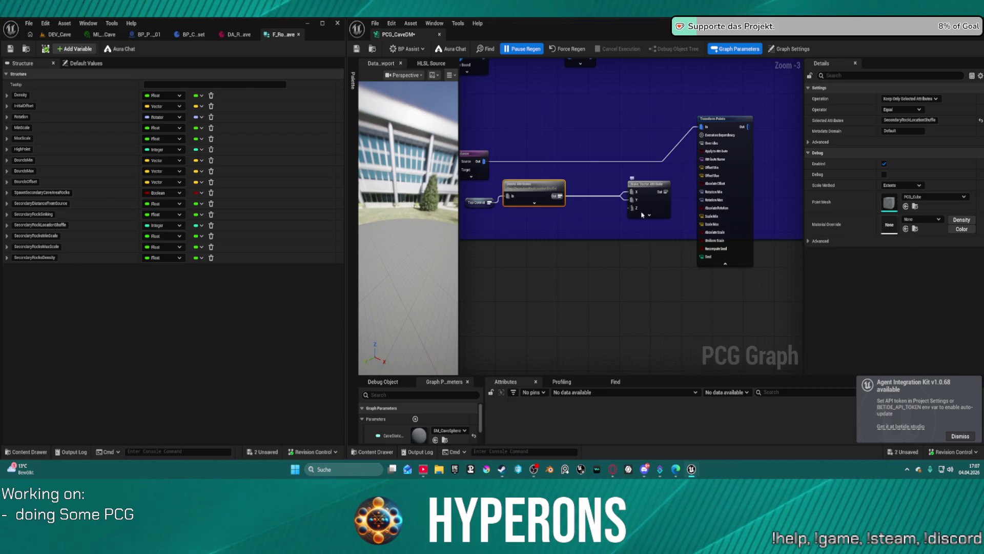
{"action": "left_click", "coordinate": [649, 203]}
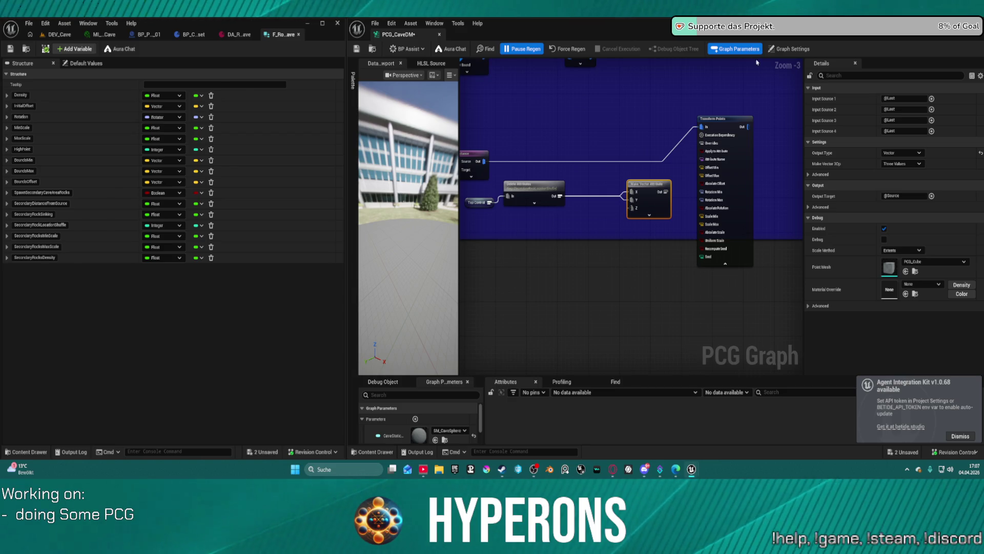
Set Make Vector Attribute's Input Source 3 to take only the X component
{"action": "left_click", "coordinate": [932, 120]}
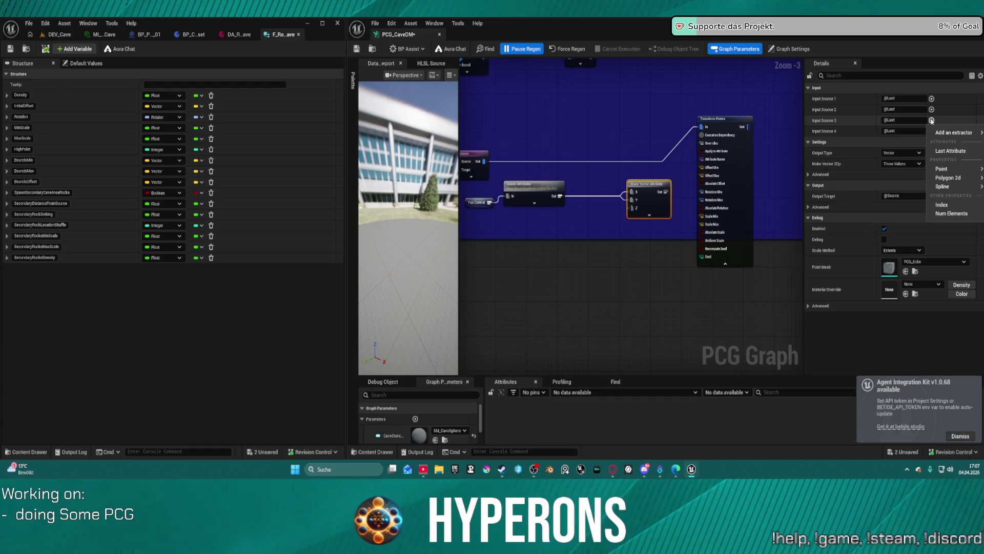
{"action": "mouse_move", "coordinate": [945, 133]}
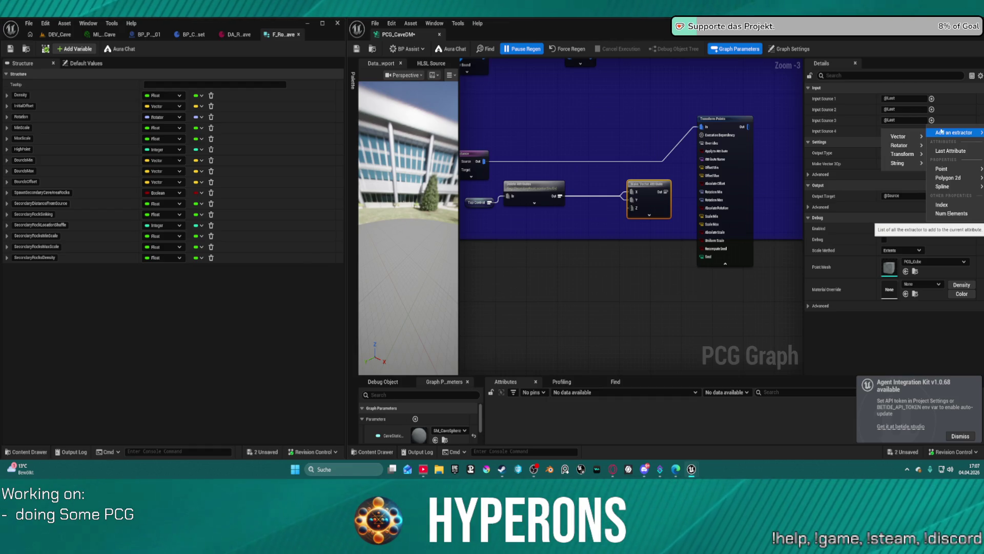
{"action": "left_click", "coordinate": [871, 142]}
{"action": "left_click", "coordinate": [869, 142]}
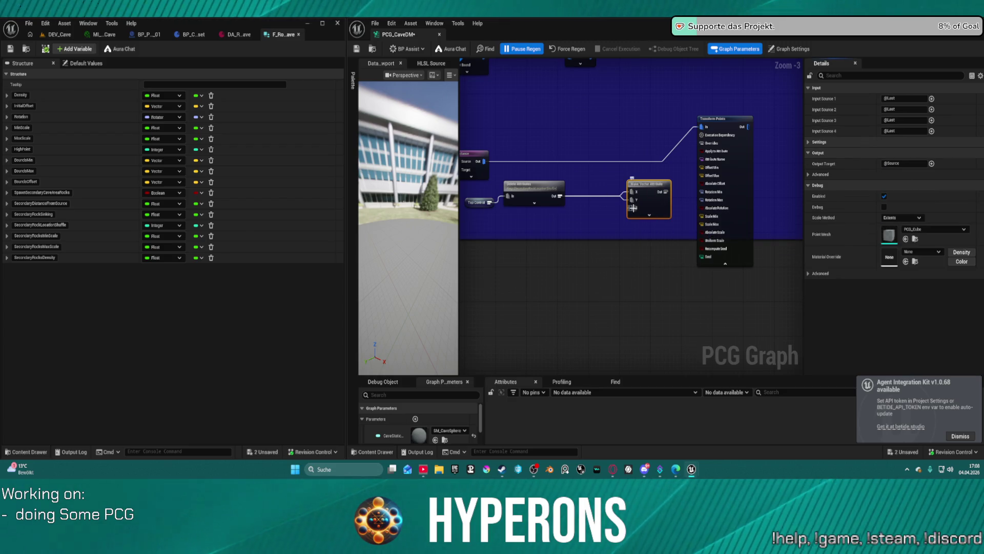
{"action": "left_click", "coordinate": [897, 121]}
{"action": "left_click", "coordinate": [932, 120]}
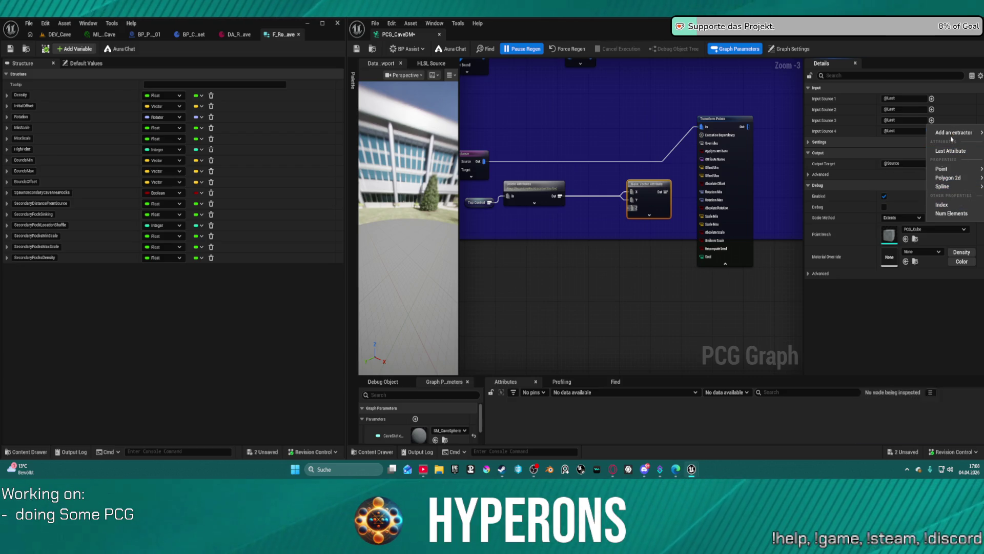
{"action": "mouse_move", "coordinate": [954, 132]}
{"action": "mouse_move", "coordinate": [901, 146]}
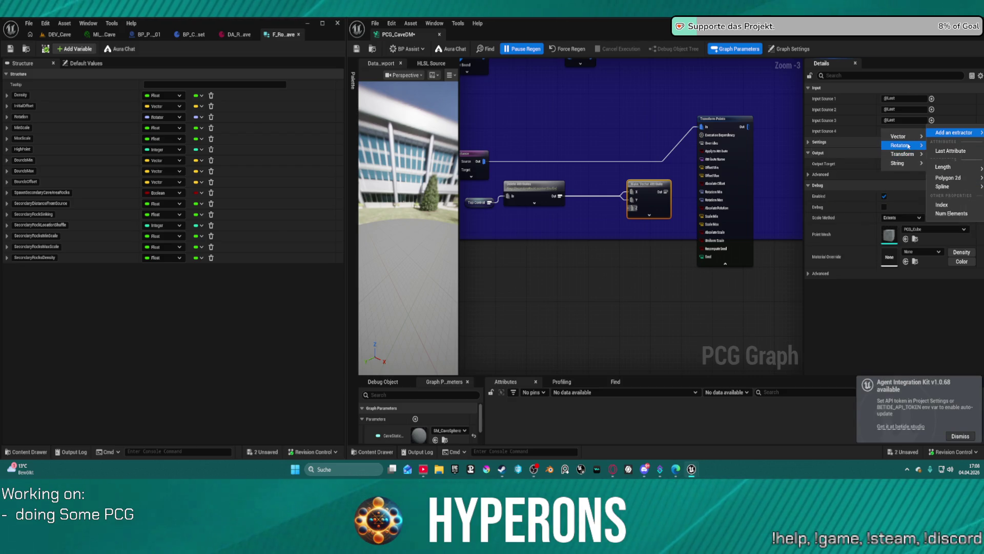
{"action": "left_click", "coordinate": [822, 152]}
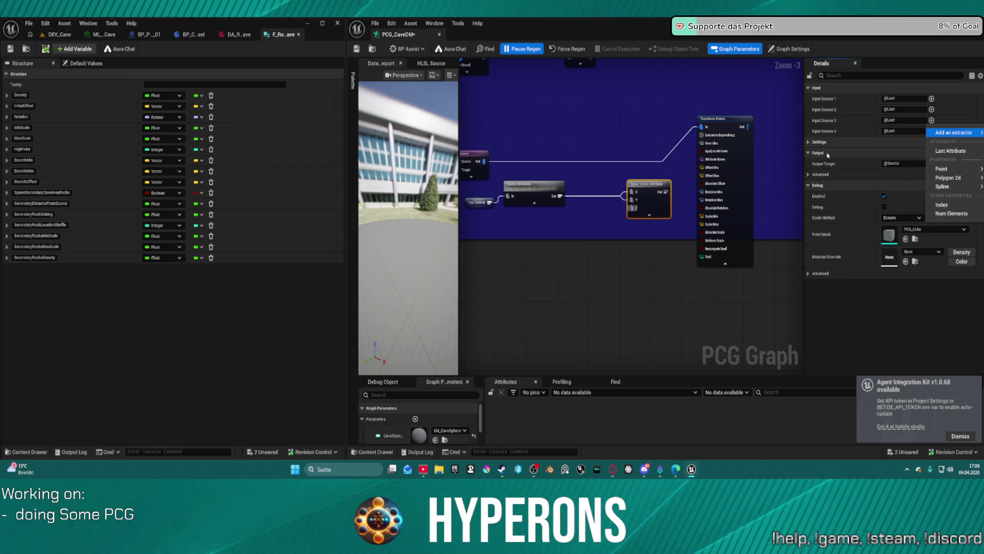
Clear the Input Source 3 value and expand the node's advanced settings
{"action": "left_click", "coordinate": [892, 122]}
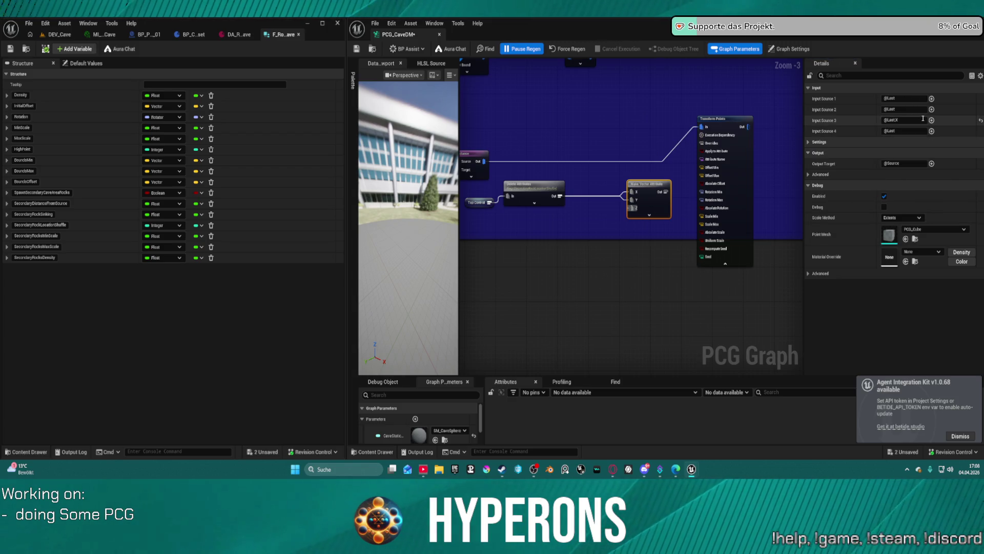
{"action": "type", "text": "@"}
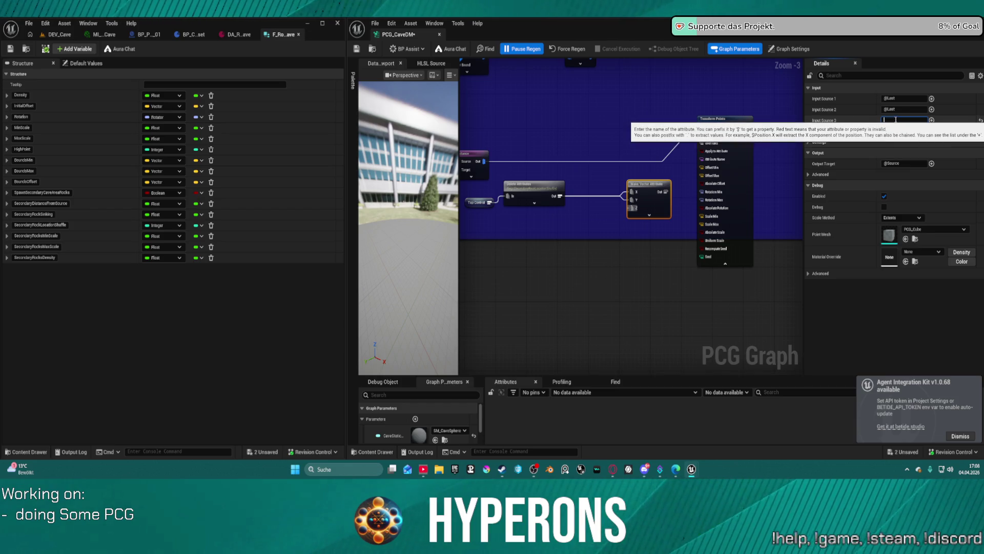
{"action": "key", "text": "BackSpace"}
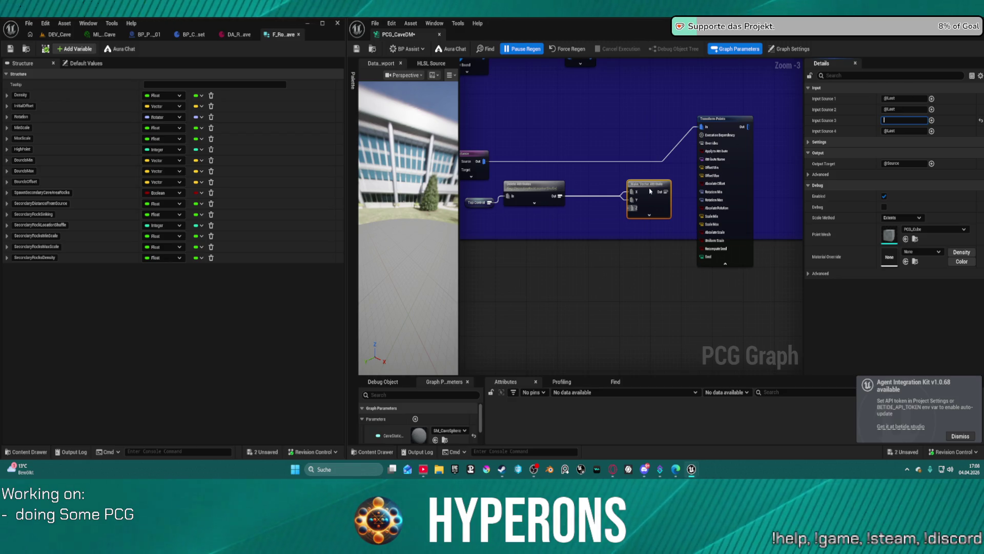
{"action": "left_click_drag", "start_coordinate": [650, 191], "coordinate": [611, 200]}
{"action": "left_click", "coordinate": [808, 143]}
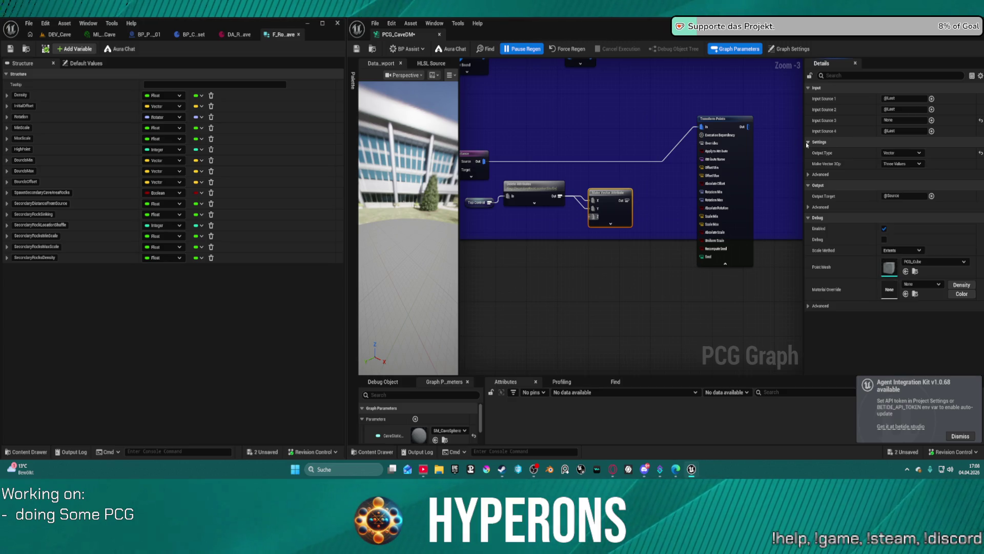
{"action": "left_click", "coordinate": [835, 174]}
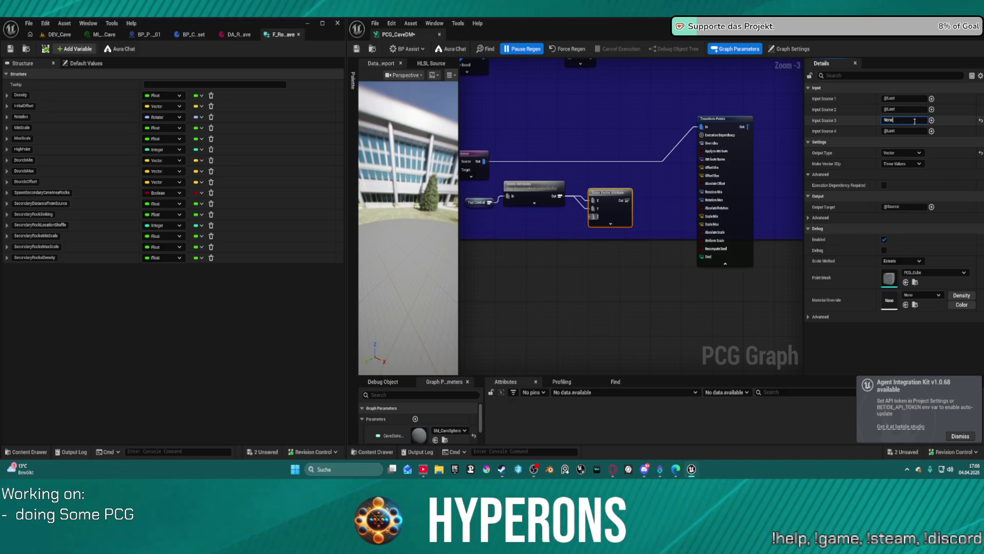
Set the third input source to the point Index attribute
{"action": "left_click", "coordinate": [931, 120]}
{"action": "mouse_move", "coordinate": [960, 132]}
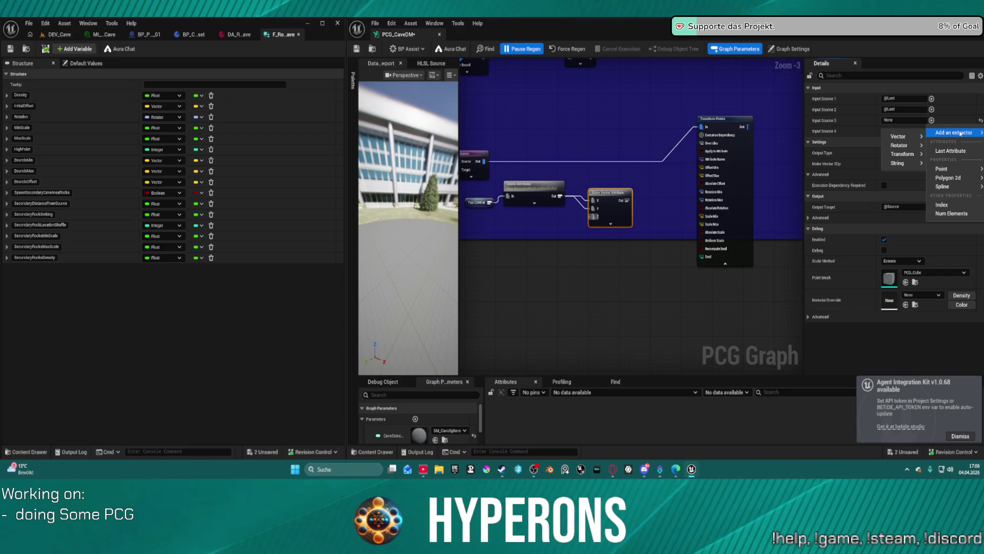
{"action": "mouse_move", "coordinate": [905, 137]}
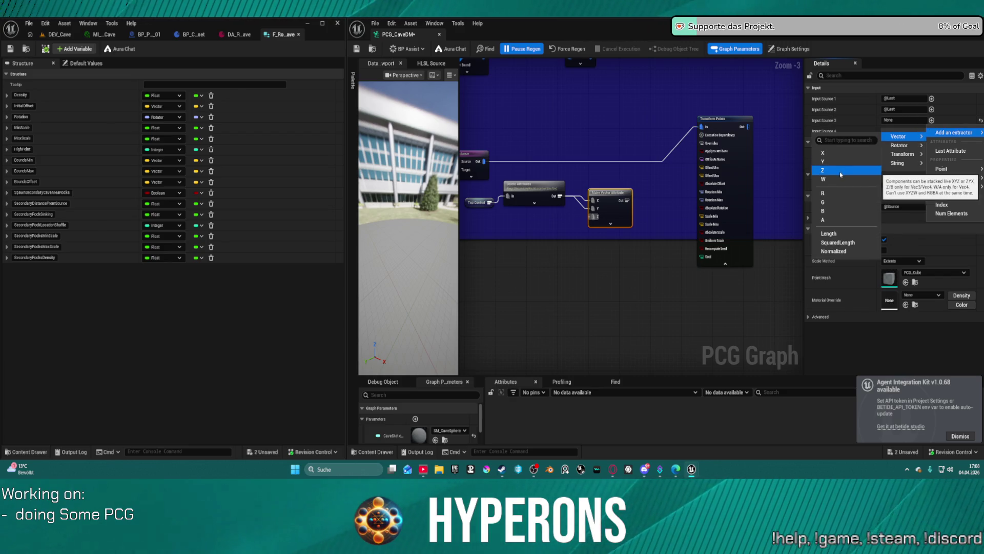
{"action": "mouse_move", "coordinate": [904, 154]}
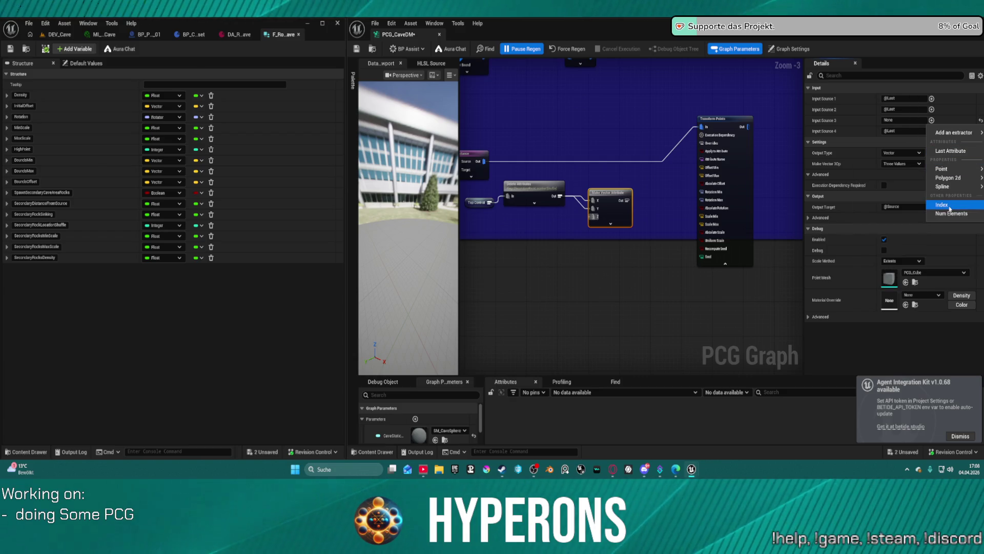
{"action": "left_click", "coordinate": [950, 205]}
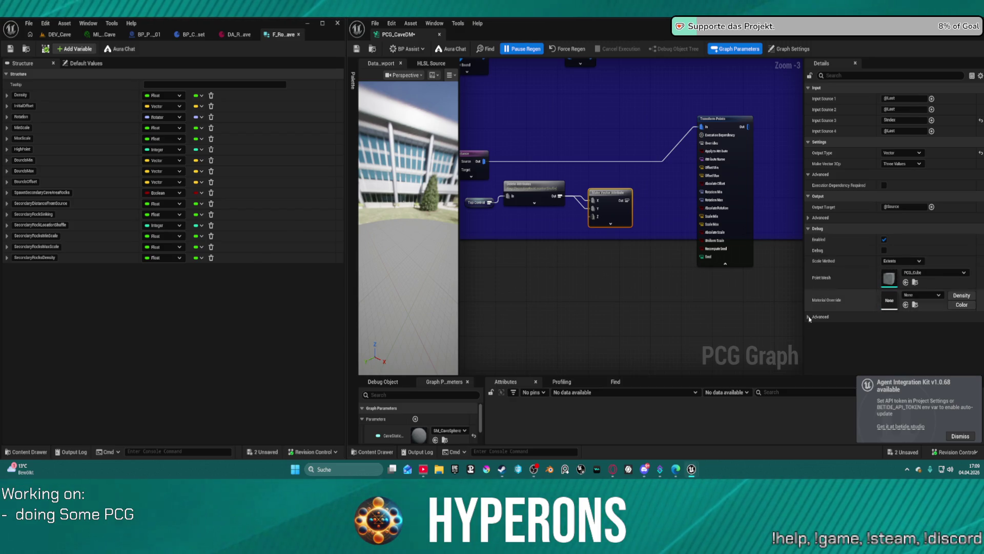
Collapse the Details advanced sections and duplicate Make Vector Attribute, deleting the extra copy
{"action": "left_click", "coordinate": [819, 317]}
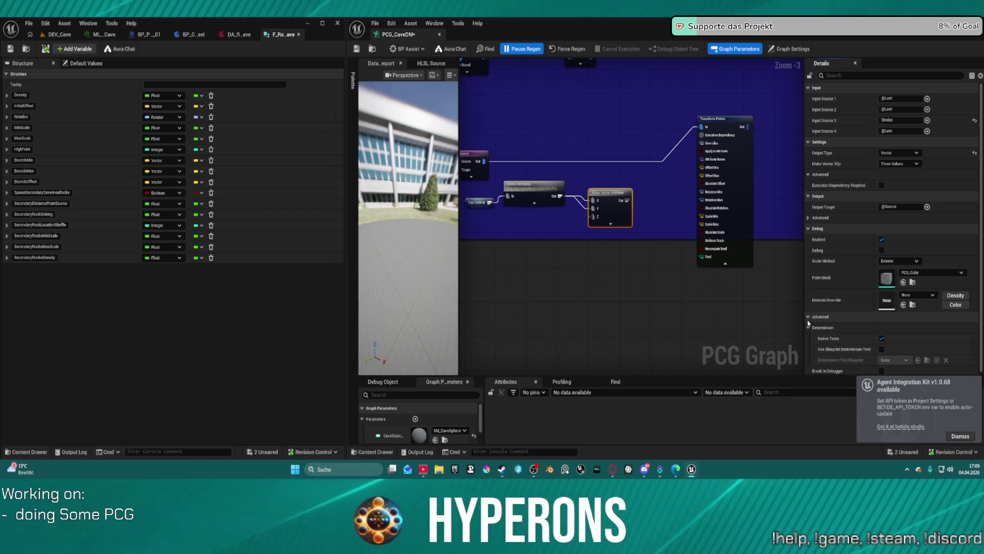
{"action": "left_click", "coordinate": [820, 215]}
{"action": "left_click", "coordinate": [809, 173]}
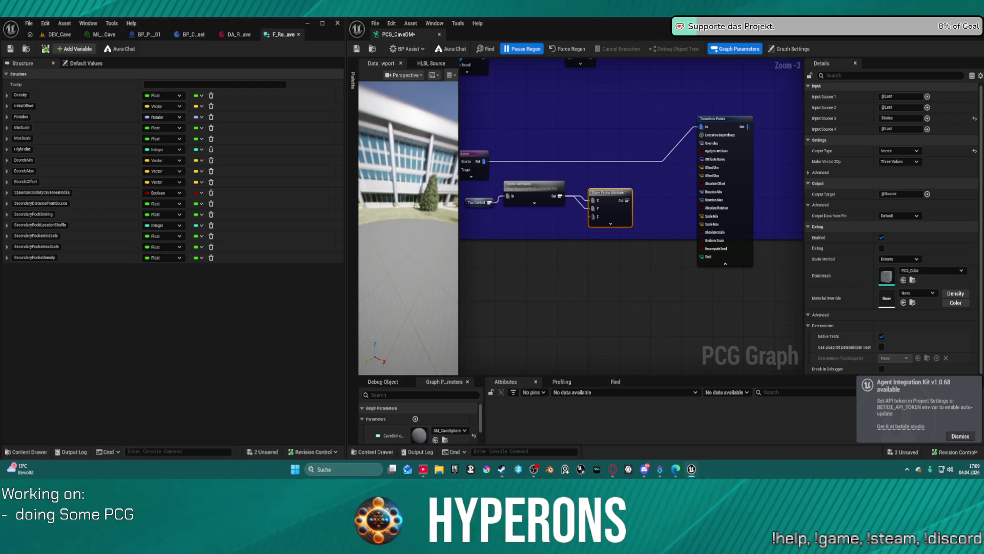
{"action": "scroll", "coordinate": [599, 210], "scroll_direction": "up", "scroll_amount": 1}
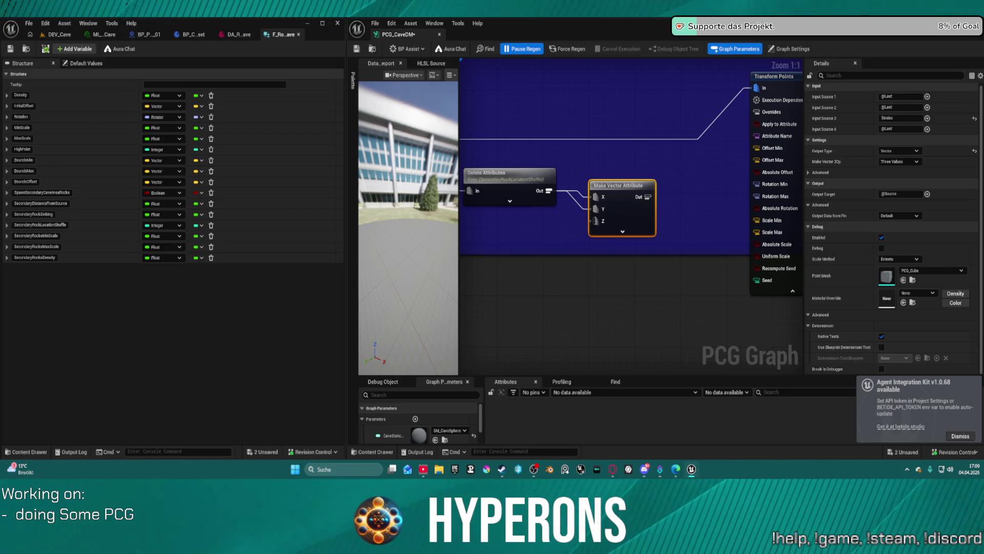
{"action": "key", "text": "ctrl+v"}
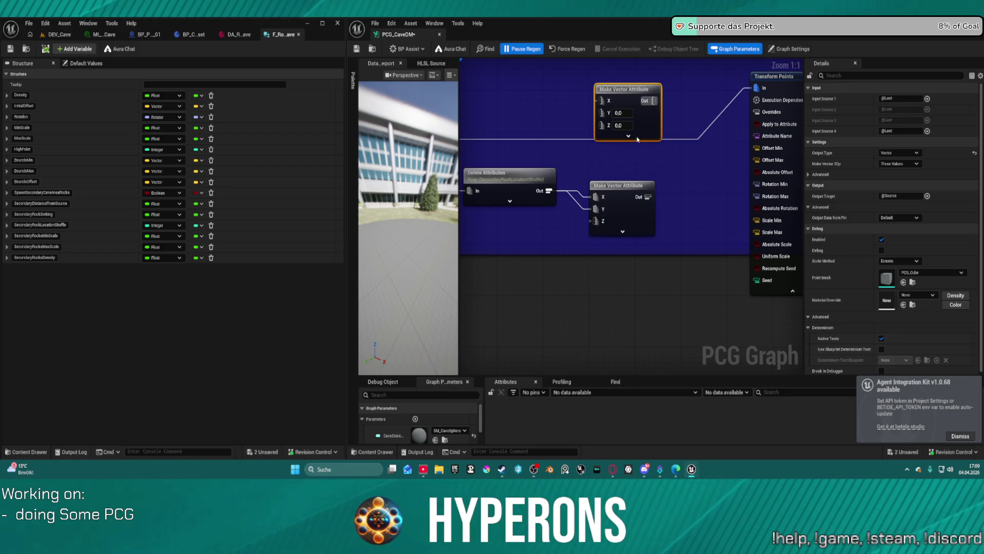
{"action": "left_click", "coordinate": [621, 198]}
{"action": "key", "text": "Delete"}
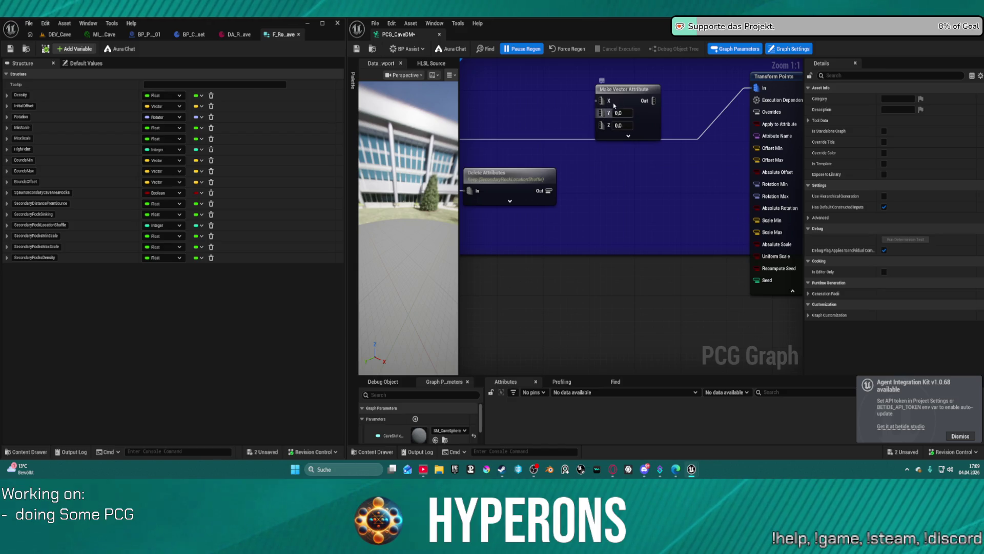
Feed Delete Attributes' output into the vector's X and Y, and its Out to Offset Min
{"action": "left_click_drag", "start_coordinate": [610, 137], "coordinate": [604, 233]}
{"action": "mouse_move", "coordinate": [549, 190]}
{"action": "left_mouse_down"}
{"action": "mouse_move", "coordinate": [592, 198]}
{"action": "mouse_move", "coordinate": [548, 191]}
{"action": "left_mouse_up"}
{"action": "left_click", "coordinate": [620, 207]}
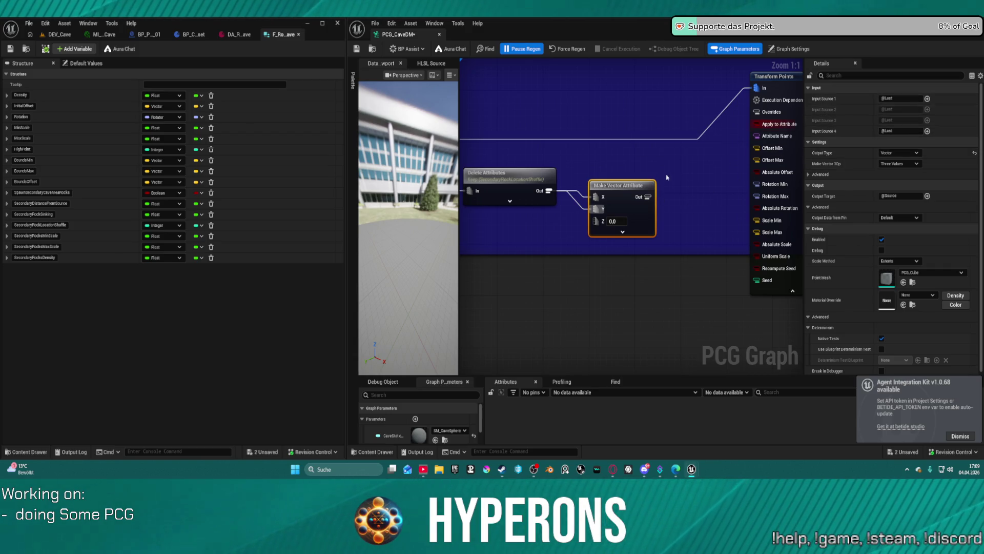
{"action": "left_click_drag", "start_coordinate": [648, 196], "coordinate": [755, 149]}
{"action": "mouse_move", "coordinate": [626, 184]}
{"action": "left_mouse_down"}
{"action": "mouse_move", "coordinate": [608, 158]}
{"action": "mouse_move", "coordinate": [670, 198]}
{"action": "mouse_move", "coordinate": [656, 195]}
{"action": "left_mouse_up"}
Add a Multiply node after the vector with In B set to -1
{"action": "type", "text": "multi"}
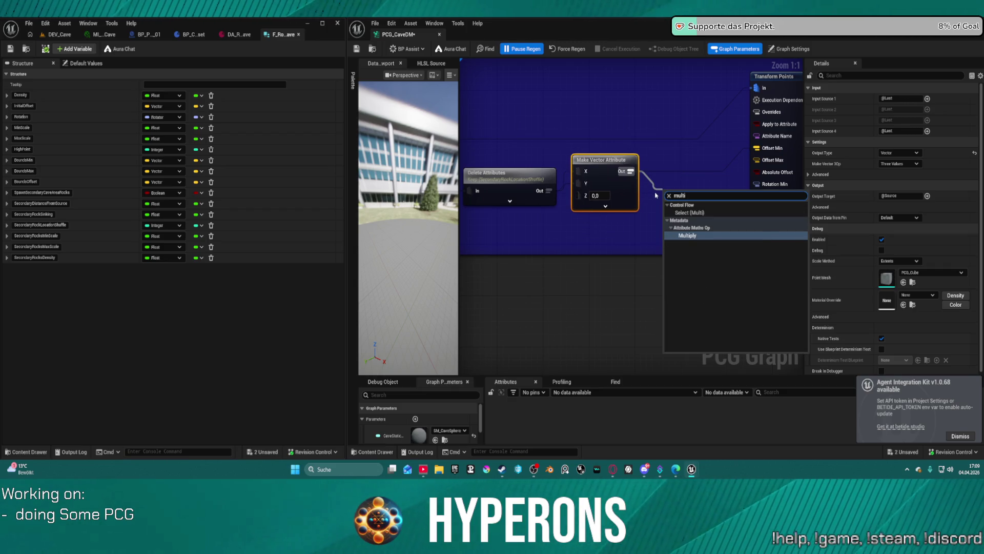
{"action": "key", "text": "Return"}
{"action": "left_click", "coordinate": [690, 226]}
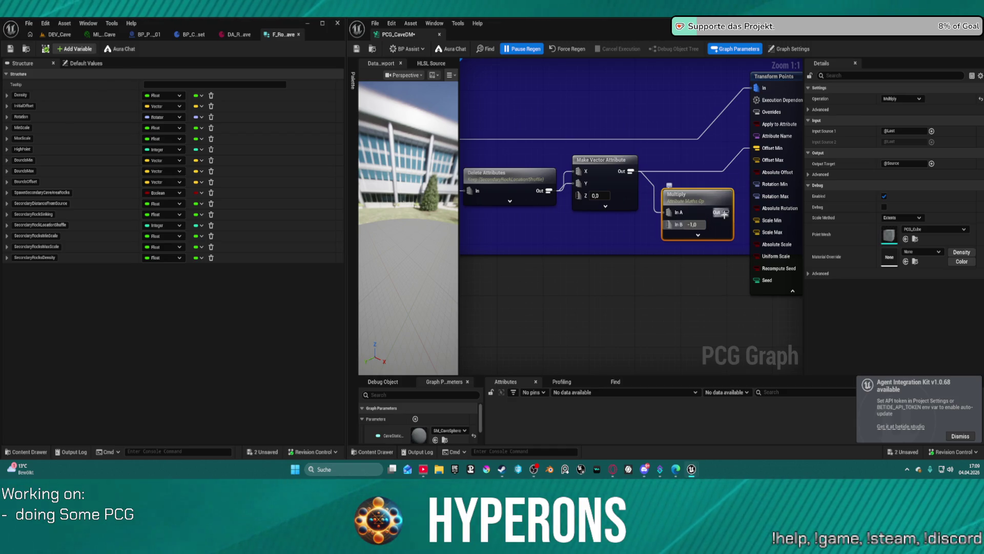
{"action": "scroll", "coordinate": [577, 145], "scroll_direction": "down", "scroll_amount": 3}
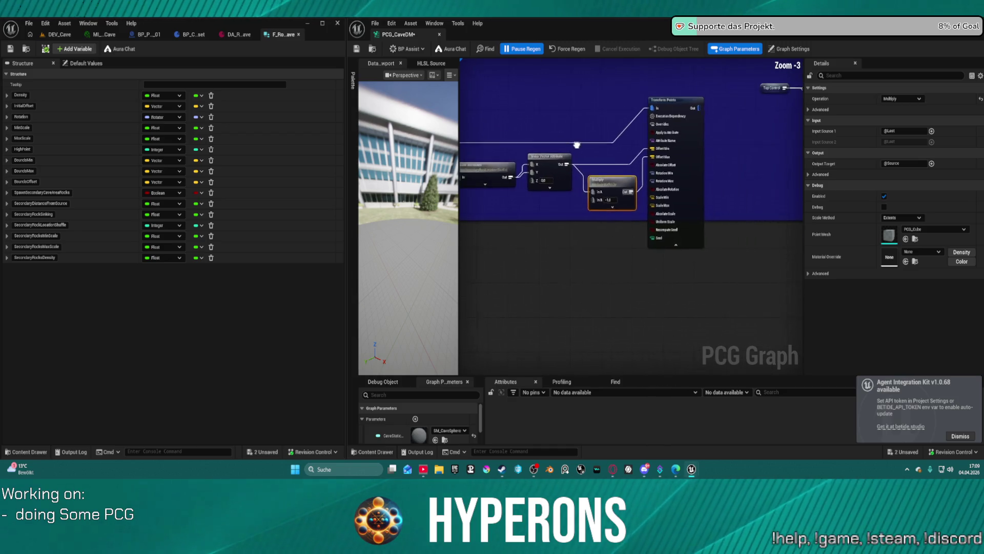
{"action": "left_click_drag", "start_coordinate": [577, 145], "coordinate": [551, 142]}
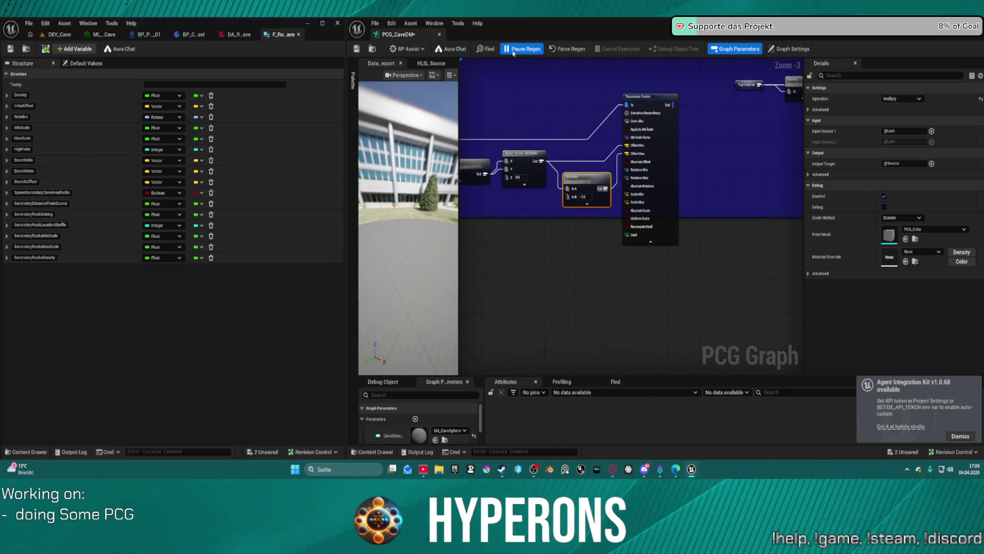
{"action": "scroll", "coordinate": [691, 193], "scroll_direction": "down", "scroll_amount": 4}
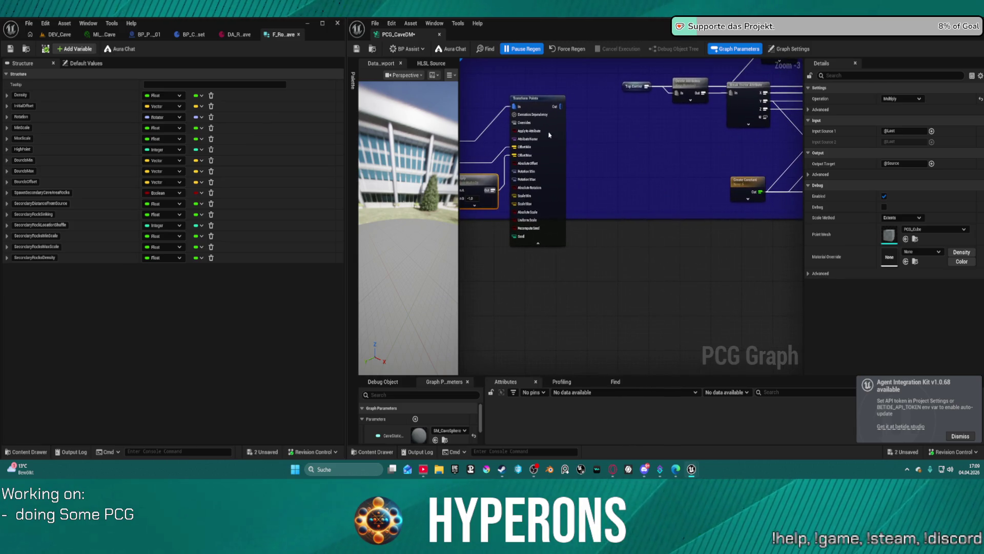
Select the group of nodes and move it below the comment box
{"action": "left_click_drag", "start_coordinate": [577, 141], "coordinate": [786, 180]}
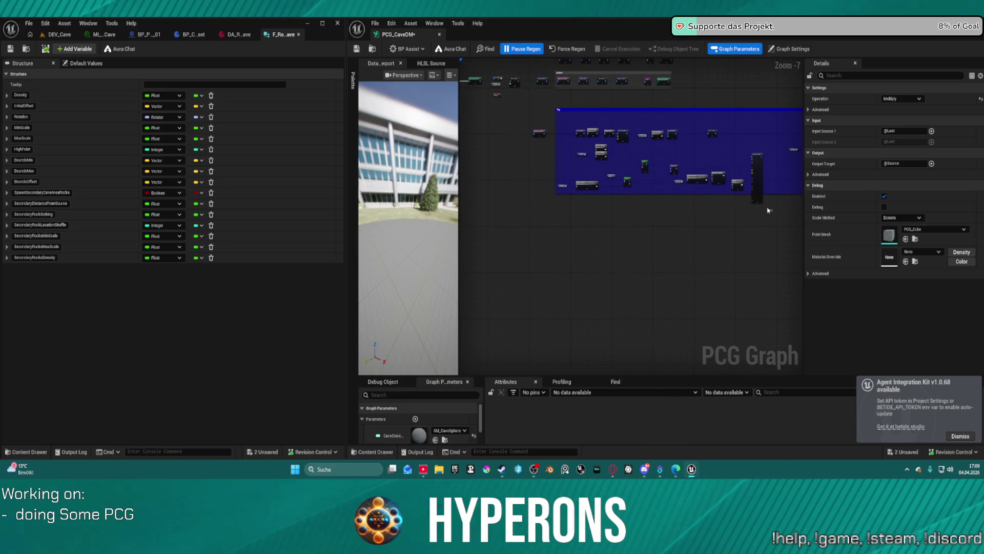
{"action": "left_click_drag", "start_coordinate": [680, 186], "coordinate": [558, 177]}
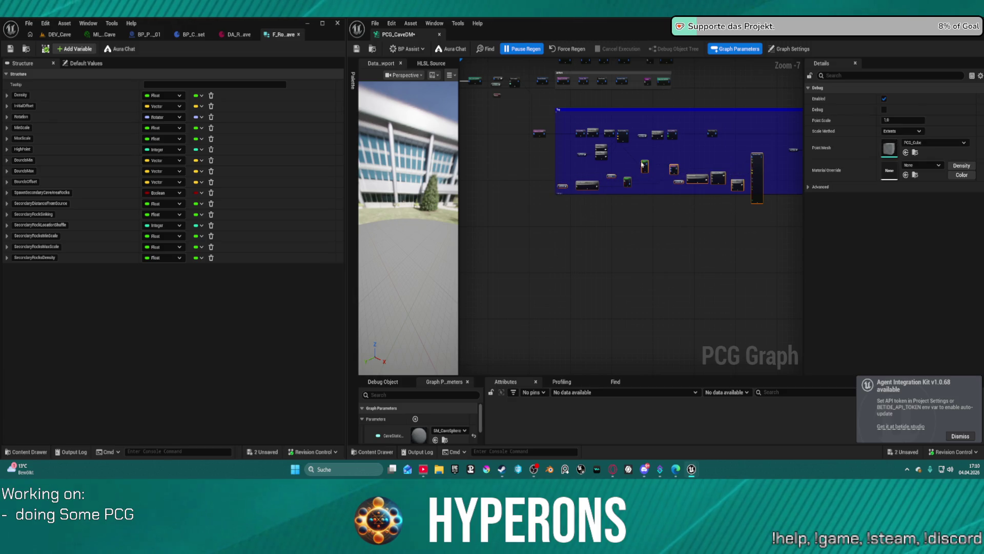
{"action": "mouse_move", "coordinate": [645, 164]}
{"action": "left_mouse_down"}
{"action": "mouse_move", "coordinate": [634, 254]}
{"action": "mouse_move", "coordinate": [640, 219]}
{"action": "left_mouse_up"}
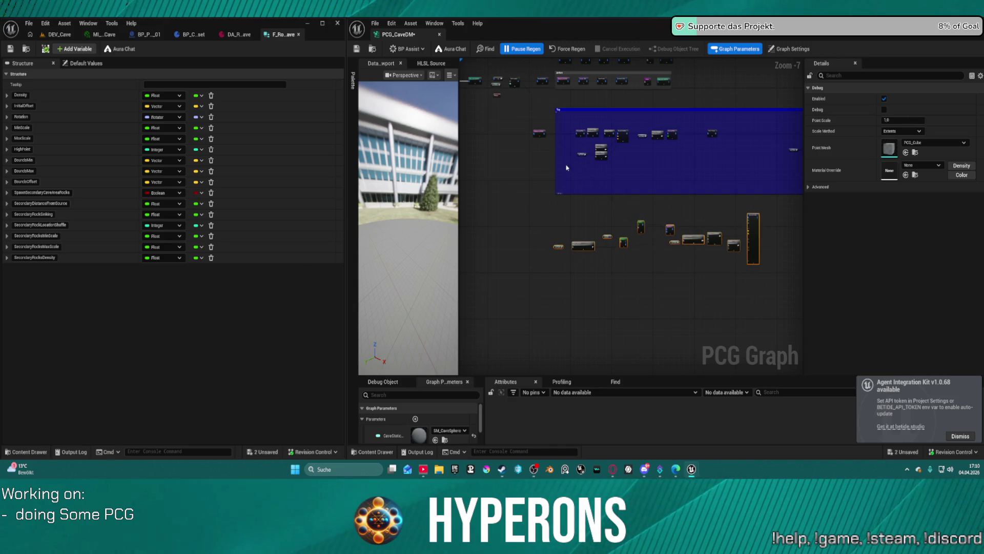
Drag the blue comment box over the moved nodes and return to the Normal To Density node
{"action": "scroll", "coordinate": [659, 197], "scroll_direction": "up", "scroll_amount": 5}
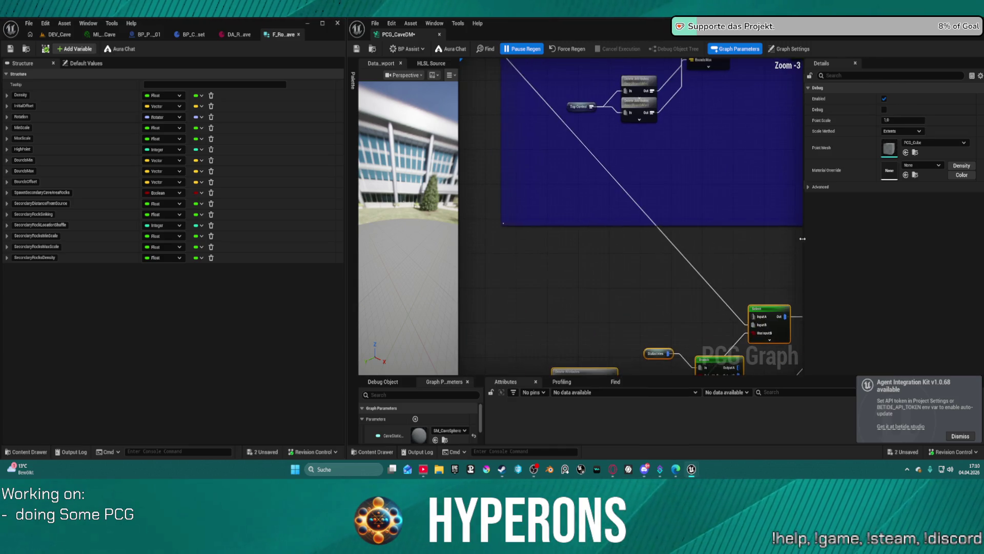
{"action": "scroll", "coordinate": [609, 243], "scroll_direction": "down", "scroll_amount": 4}
{"action": "scroll", "coordinate": [572, 239], "scroll_direction": "up", "scroll_amount": 3}
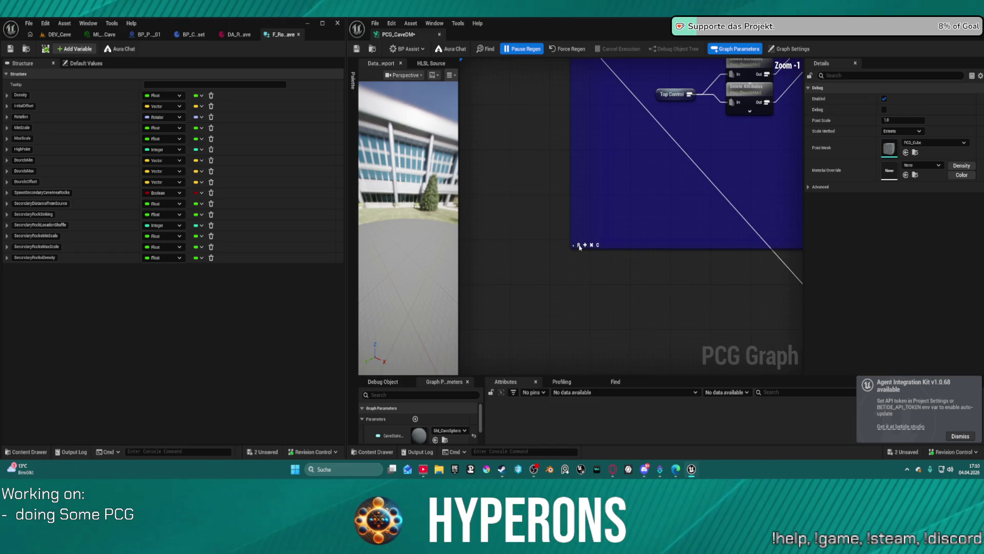
{"action": "left_click_drag", "start_coordinate": [572, 238], "coordinate": [569, 308]}
{"action": "scroll", "coordinate": [607, 255], "scroll_direction": "down", "scroll_amount": 5}
{"action": "scroll", "coordinate": [653, 214], "scroll_direction": "down", "scroll_amount": 3}
{"action": "scroll", "coordinate": [653, 213], "scroll_direction": "up", "scroll_amount": 4}
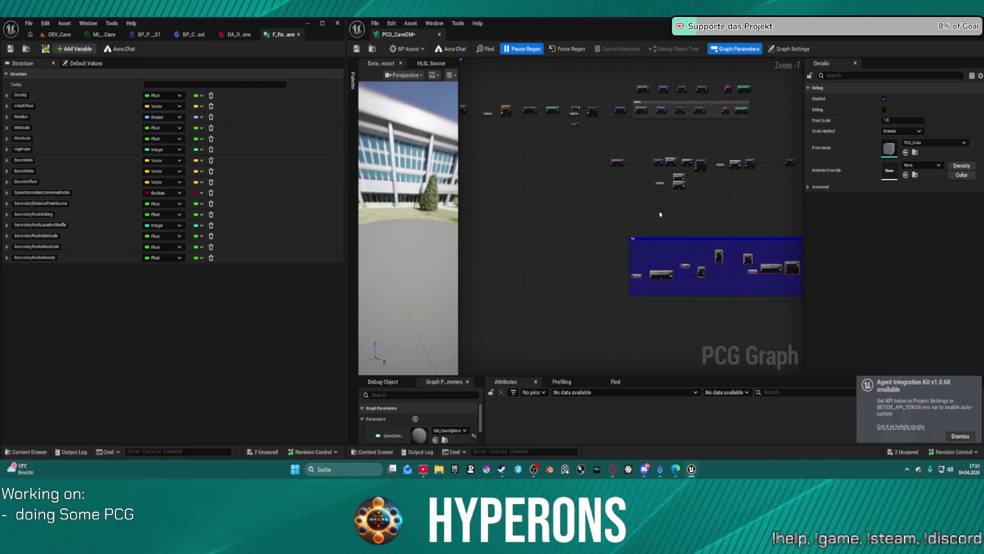
{"action": "scroll", "coordinate": [610, 228], "scroll_direction": "up", "scroll_amount": 5}
{"action": "mouse_move", "coordinate": [550, 172]}
{"action": "left_mouse_down"}
{"action": "mouse_move", "coordinate": [592, 232]}
{"action": "mouse_move", "coordinate": [594, 208]}
{"action": "mouse_move", "coordinate": [539, 210]}
{"action": "mouse_move", "coordinate": [579, 241]}
{"action": "left_mouse_up"}
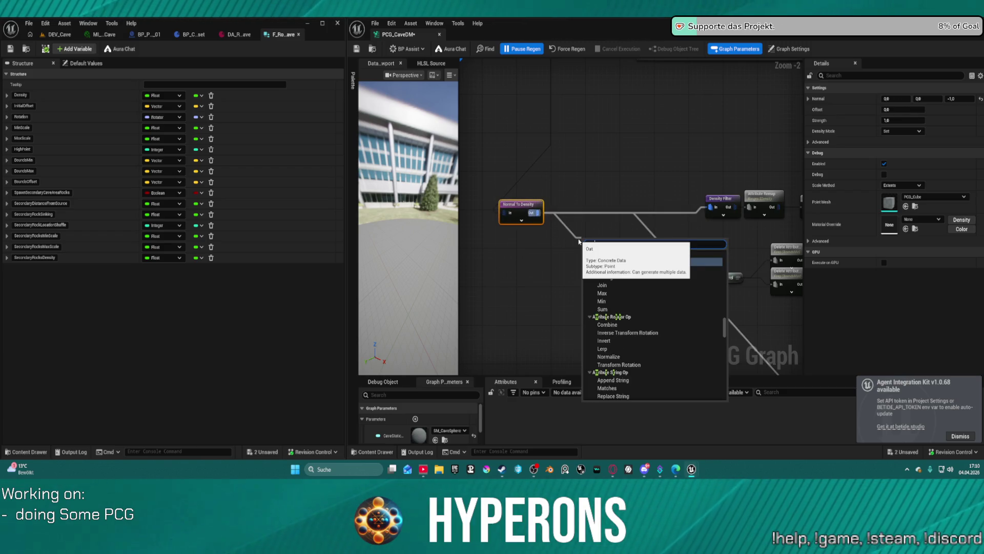
Add a named reroute from Normal To Density and title it Top Sampler
{"action": "type", "text": "d"}
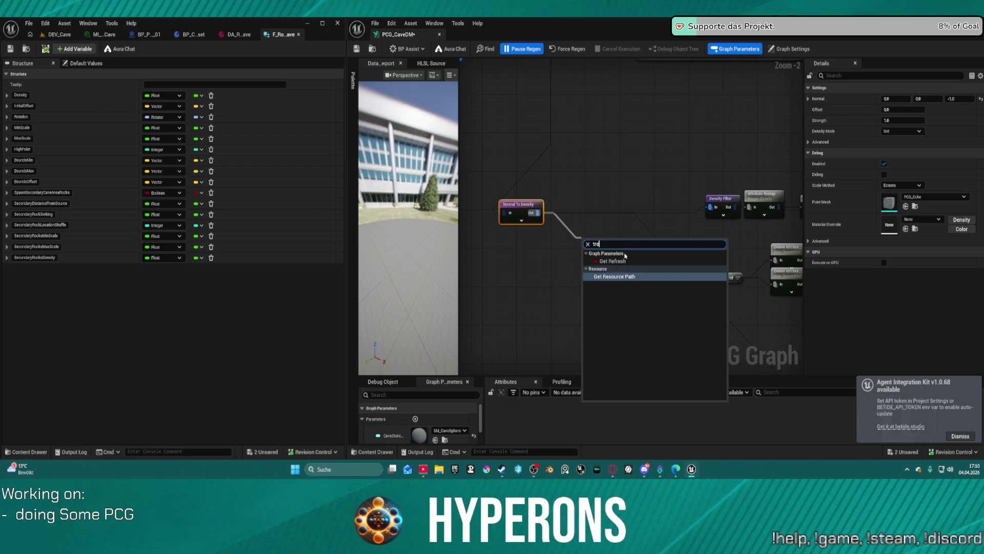
{"action": "key", "text": "BackSpace"}
{"action": "type", "text": "rer de"}
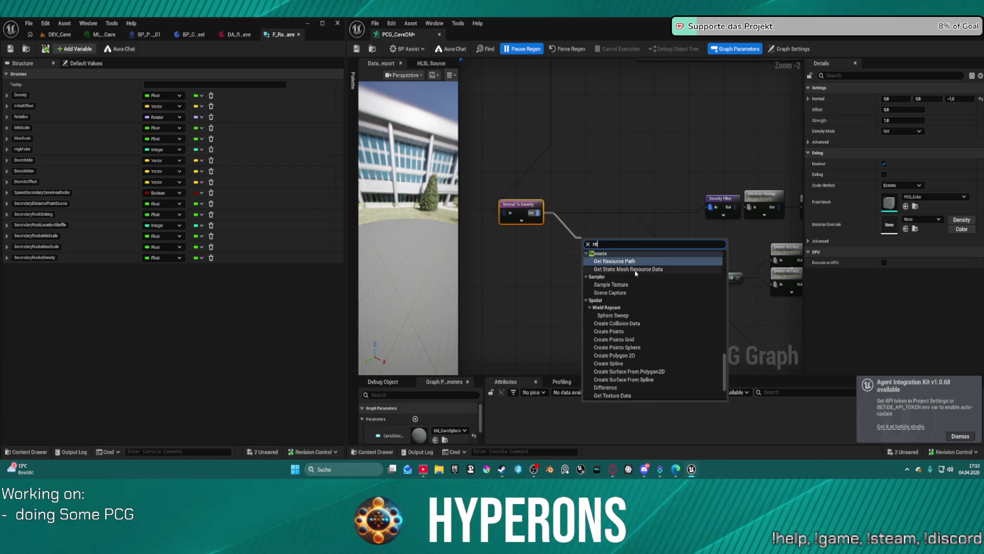
{"action": "key", "text": "Return"}
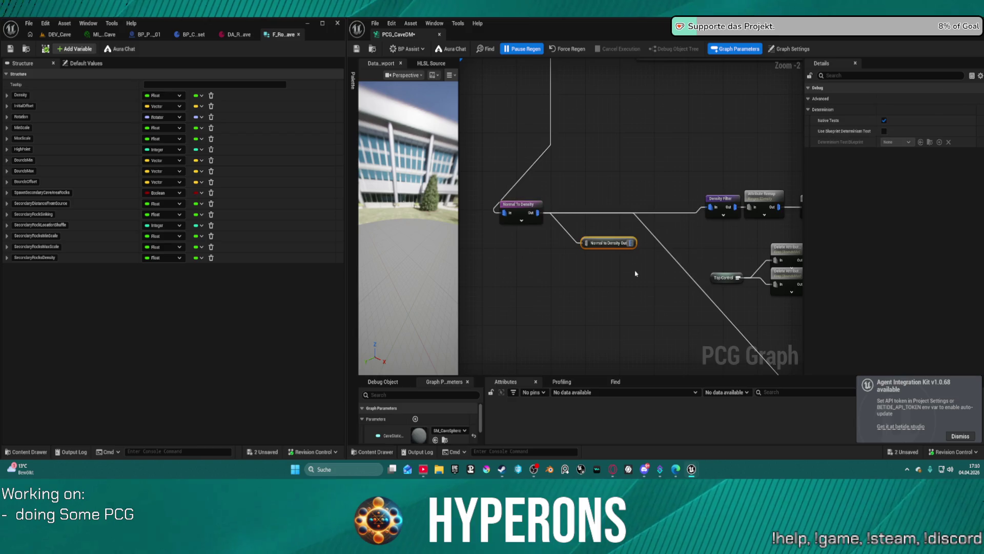
{"action": "double_click", "coordinate": [604, 242]}
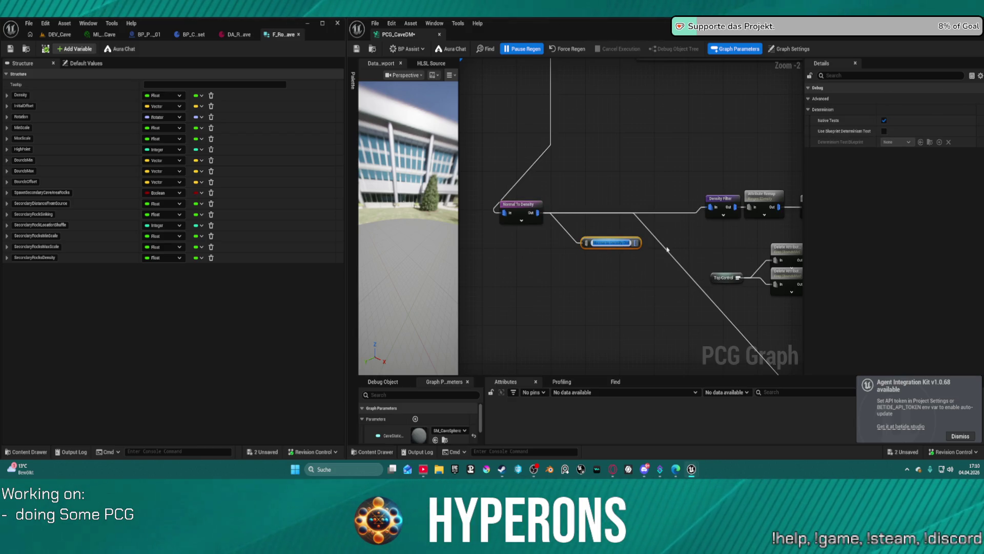
{"action": "key", "text": "BackSpace"}
{"action": "type", "text": "Sampler"}
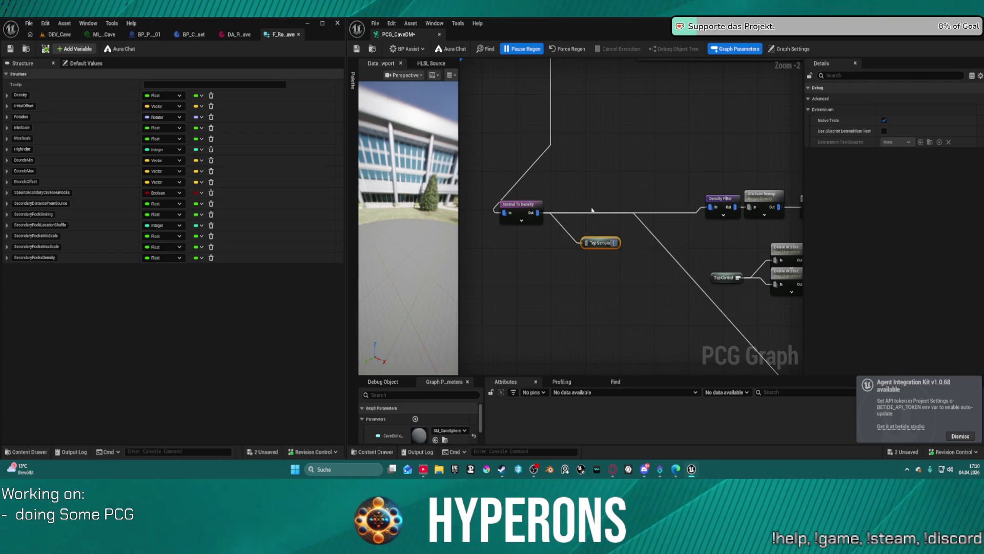
Place a Top Sampler reroute node and feed Normal To Density's output into it
{"action": "left_click_drag", "start_coordinate": [709, 213], "coordinate": [635, 181]}
{"action": "type", "text": "top s"}
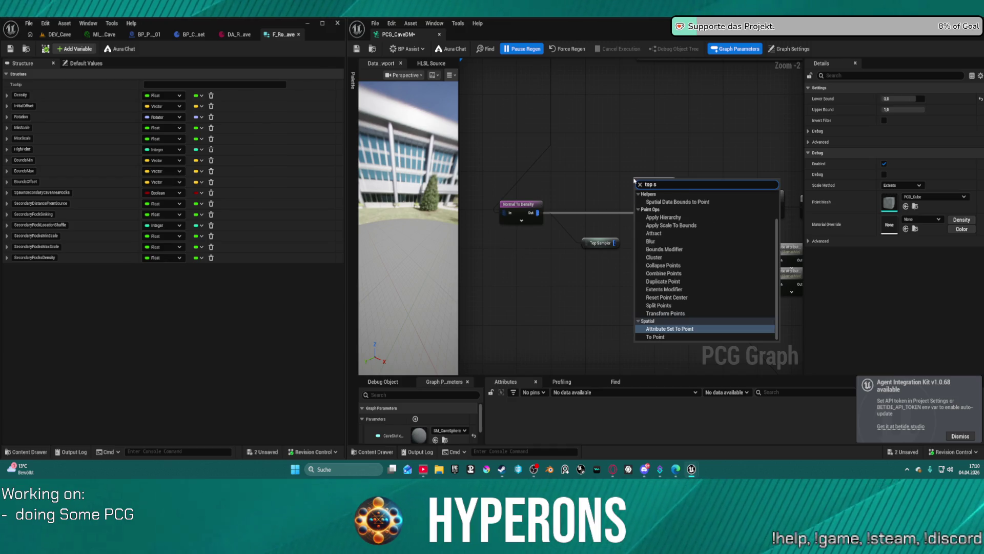
{"action": "left_click", "coordinate": [660, 193]}
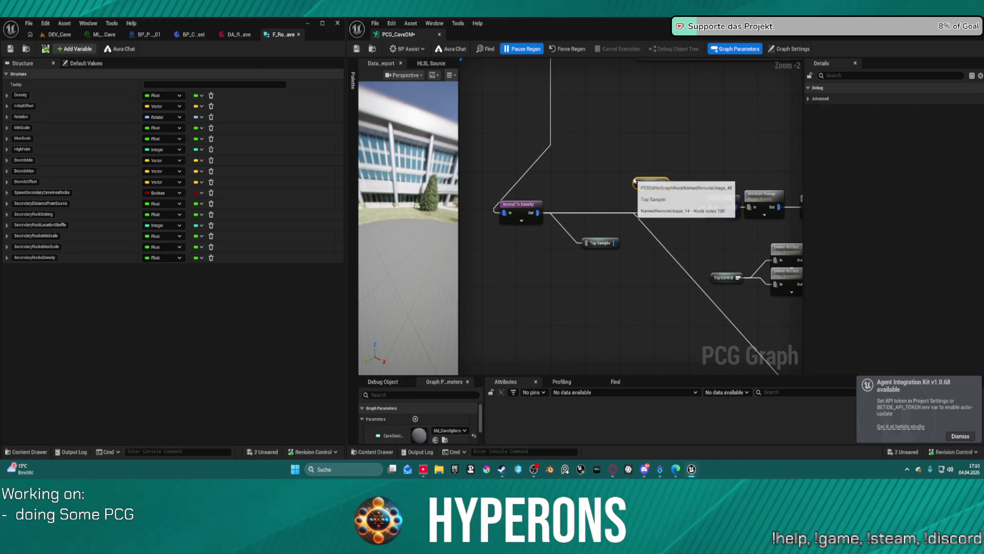
{"action": "left_click_drag", "start_coordinate": [536, 211], "coordinate": [665, 186]}
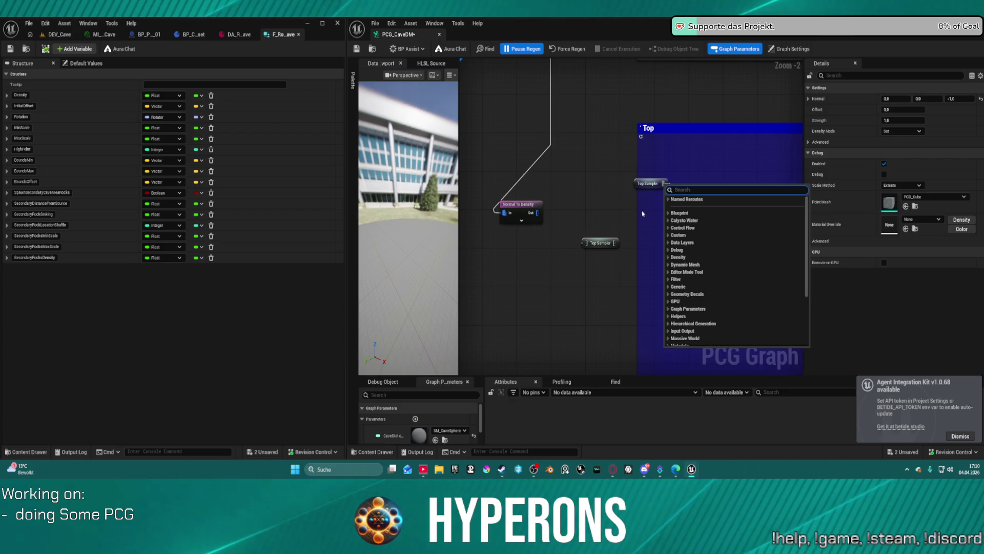
{"action": "left_click", "coordinate": [623, 228]}
{"action": "left_click", "coordinate": [600, 242]}
{"action": "left_click", "coordinate": [523, 205]}
{"action": "mouse_move", "coordinate": [537, 212]}
{"action": "left_mouse_down"}
{"action": "mouse_move", "coordinate": [586, 244]}
{"action": "mouse_move", "coordinate": [609, 245]}
{"action": "mouse_move", "coordinate": [570, 209]}
{"action": "left_mouse_up"}
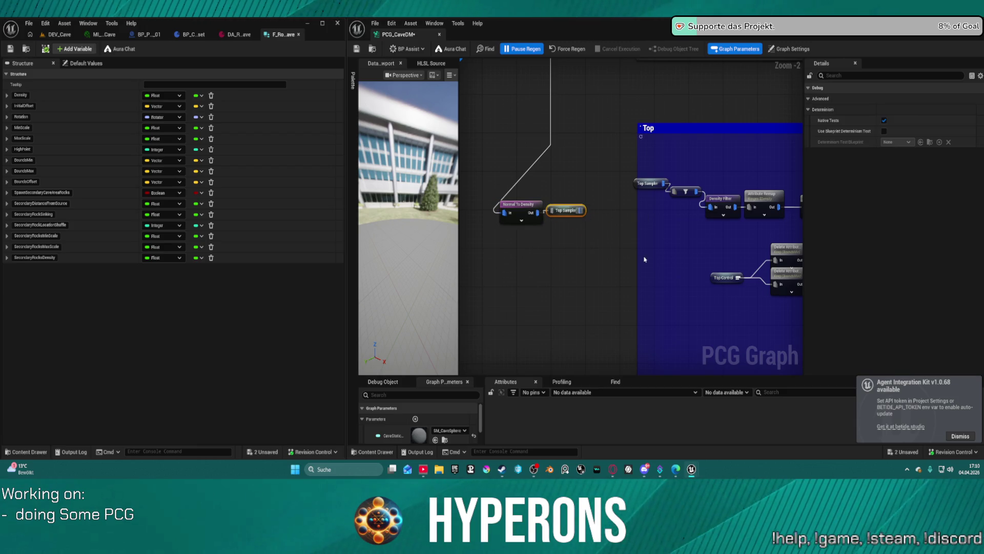
{"action": "scroll", "coordinate": [644, 259], "scroll_direction": "down", "scroll_amount": 2}
{"action": "scroll", "coordinate": [726, 211], "scroll_direction": "up", "scroll_amount": 2}
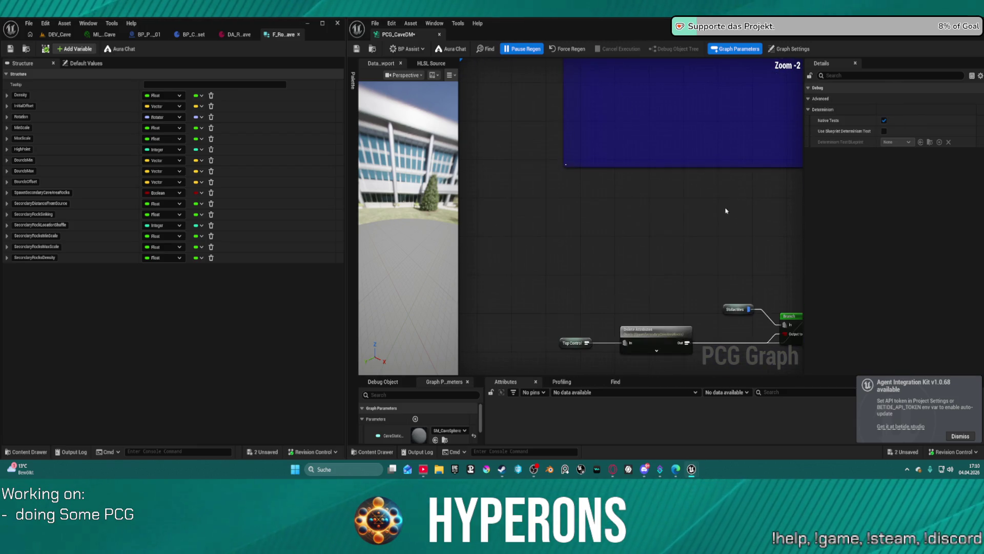
{"action": "left_click_drag", "start_coordinate": [726, 211], "coordinate": [585, 115]}
{"action": "mouse_move", "coordinate": [610, 154]}
{"action": "left_mouse_down"}
{"action": "mouse_move", "coordinate": [478, 125]}
{"action": "mouse_move", "coordinate": [331, 126]}
{"action": "left_mouse_up"}
{"action": "mouse_move", "coordinate": [580, 103]}
{"action": "left_mouse_down"}
{"action": "mouse_move", "coordinate": [543, 103]}
{"action": "mouse_move", "coordinate": [747, 106]}
{"action": "mouse_move", "coordinate": [718, 127]}
{"action": "mouse_move", "coordinate": [570, 163]}
{"action": "mouse_move", "coordinate": [566, 177]}
{"action": "left_mouse_up"}
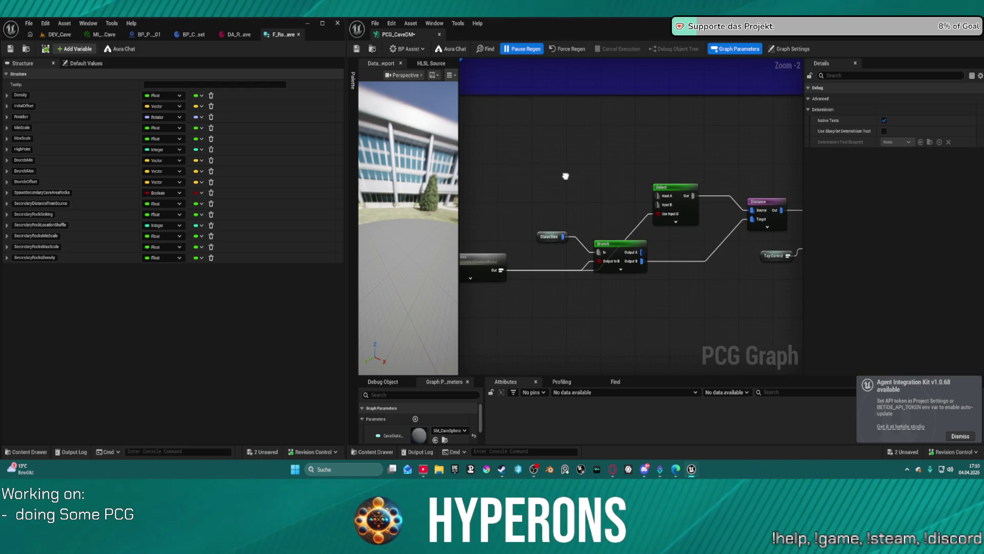
Add another Top Sampler reroute and connect it to the Select node's Input B
{"action": "left_click", "coordinate": [674, 214]}
{"action": "right_click", "coordinate": [578, 182]}
{"action": "type", "text": "top"}
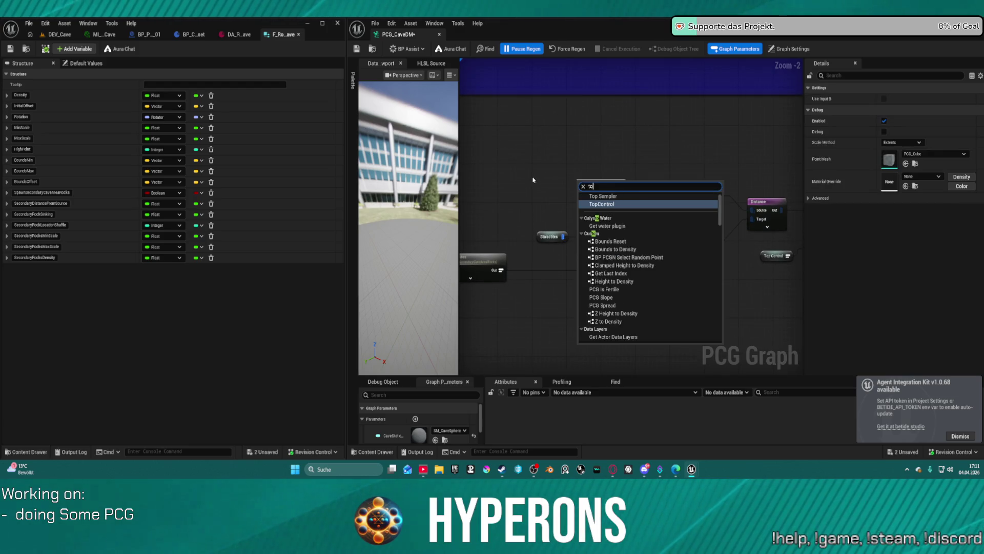
{"action": "left_click", "coordinate": [604, 195]}
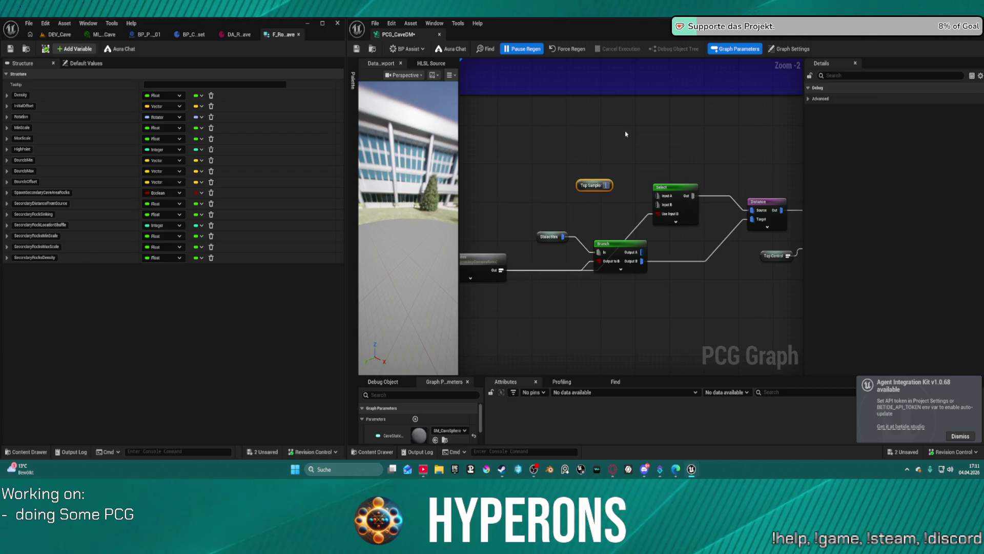
{"action": "left_click_drag", "start_coordinate": [607, 186], "coordinate": [658, 204]}
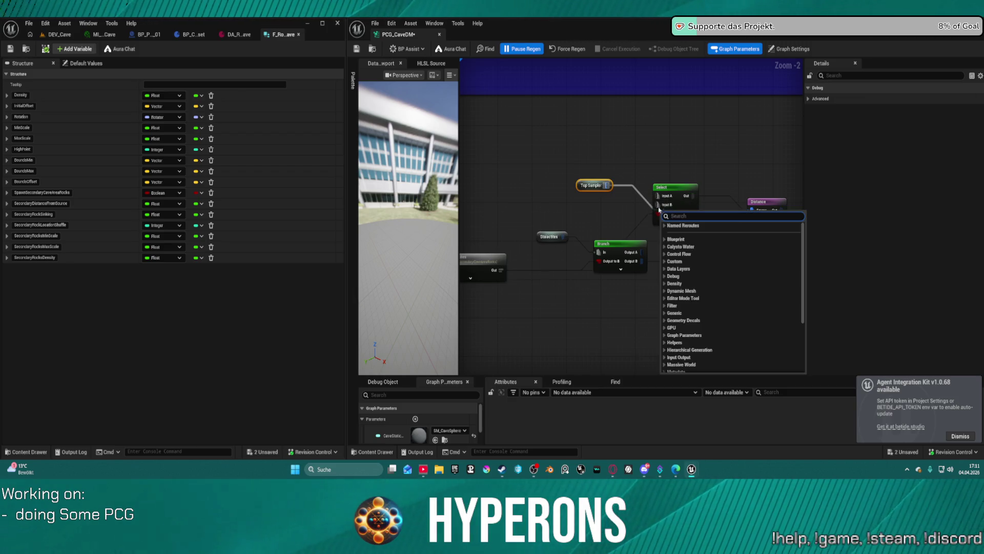
{"action": "left_click", "coordinate": [671, 191]}
Move the lower row of nodes up beside the Select branch and save the graph
{"action": "scroll", "coordinate": [650, 184], "scroll_direction": "down", "scroll_amount": 5}
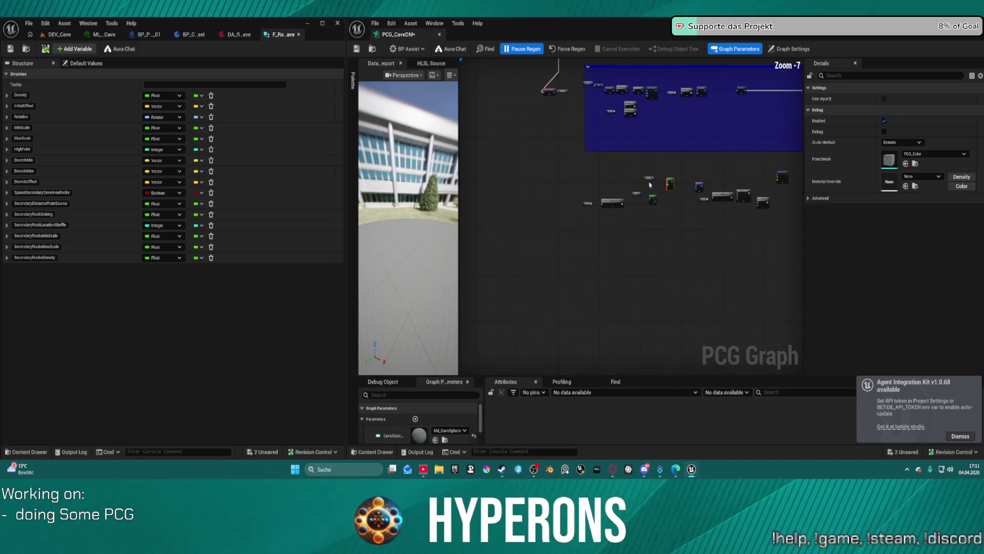
{"action": "left_click", "coordinate": [590, 205]}
{"action": "mouse_move", "coordinate": [660, 197]}
{"action": "left_mouse_down"}
{"action": "mouse_move", "coordinate": [595, 202]}
{"action": "mouse_move", "coordinate": [615, 224]}
{"action": "mouse_move", "coordinate": [611, 205]}
{"action": "left_mouse_up"}
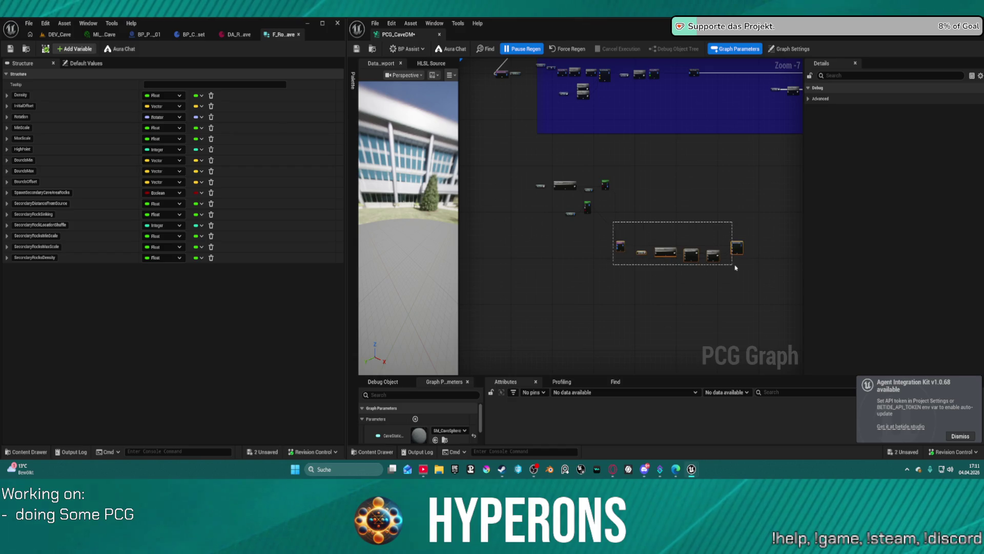
{"action": "left_click", "coordinate": [732, 213]}
{"action": "left_click_drag", "start_coordinate": [732, 207], "coordinate": [741, 176]}
{"action": "left_click", "coordinate": [649, 247]}
{"action": "key", "text": "ctrl+s"}
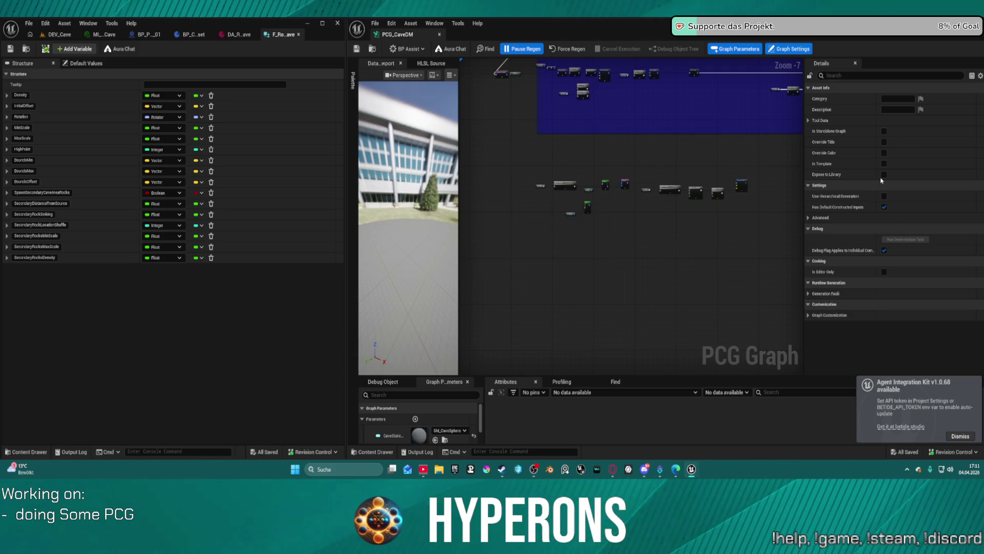
Wire Transform Points' Out pin into the red Debug node, then return to the DEV_Cave viewport
{"action": "scroll", "coordinate": [720, 195], "scroll_direction": "up", "scroll_amount": 6}
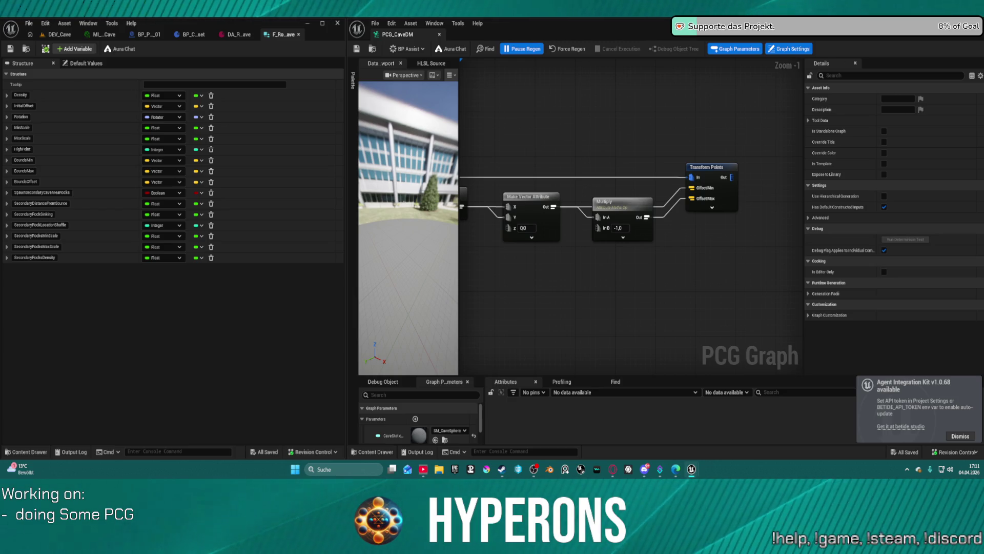
{"action": "left_click_drag", "start_coordinate": [756, 176], "coordinate": [625, 206]}
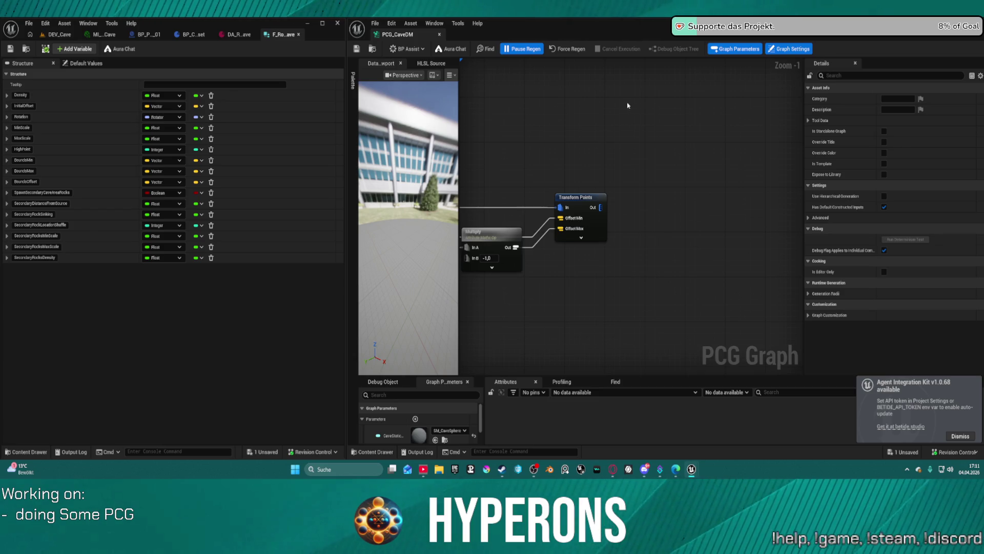
{"action": "left_click", "coordinate": [582, 231]}
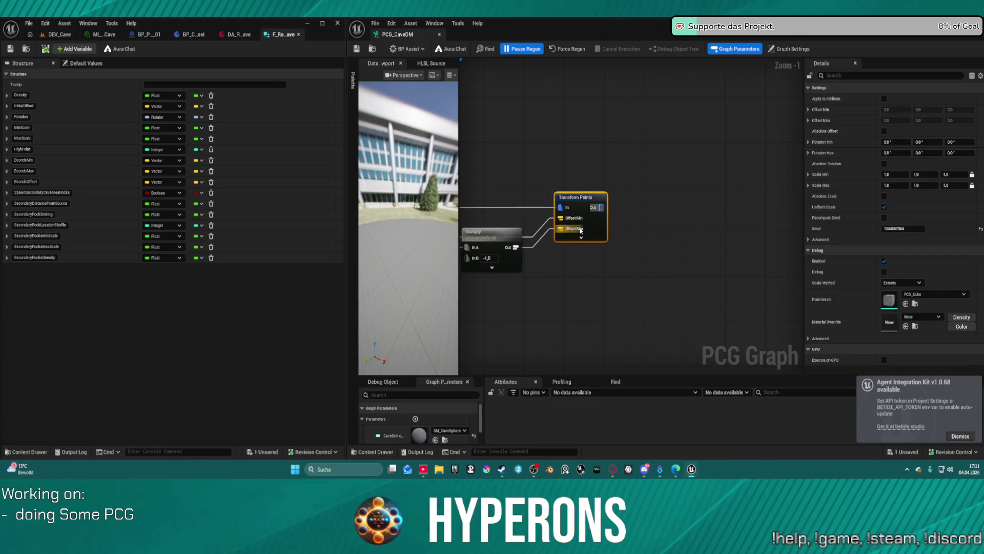
{"action": "scroll", "coordinate": [613, 208], "scroll_direction": "down", "scroll_amount": 4}
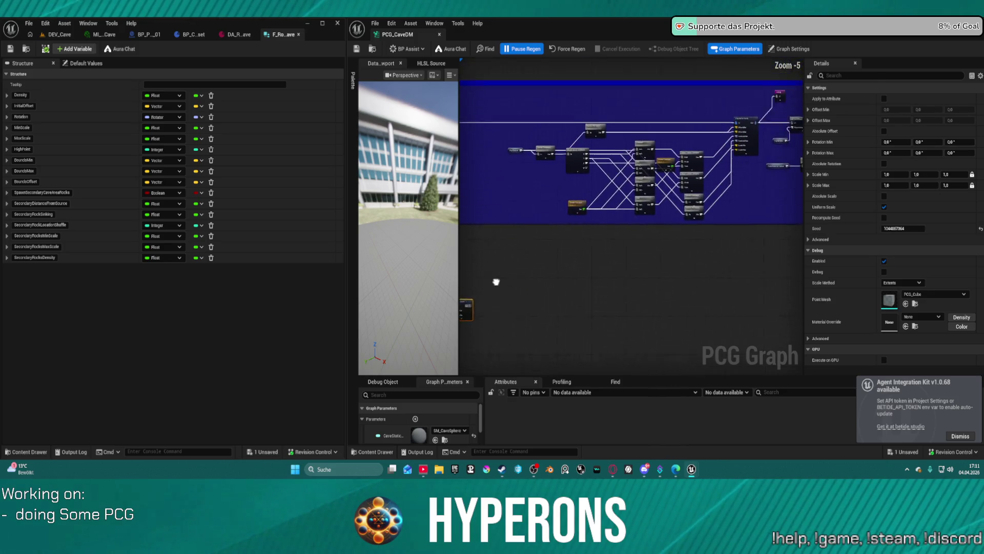
{"action": "left_click", "coordinate": [646, 113]}
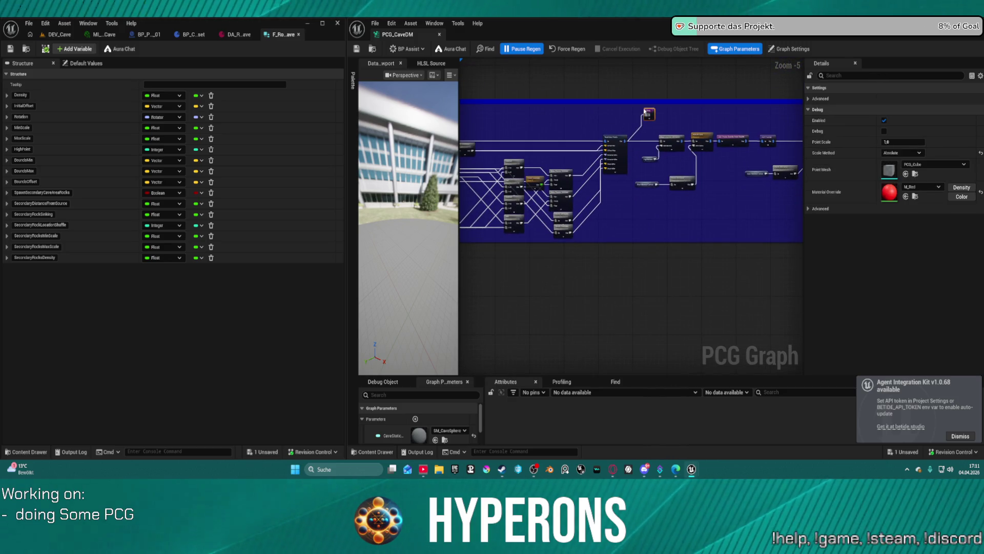
{"action": "key", "text": "f"}
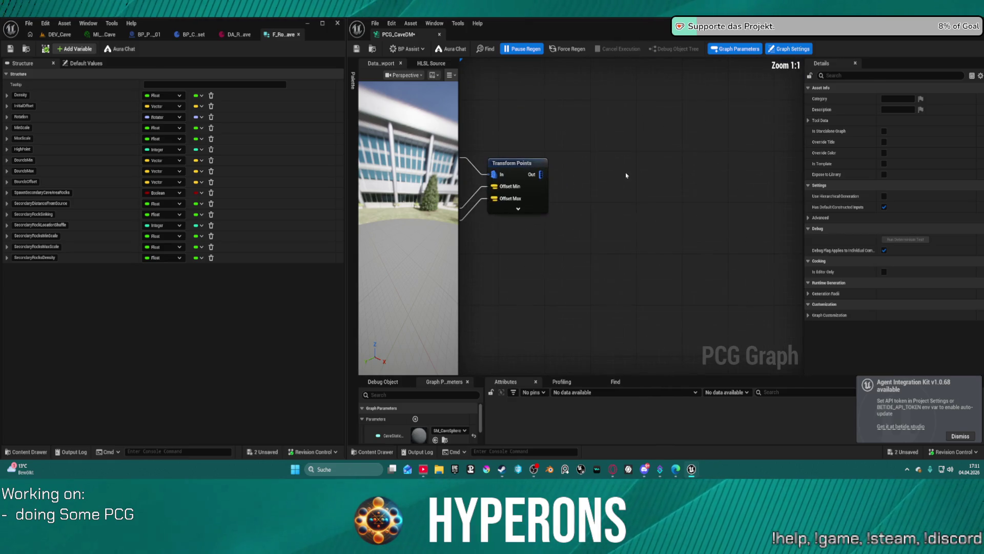
{"action": "mouse_move", "coordinate": [543, 175]}
{"action": "left_mouse_down"}
{"action": "mouse_move", "coordinate": [630, 187]}
{"action": "mouse_move", "coordinate": [630, 159]}
{"action": "left_mouse_up"}
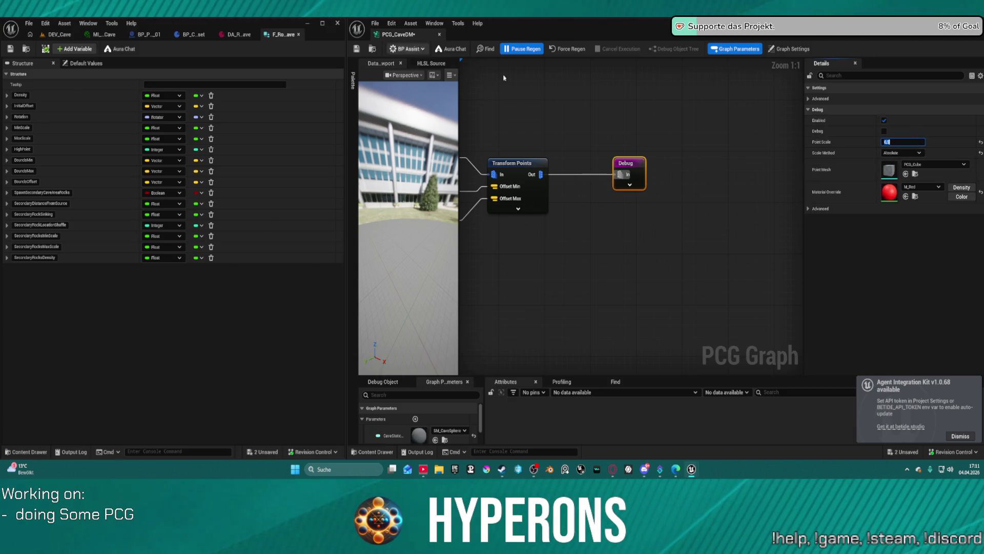
{"action": "left_click", "coordinate": [677, 137]}
{"action": "left_click", "coordinate": [60, 34]}
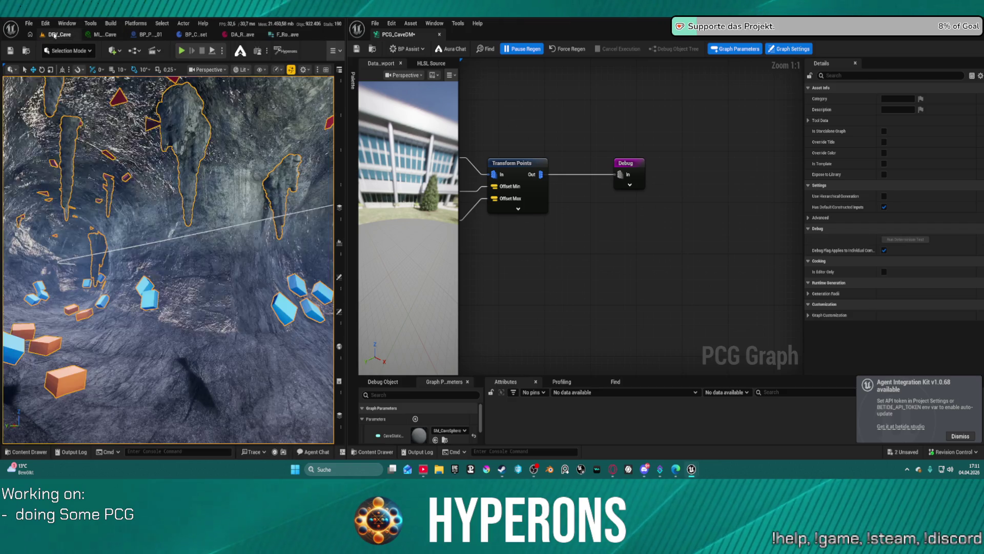
Turn off Pause Regen, check the red debug points in the cave, then open DA_RocksCave
{"action": "left_click_drag", "start_coordinate": [169, 256], "coordinate": [164, 228]}
{"action": "left_click", "coordinate": [517, 49]}
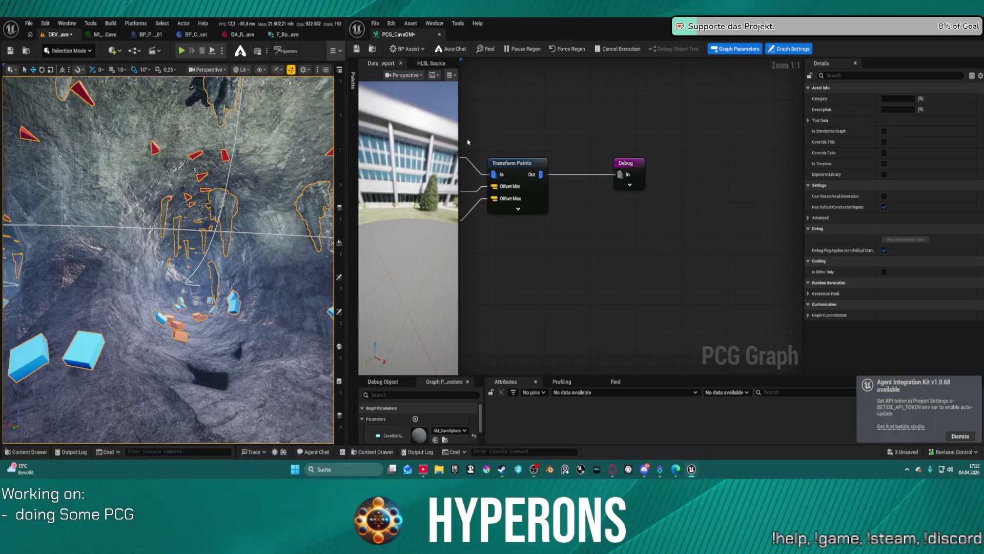
{"action": "scroll", "coordinate": [641, 128], "scroll_direction": "down", "scroll_amount": 5}
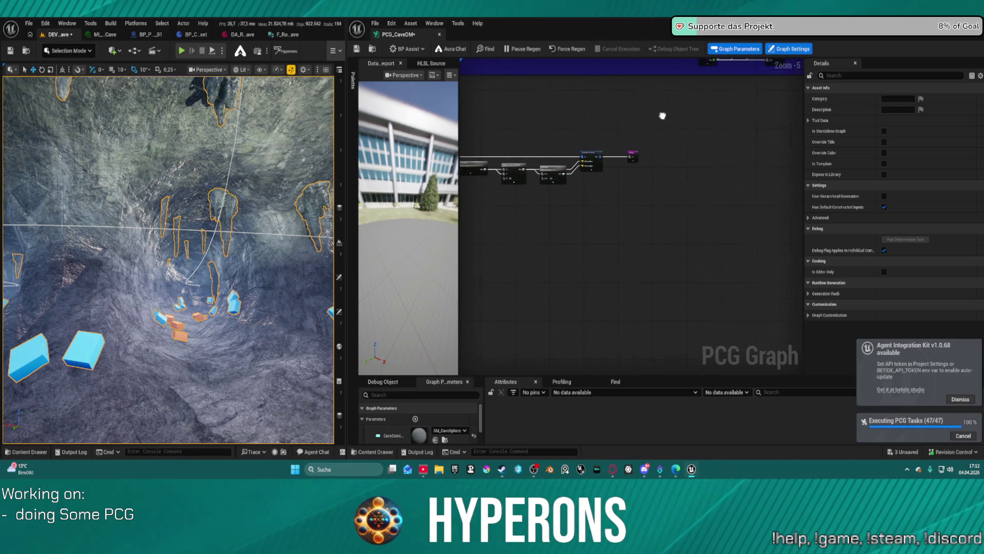
{"action": "mouse_move", "coordinate": [561, 143]}
{"action": "left_mouse_down"}
{"action": "mouse_move", "coordinate": [543, 176]}
{"action": "mouse_move", "coordinate": [444, 199]}
{"action": "mouse_move", "coordinate": [701, 288]}
{"action": "mouse_move", "coordinate": [641, 241]}
{"action": "mouse_move", "coordinate": [541, 228]}
{"action": "mouse_move", "coordinate": [656, 232]}
{"action": "left_mouse_up"}
{"action": "scroll", "coordinate": [595, 221], "scroll_direction": "up", "scroll_amount": 6}
{"action": "left_click", "coordinate": [667, 210]}
{"action": "left_click_drag", "start_coordinate": [251, 197], "coordinate": [251, 198]}
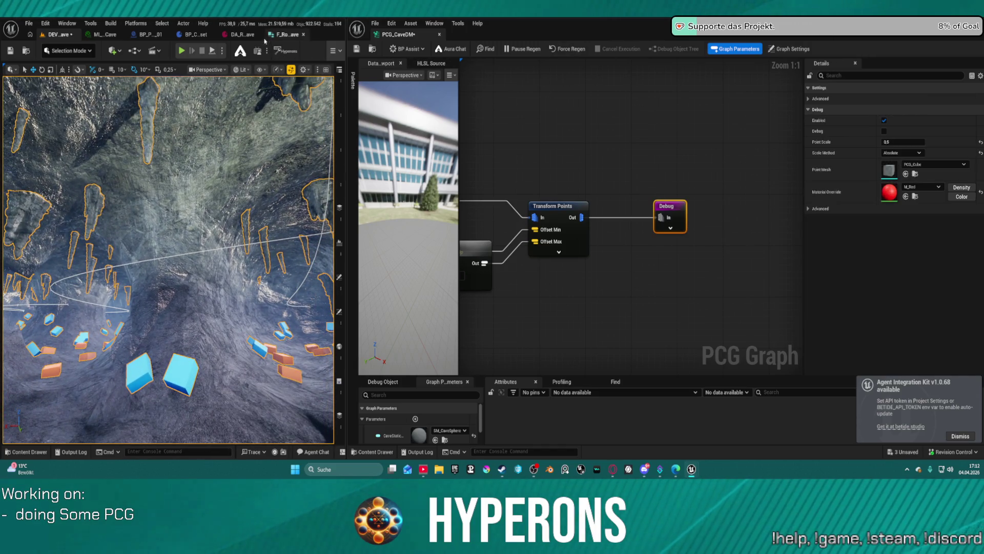
{"action": "left_click", "coordinate": [238, 35]}
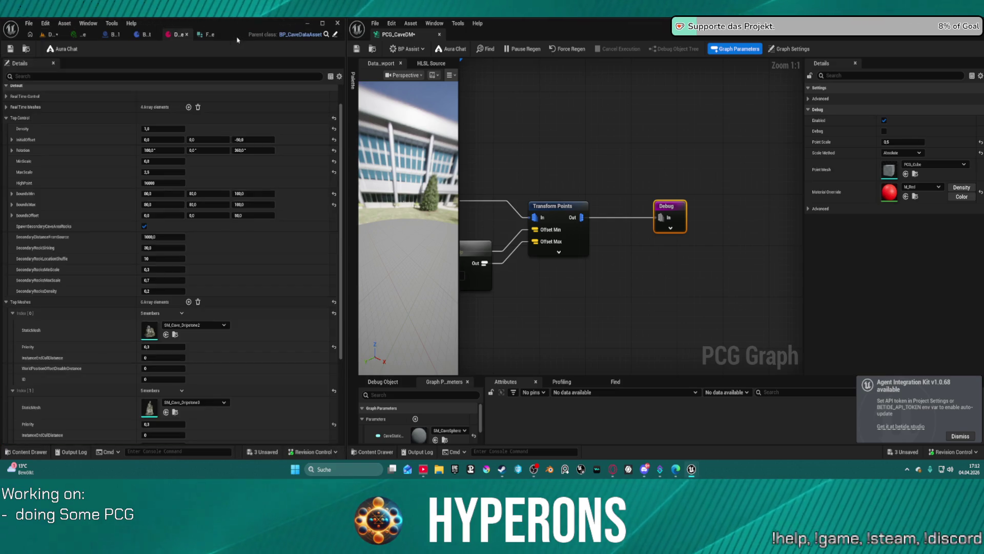
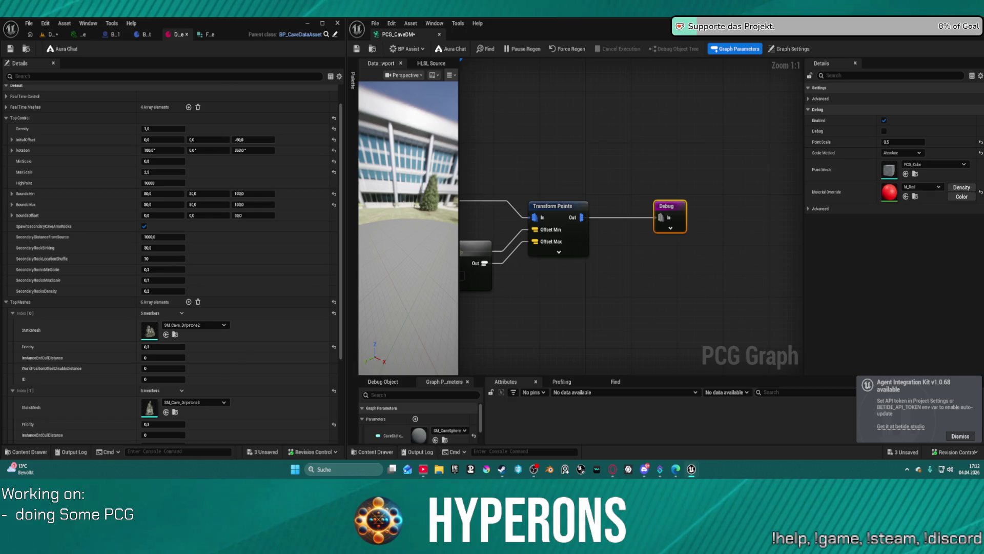
Move the Branch node toward the centre and raise the Stalactites node beside it
{"action": "left_click_drag", "start_coordinate": [564, 161], "coordinate": [582, 172]}
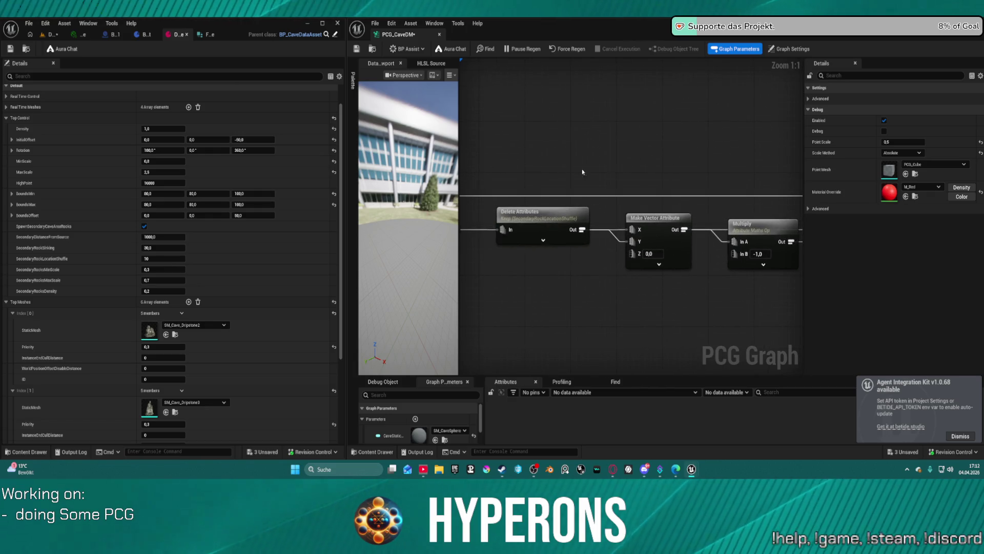
{"action": "scroll", "coordinate": [282, 257], "scroll_direction": "down", "scroll_amount": 1}
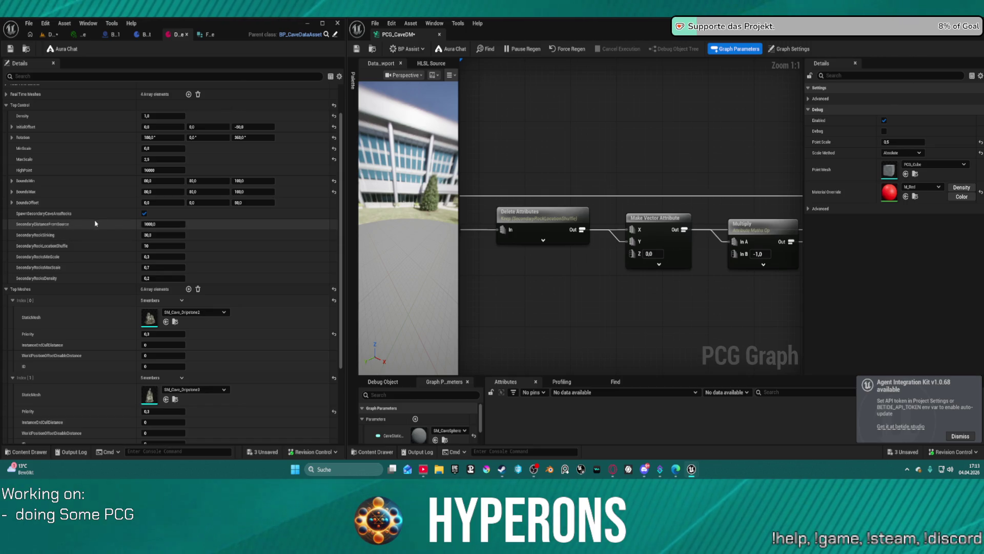
{"action": "left_click_drag", "start_coordinate": [563, 257], "coordinate": [752, 173]}
{"action": "mouse_move", "coordinate": [630, 231]}
{"action": "left_mouse_down"}
{"action": "mouse_move", "coordinate": [753, 229]}
{"action": "mouse_move", "coordinate": [733, 224]}
{"action": "mouse_move", "coordinate": [890, 199]}
{"action": "left_mouse_up"}
{"action": "mouse_move", "coordinate": [626, 166]}
{"action": "left_mouse_down"}
{"action": "mouse_move", "coordinate": [687, 184]}
{"action": "mouse_move", "coordinate": [584, 195]}
{"action": "mouse_move", "coordinate": [648, 189]}
{"action": "left_mouse_up"}
{"action": "left_click_drag", "start_coordinate": [582, 228], "coordinate": [619, 255]}
{"action": "mouse_move", "coordinate": [725, 272]}
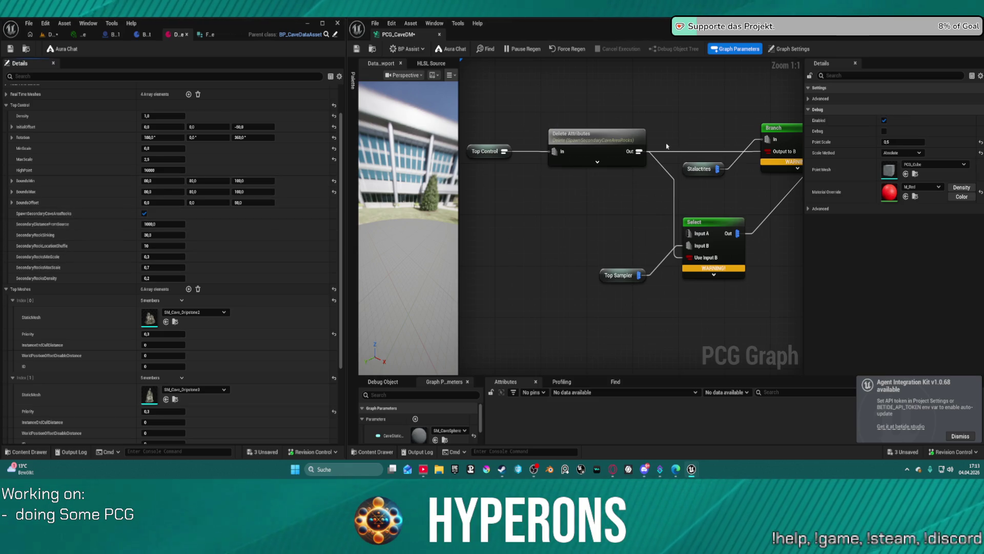
{"action": "left_click_drag", "start_coordinate": [702, 159], "coordinate": [573, 154]}
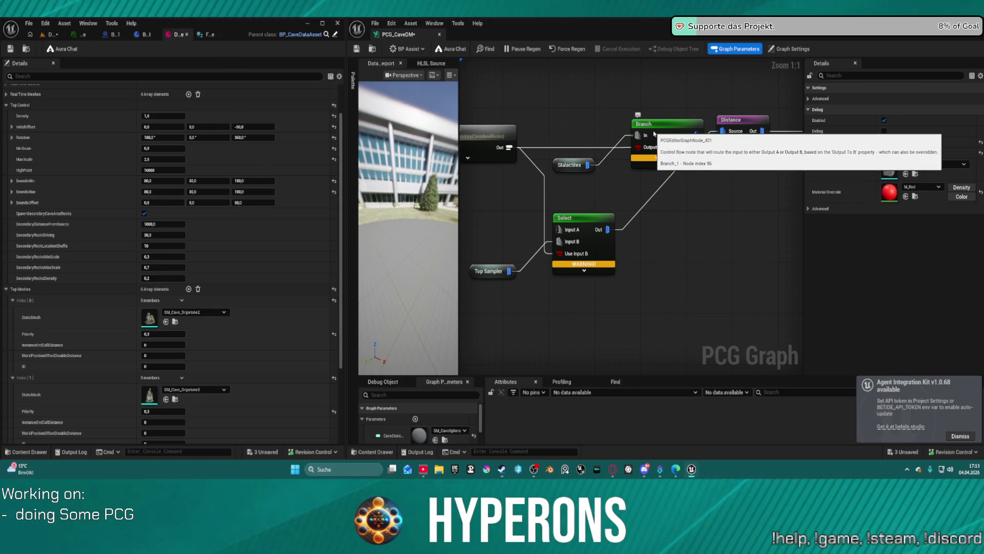
{"action": "left_click_drag", "start_coordinate": [654, 134], "coordinate": [628, 136]}
{"action": "left_click_drag", "start_coordinate": [571, 162], "coordinate": [546, 106]}
Shift Stalactites left, Branch up-left, Select up-right, and Top Sampler above Branch
{"action": "left_click", "coordinate": [643, 166]}
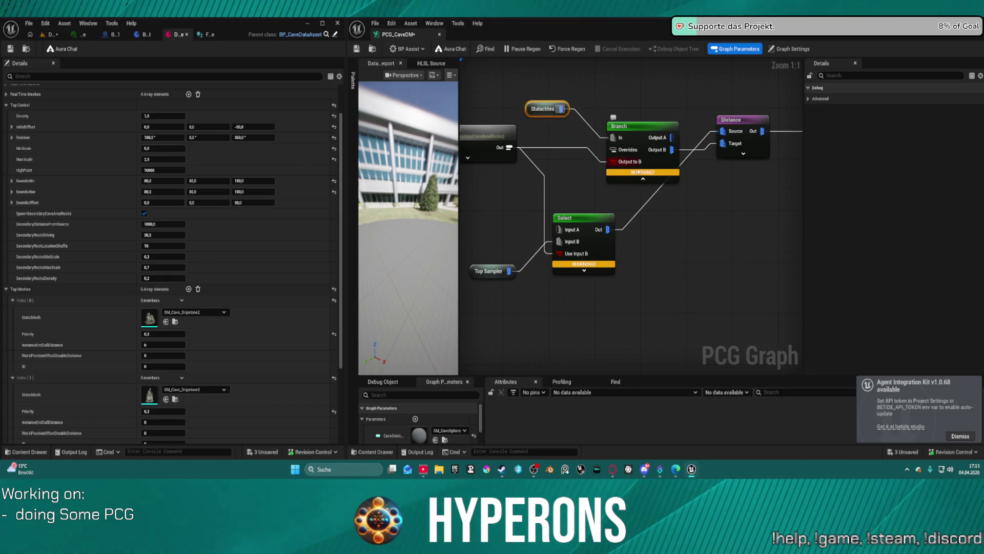
{"action": "mouse_move", "coordinate": [643, 176]}
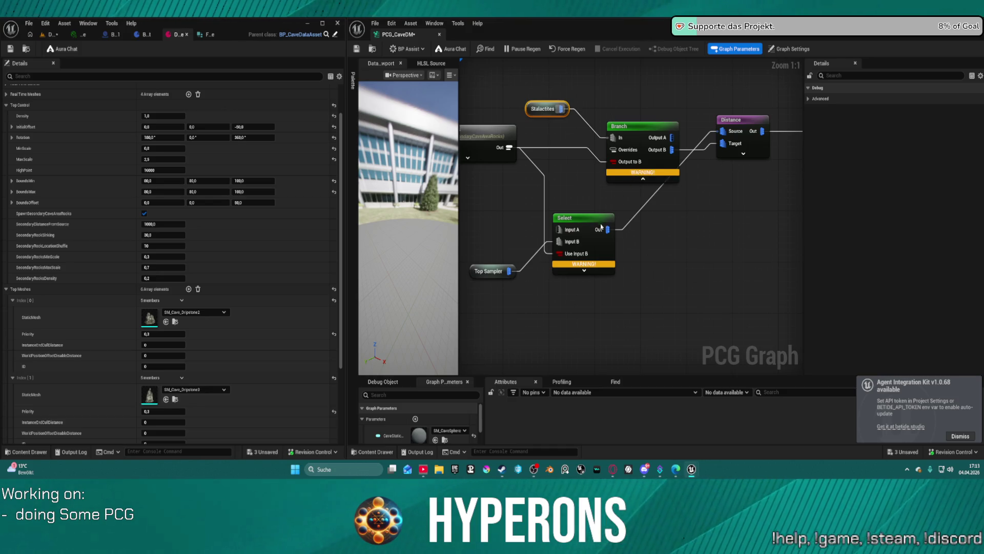
{"action": "scroll", "coordinate": [602, 227], "scroll_direction": "down", "scroll_amount": 1}
{"action": "left_click_drag", "start_coordinate": [601, 227], "coordinate": [669, 253]}
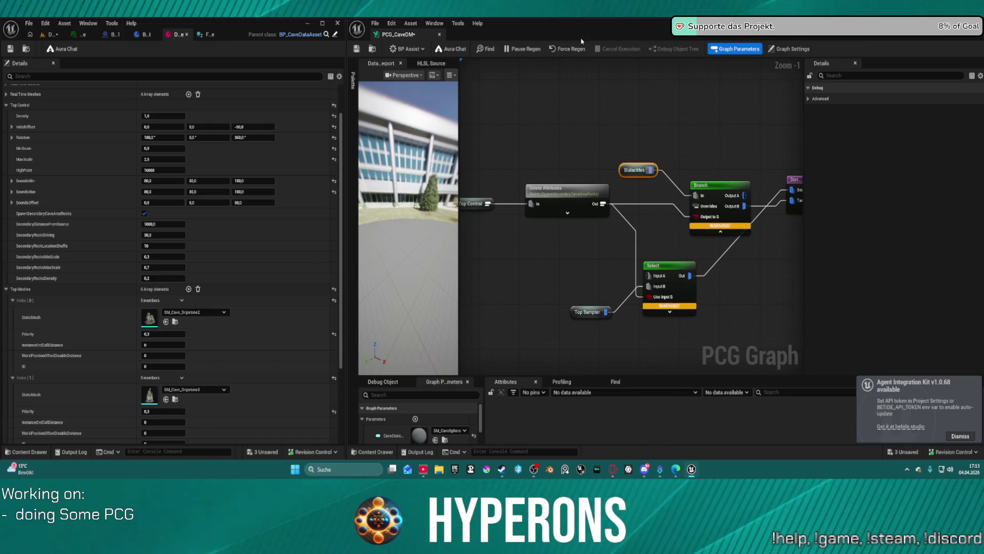
{"action": "mouse_move", "coordinate": [641, 175]}
{"action": "left_mouse_down"}
{"action": "mouse_move", "coordinate": [600, 161]}
{"action": "mouse_move", "coordinate": [584, 232]}
{"action": "mouse_move", "coordinate": [565, 243]}
{"action": "mouse_move", "coordinate": [566, 151]}
{"action": "left_mouse_up"}
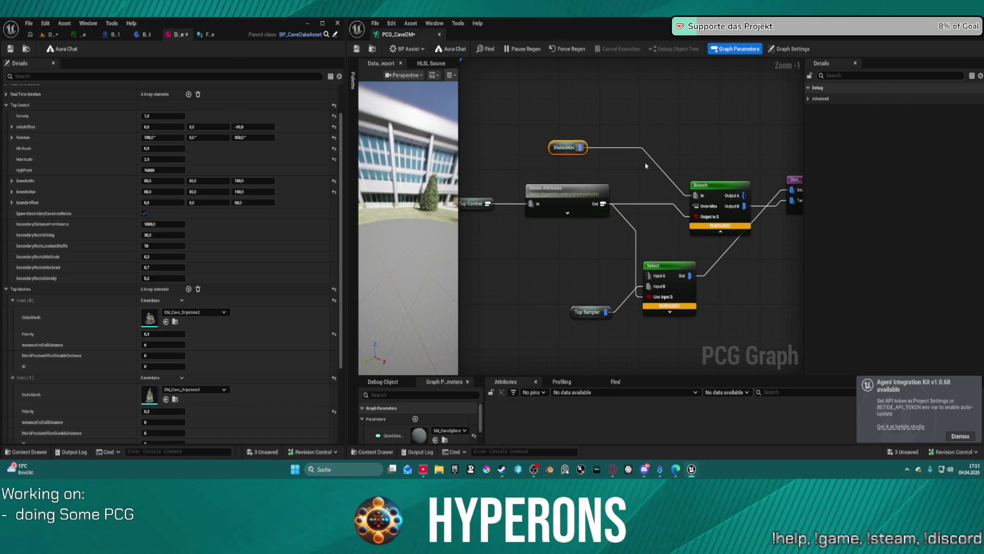
{"action": "left_click_drag", "start_coordinate": [700, 182], "coordinate": [629, 166]}
{"action": "left_click_drag", "start_coordinate": [660, 274], "coordinate": [732, 244]}
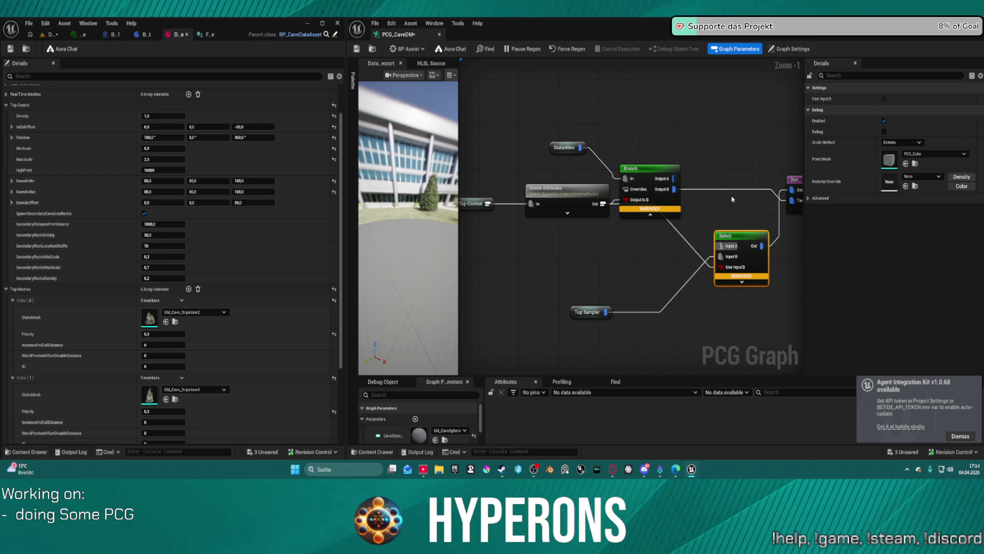
{"action": "mouse_move", "coordinate": [597, 316]}
{"action": "left_mouse_down"}
{"action": "mouse_move", "coordinate": [579, 91]}
{"action": "mouse_move", "coordinate": [658, 79]}
{"action": "mouse_move", "coordinate": [617, 115]}
{"action": "left_mouse_up"}
{"action": "left_click_drag", "start_coordinate": [672, 248], "coordinate": [667, 221]}
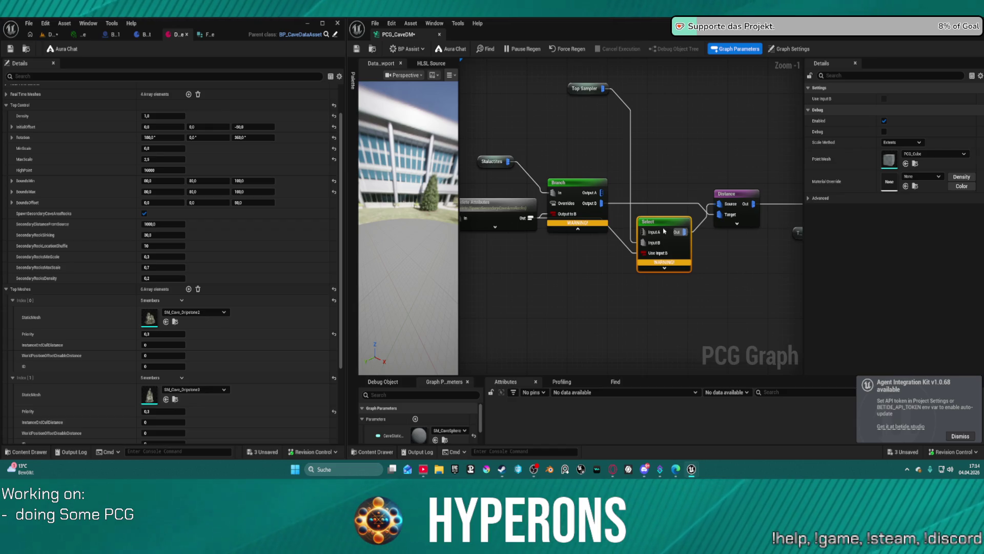
{"action": "left_click_drag", "start_coordinate": [664, 232], "coordinate": [663, 232]}
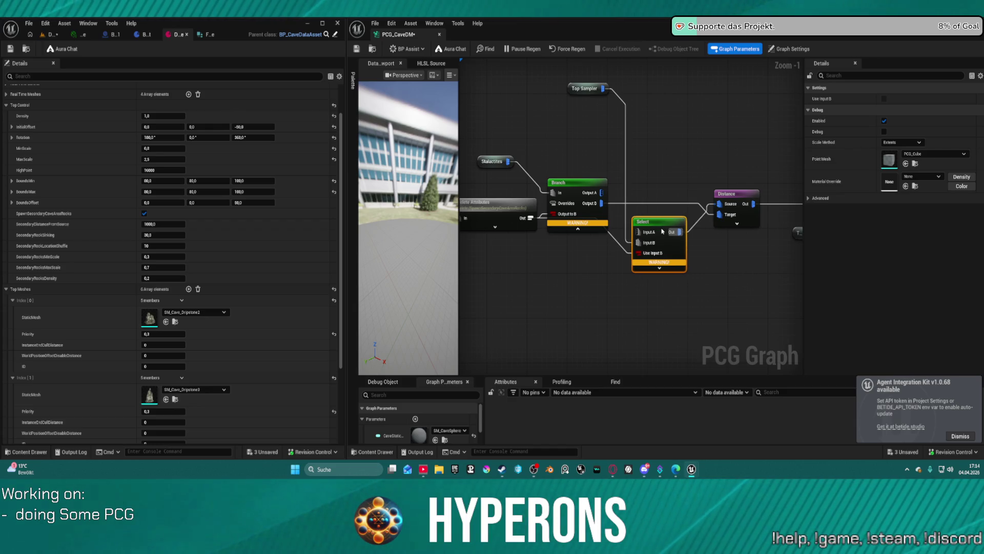
Centre the view on the Branch node and move Delete Attributes down
{"action": "left_click", "coordinate": [574, 184]}
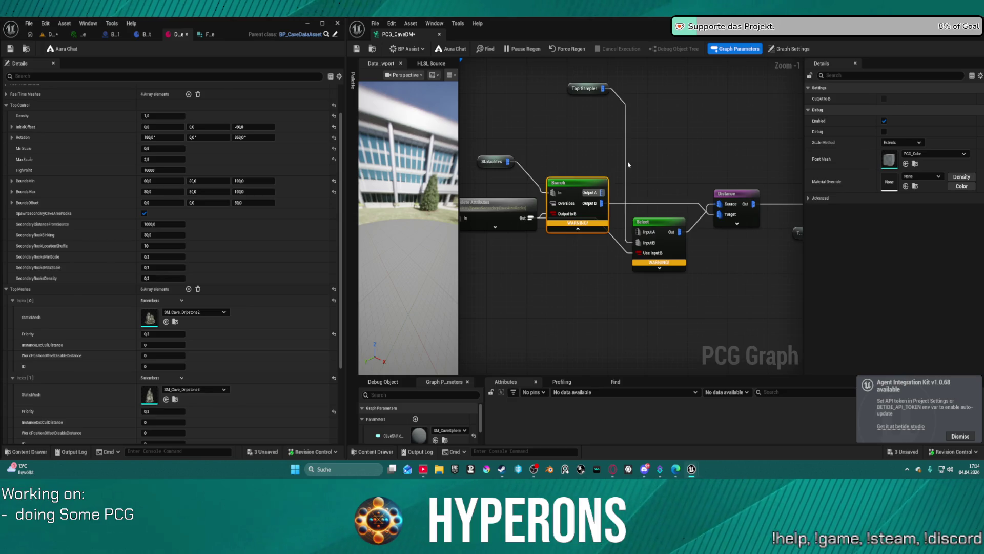
{"action": "key", "text": "Home"}
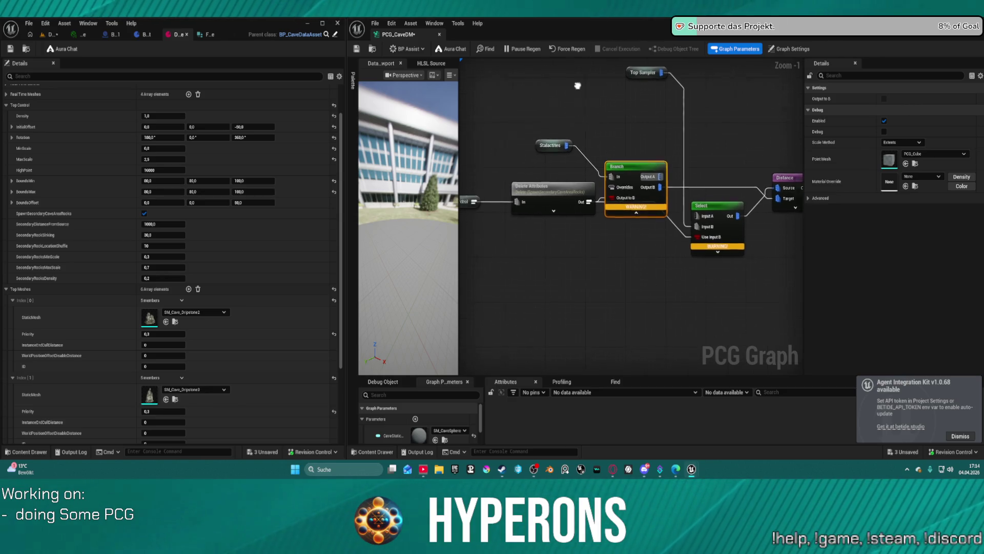
{"action": "left_click_drag", "start_coordinate": [570, 184], "coordinate": [574, 233]}
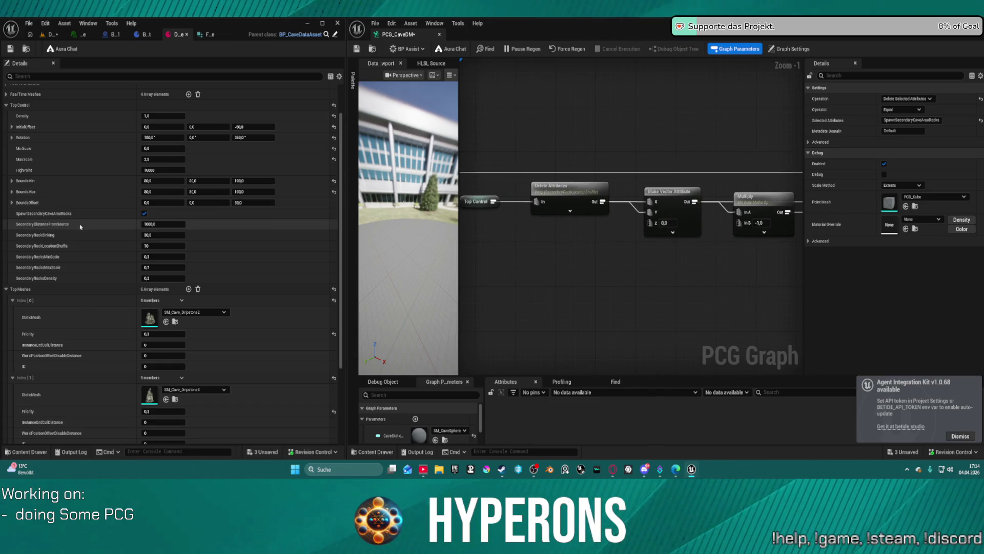
Set SecondaryRockLocationShuffle to 100 and view the regenerated rocks in the cave level
{"action": "left_click", "coordinate": [158, 246]}
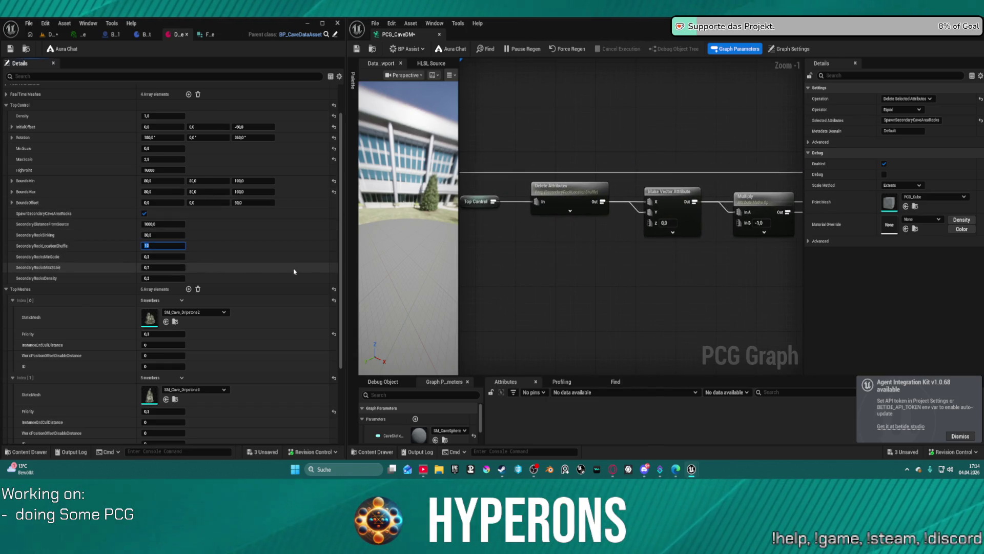
{"action": "type", "text": "100"}
{"action": "key", "text": "Return"}
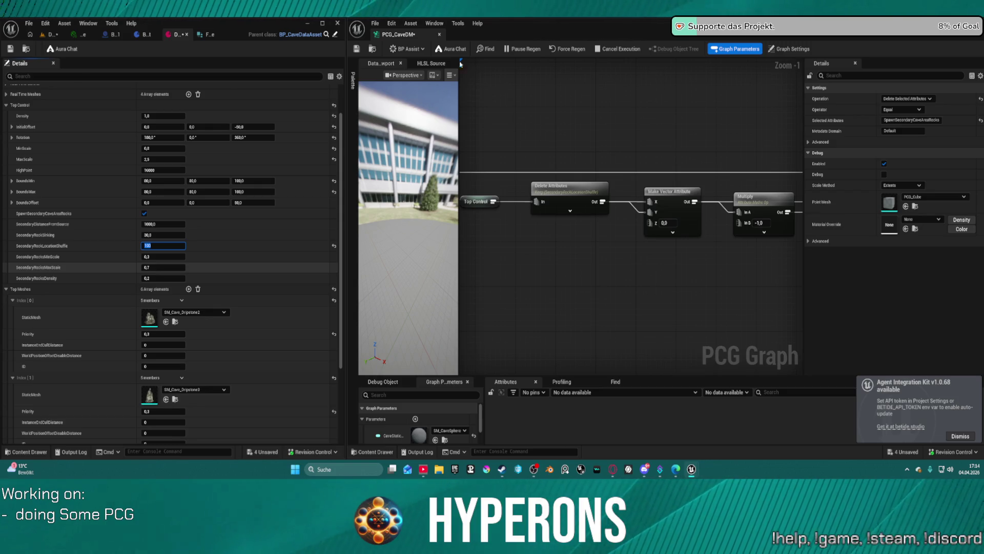
{"action": "left_click", "coordinate": [49, 35]}
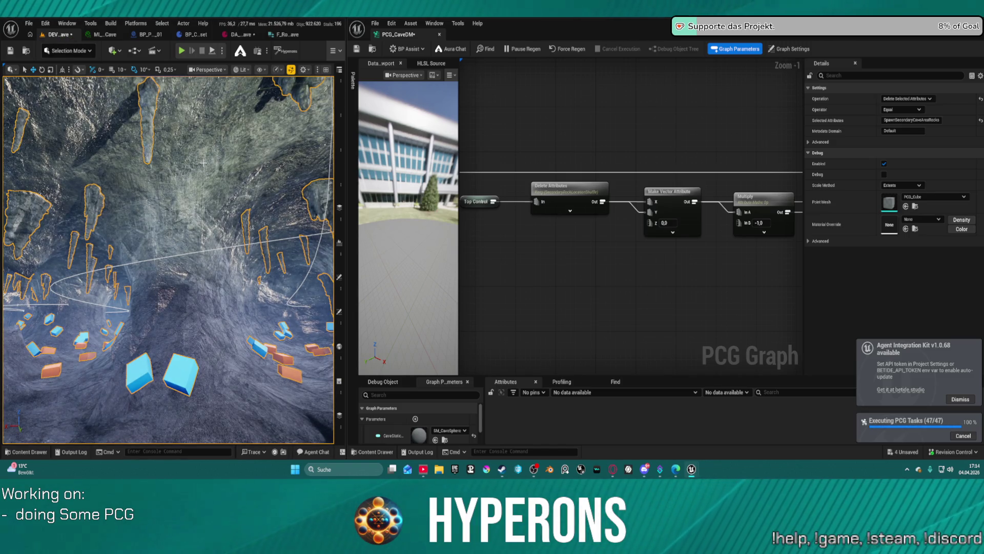
Collapse the Branch node's advanced pins
{"action": "left_click_drag", "start_coordinate": [629, 158], "coordinate": [880, 159]}
{"action": "left_click_drag", "start_coordinate": [563, 205], "coordinate": [671, 210]}
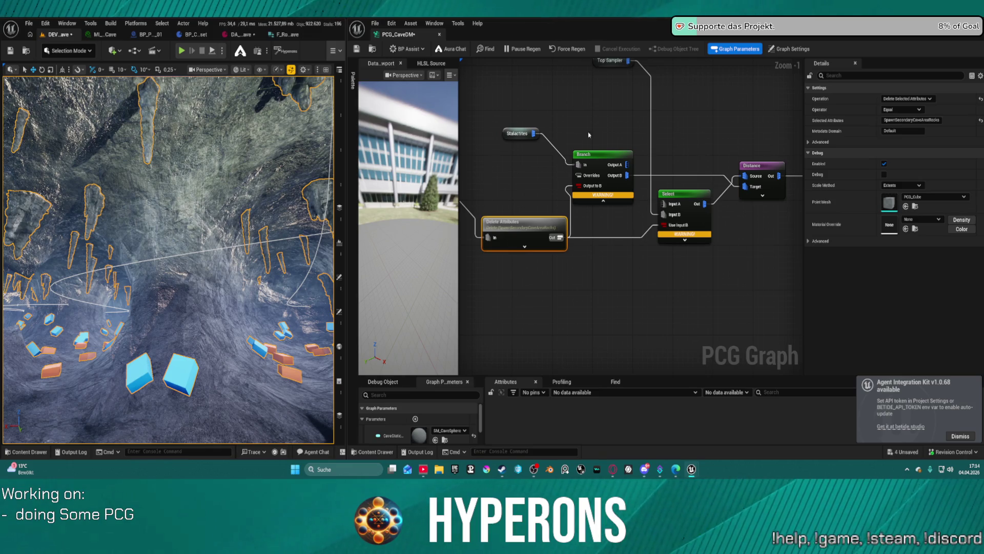
{"action": "left_click", "coordinate": [603, 200]}
{"action": "mouse_move", "coordinate": [596, 185]}
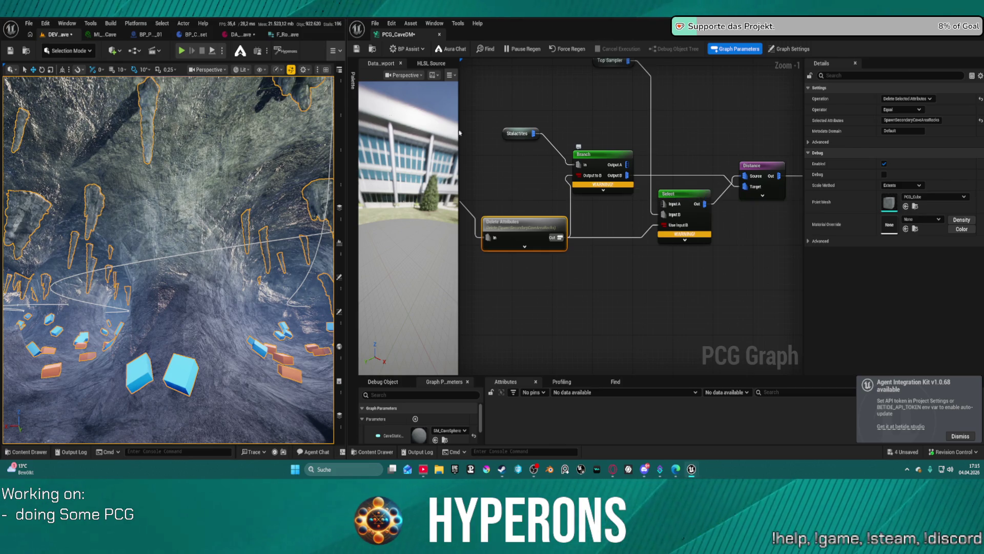
{"action": "mouse_move", "coordinate": [489, 197]}
{"action": "left_mouse_down"}
{"action": "mouse_move", "coordinate": [516, 187]}
{"action": "mouse_move", "coordinate": [646, 207]}
{"action": "left_mouse_up"}
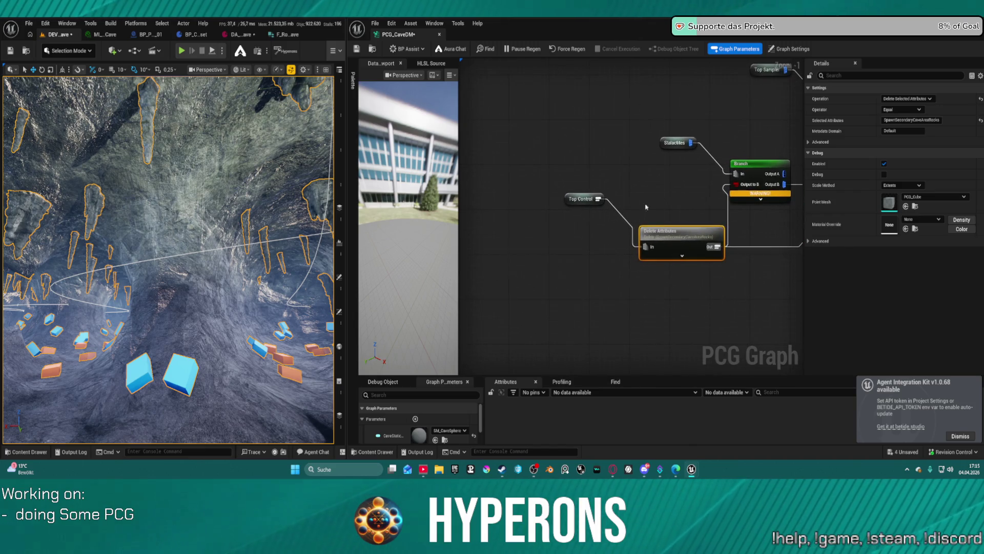
Open the rock struct and select the SpawnSecondaryCaveAreaRocks variable name
{"action": "left_click", "coordinate": [281, 36]}
{"action": "left_click", "coordinate": [60, 192]}
{"action": "left_click", "coordinate": [60, 192]}
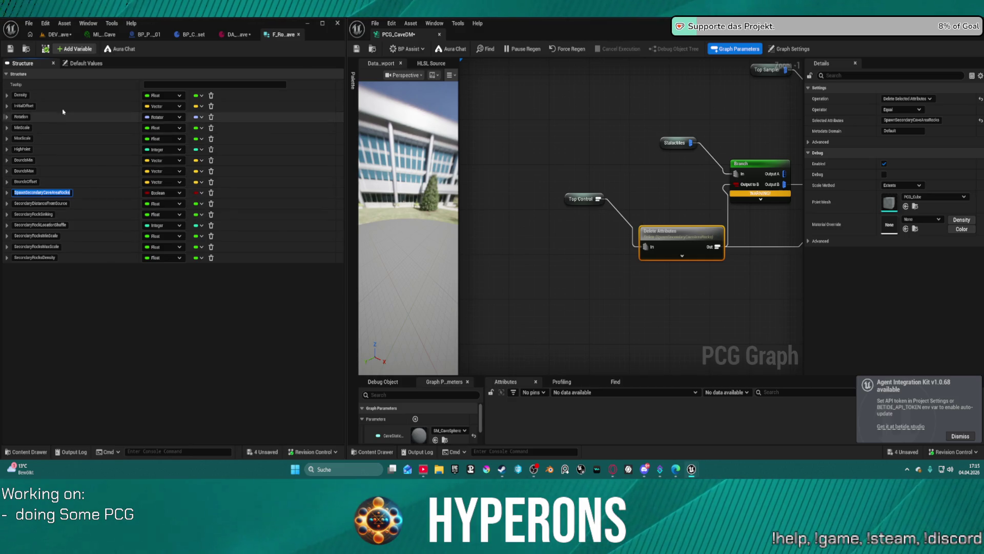
Set Delete Attributes to Keep Only Selected Attributes for SpawnSecondaryCaveAreaRocks with Equal operator
{"action": "left_click", "coordinate": [239, 36]}
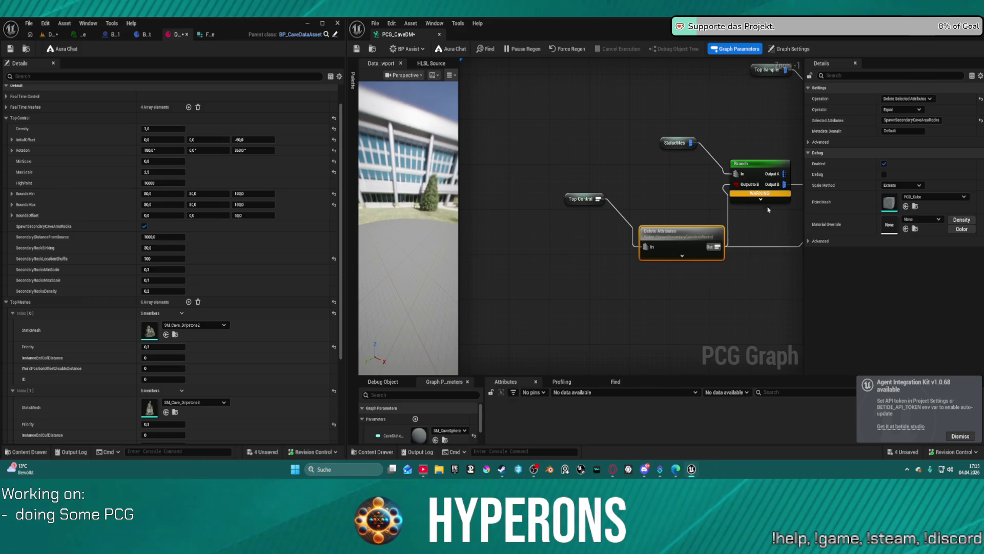
{"action": "left_click", "coordinate": [911, 120]}
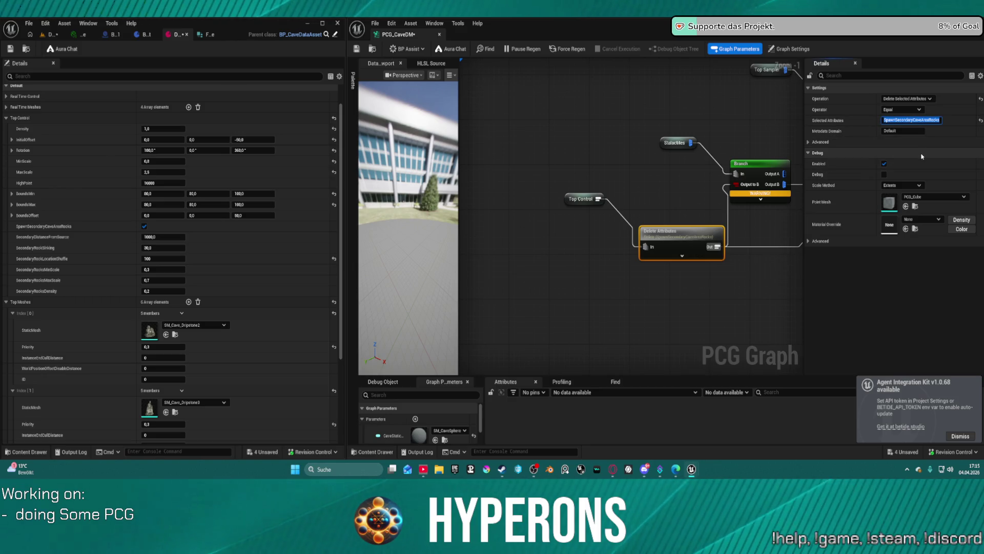
{"action": "key", "text": "End"}
{"action": "key", "text": "ctrl+a"}
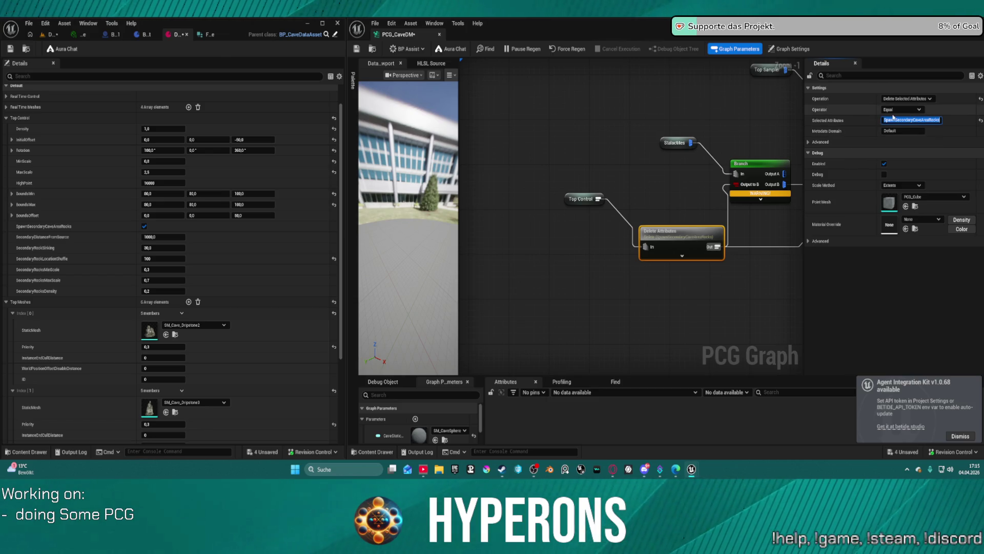
{"action": "left_click", "coordinate": [912, 109]}
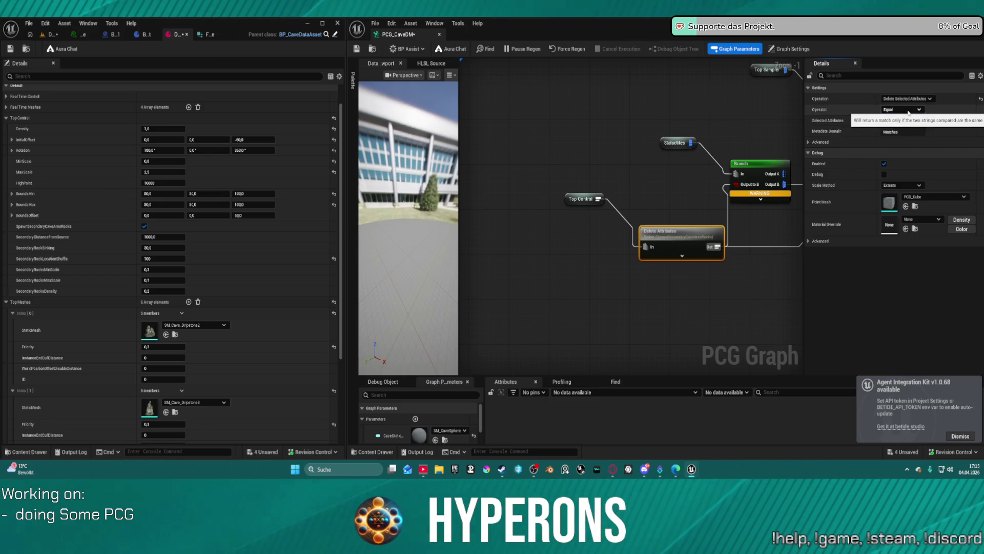
{"action": "left_click", "coordinate": [911, 110]}
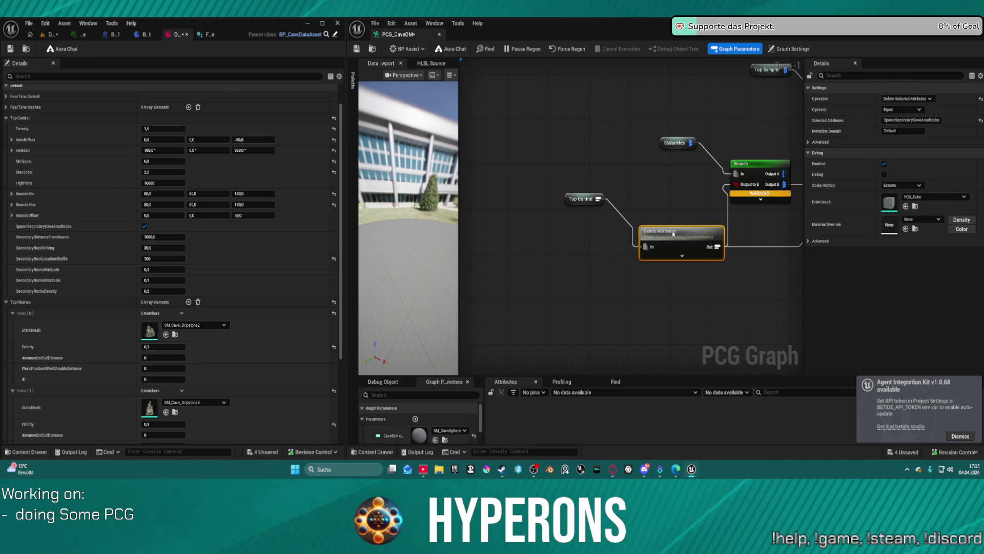
{"action": "left_click", "coordinate": [906, 99]}
{"action": "left_click", "coordinate": [905, 106]}
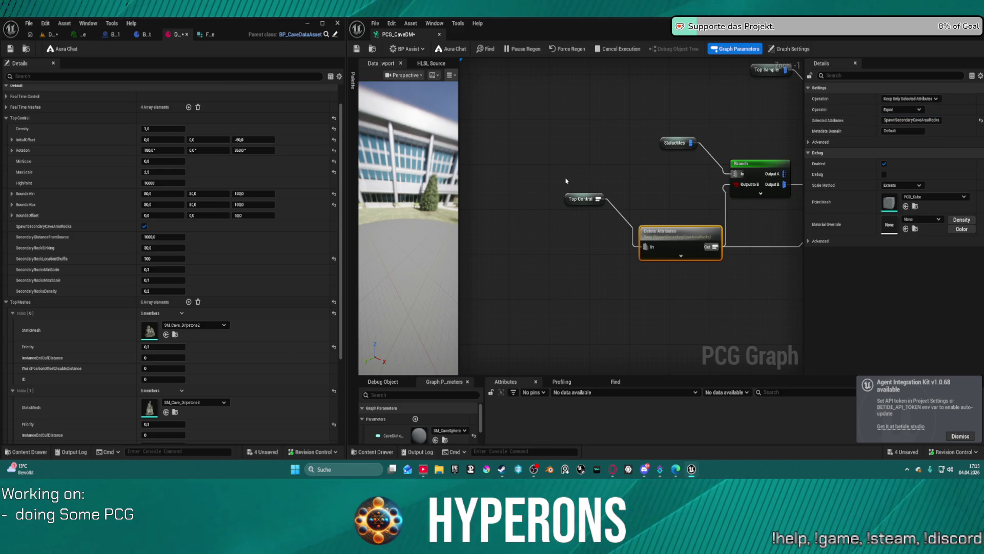
Dismiss the node search menu and save the graph to regenerate the cave
{"action": "right_click", "coordinate": [660, 183]}
{"action": "left_click", "coordinate": [583, 147]}
{"action": "key", "text": "ctrl+s"}
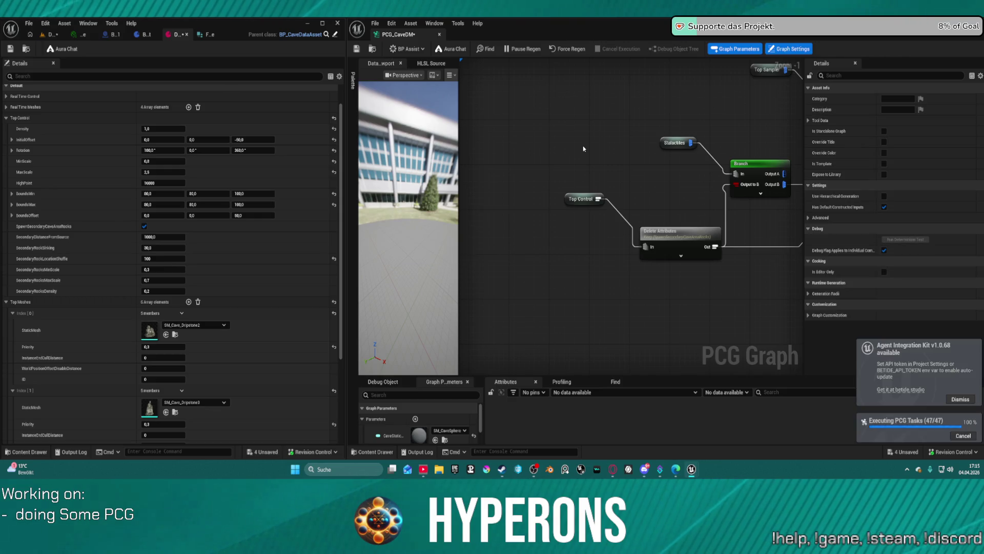
Inspect the Select, Transform Points and Self Pruning chains, then show the cave level beside the graph
{"action": "mouse_move", "coordinate": [693, 180]}
{"action": "left_mouse_down"}
{"action": "mouse_move", "coordinate": [686, 210]}
{"action": "mouse_move", "coordinate": [526, 225]}
{"action": "mouse_move", "coordinate": [640, 187]}
{"action": "left_mouse_up"}
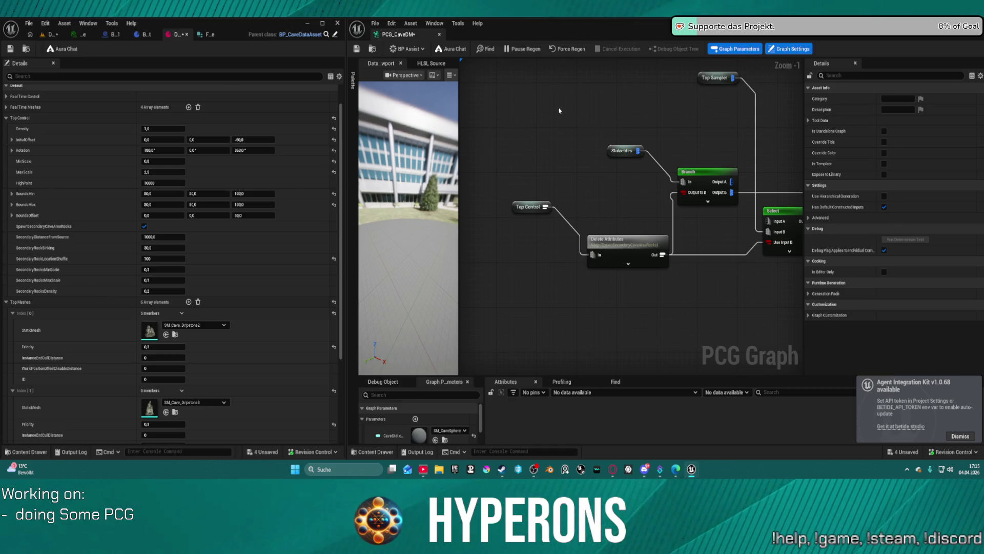
{"action": "left_click_drag", "start_coordinate": [639, 214], "coordinate": [503, 213]}
{"action": "scroll", "coordinate": [503, 213], "scroll_direction": "down", "scroll_amount": 2}
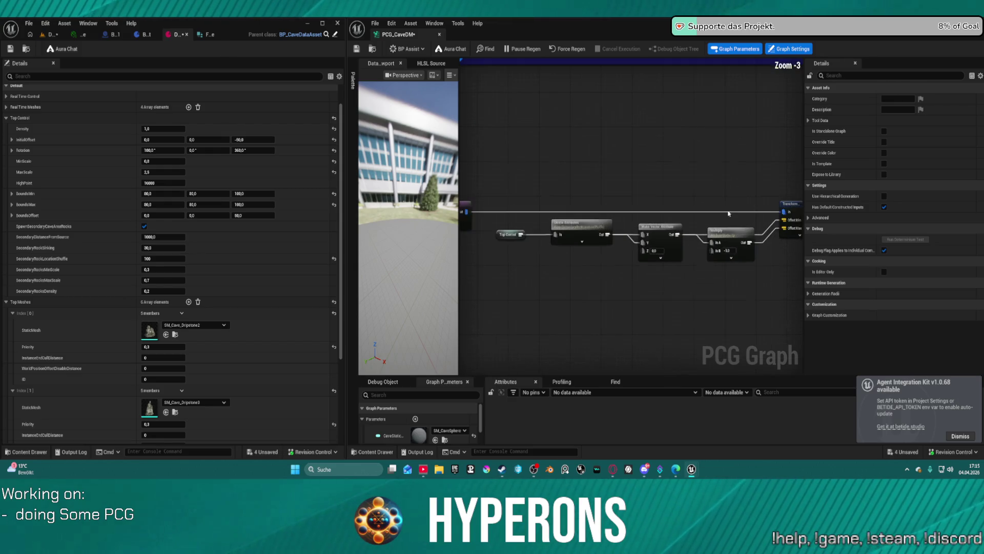
{"action": "left_click_drag", "start_coordinate": [638, 219], "coordinate": [640, 242]}
{"action": "left_click_drag", "start_coordinate": [700, 225], "coordinate": [607, 182]}
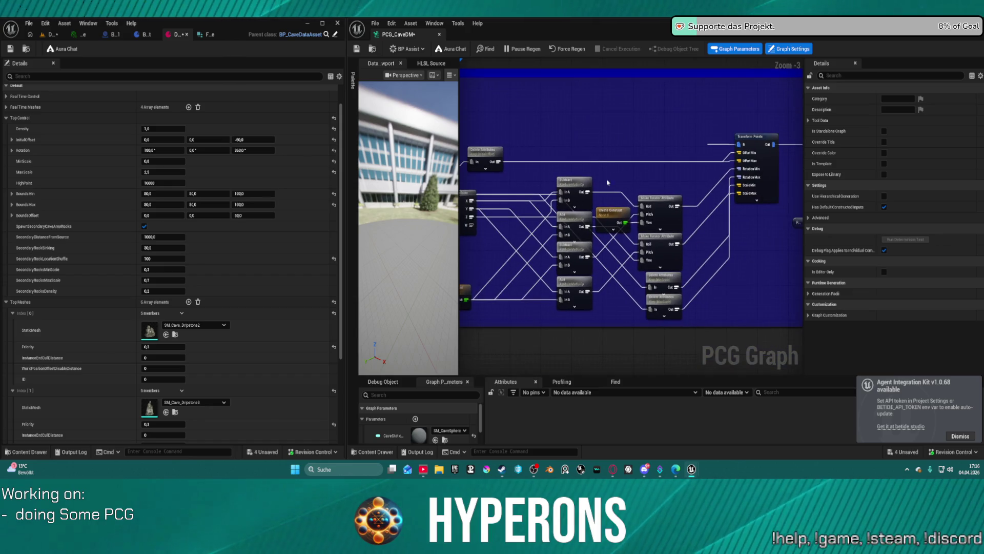
{"action": "mouse_move", "coordinate": [681, 230]}
{"action": "left_mouse_down"}
{"action": "mouse_move", "coordinate": [692, 220]}
{"action": "mouse_move", "coordinate": [534, 241]}
{"action": "mouse_move", "coordinate": [576, 213]}
{"action": "mouse_move", "coordinate": [613, 207]}
{"action": "mouse_move", "coordinate": [580, 211]}
{"action": "mouse_move", "coordinate": [589, 246]}
{"action": "mouse_move", "coordinate": [759, 221]}
{"action": "mouse_move", "coordinate": [599, 241]}
{"action": "mouse_move", "coordinate": [653, 72]}
{"action": "mouse_move", "coordinate": [621, 133]}
{"action": "mouse_move", "coordinate": [707, 176]}
{"action": "left_mouse_up"}
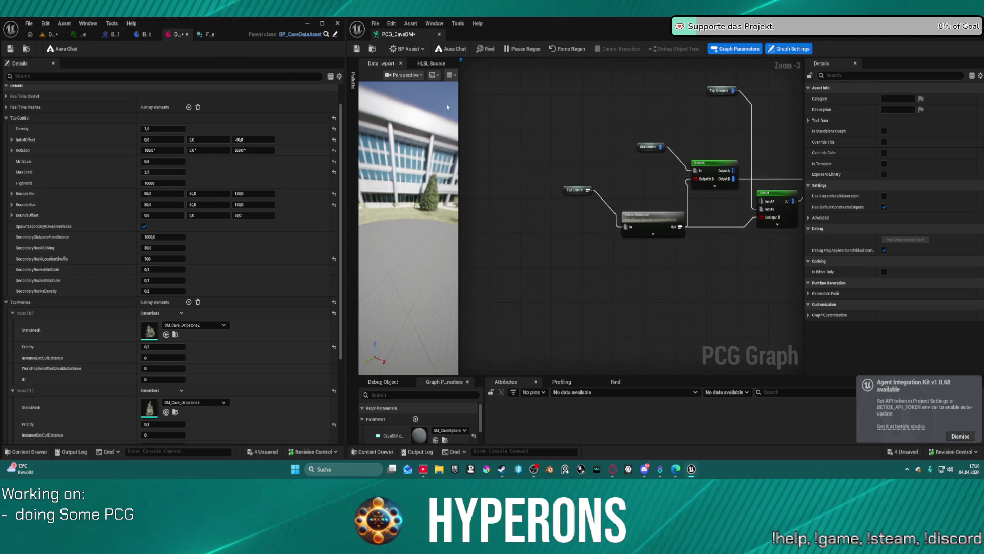
{"action": "left_click", "coordinate": [49, 35]}
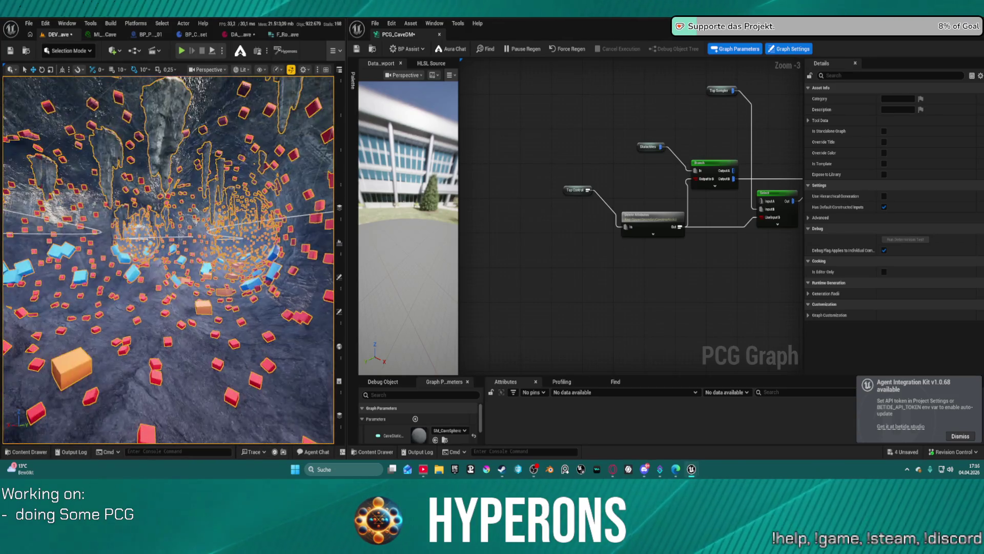
Arrange Normal To Density and the upper Top Sampler in the Top group and pause regeneration
{"action": "mouse_move", "coordinate": [651, 41]}
{"action": "left_mouse_down"}
{"action": "mouse_move", "coordinate": [640, 174]}
{"action": "mouse_move", "coordinate": [692, 169]}
{"action": "mouse_move", "coordinate": [573, 195]}
{"action": "mouse_move", "coordinate": [677, 224]}
{"action": "left_mouse_up"}
{"action": "scroll", "coordinate": [613, 155], "scroll_direction": "up", "scroll_amount": 3}
{"action": "mouse_move", "coordinate": [479, 209]}
{"action": "left_mouse_down"}
{"action": "mouse_move", "coordinate": [563, 191]}
{"action": "mouse_move", "coordinate": [610, 197]}
{"action": "left_mouse_up"}
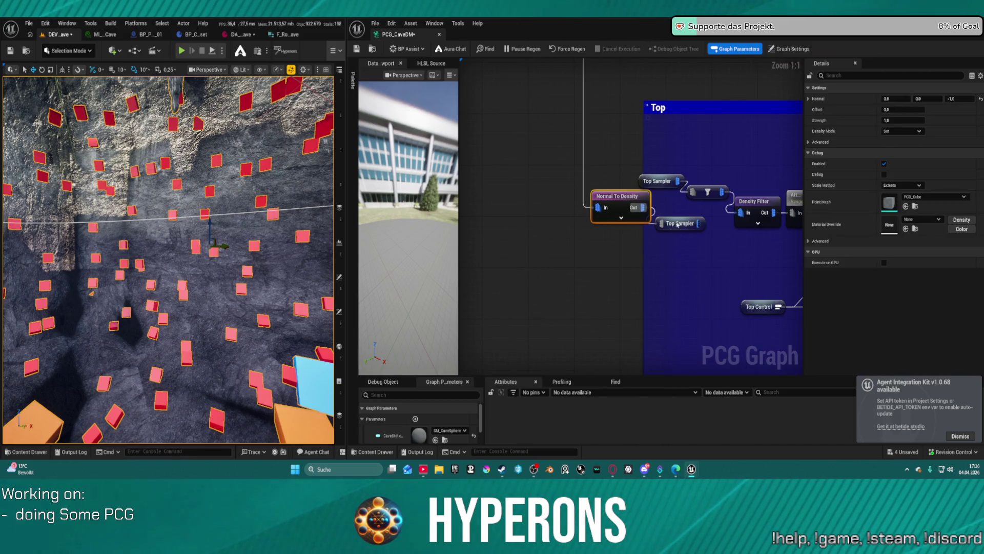
{"action": "left_click_drag", "start_coordinate": [675, 219], "coordinate": [733, 239]}
{"action": "mouse_move", "coordinate": [658, 181]}
{"action": "left_mouse_down"}
{"action": "mouse_move", "coordinate": [734, 146]}
{"action": "mouse_move", "coordinate": [641, 150]}
{"action": "mouse_move", "coordinate": [653, 204]}
{"action": "mouse_move", "coordinate": [641, 183]}
{"action": "mouse_move", "coordinate": [638, 132]}
{"action": "mouse_move", "coordinate": [647, 128]}
{"action": "mouse_move", "coordinate": [646, 165]}
{"action": "mouse_move", "coordinate": [632, 147]}
{"action": "left_mouse_up"}
{"action": "left_click", "coordinate": [529, 52]}
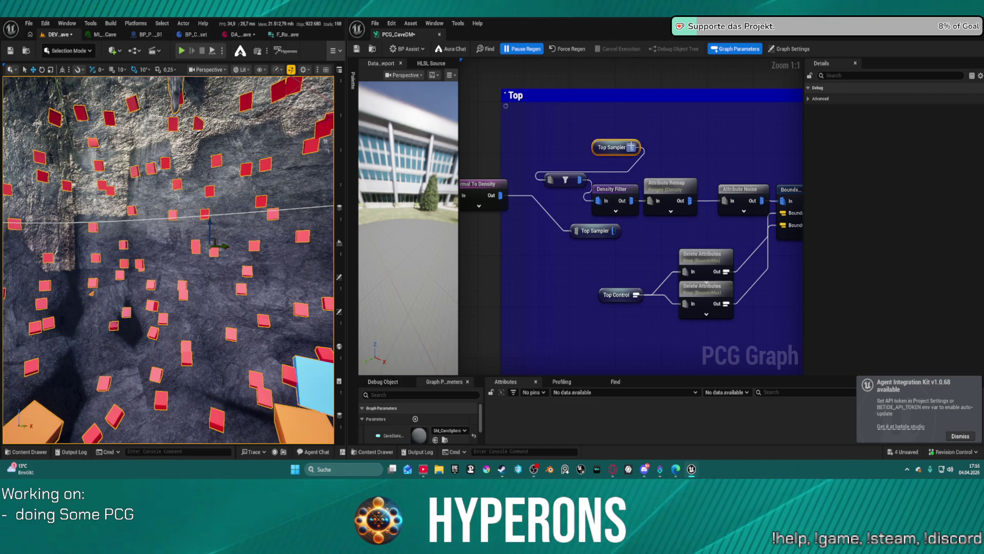
Wire Density Filter between Normal To Density and the lower Top Sampler, dropping its Attribute Remap link
{"action": "mouse_move", "coordinate": [603, 193]}
{"action": "left_mouse_down"}
{"action": "mouse_move", "coordinate": [555, 201]}
{"action": "mouse_move", "coordinate": [607, 197]}
{"action": "mouse_move", "coordinate": [556, 173]}
{"action": "left_mouse_up"}
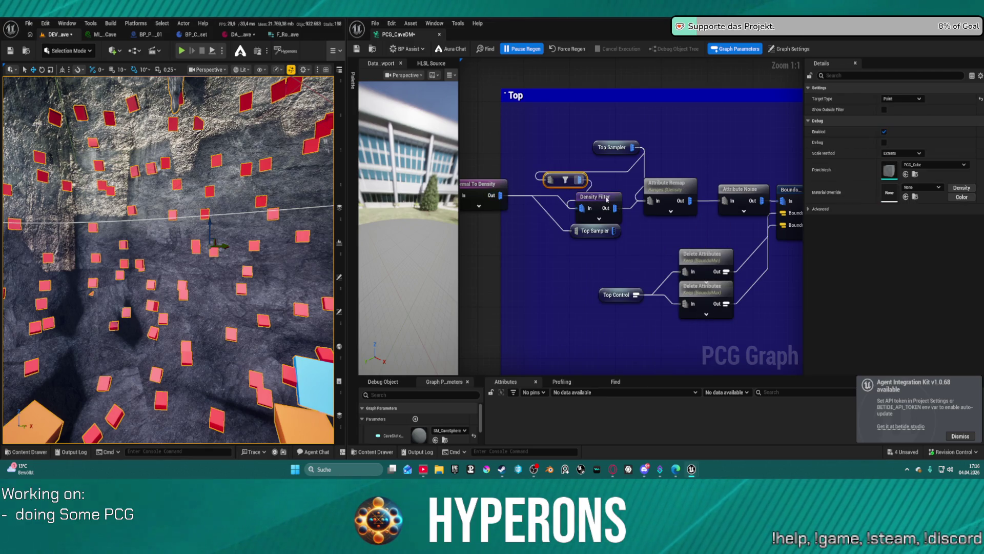
{"action": "left_click_drag", "start_coordinate": [620, 208], "coordinate": [585, 188]}
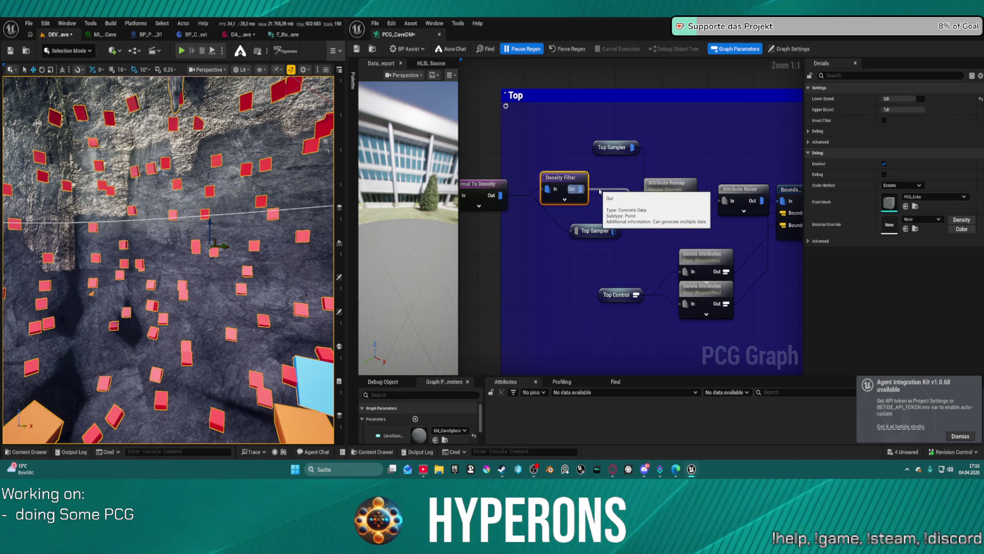
{"action": "left_click_drag", "start_coordinate": [581, 189], "coordinate": [576, 231]}
{"action": "left_click_drag", "start_coordinate": [561, 178], "coordinate": [550, 184]}
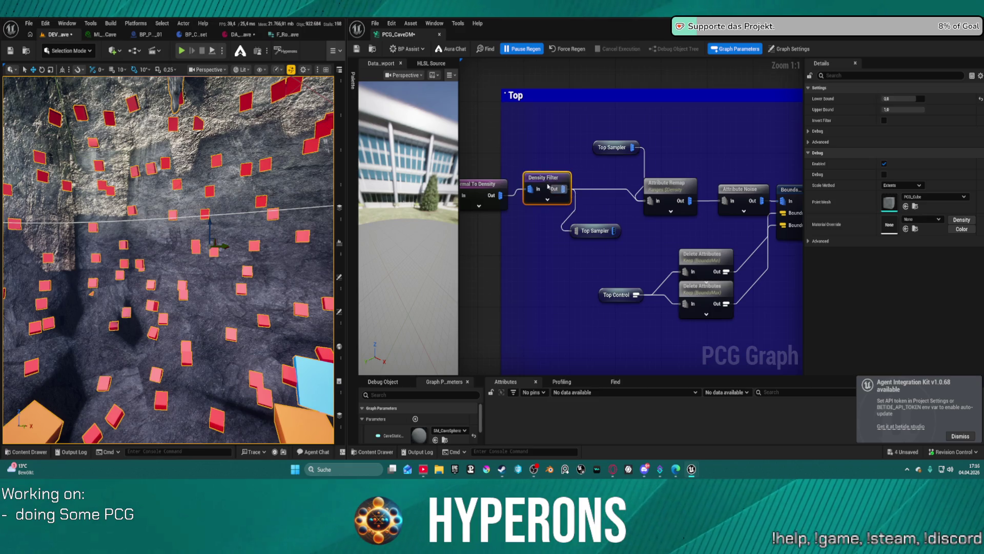
{"action": "left_click", "coordinate": [592, 198], "text": "alt"}
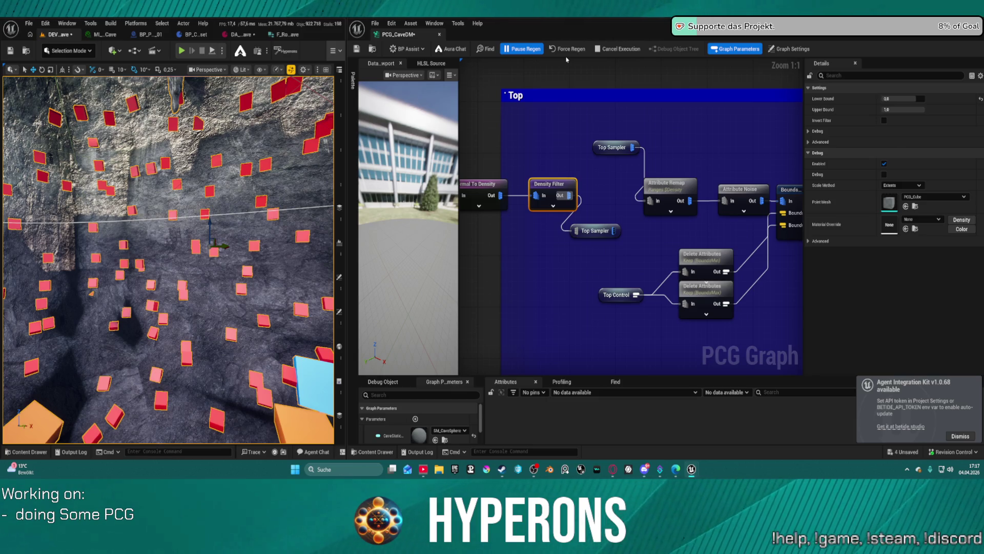
Save the graph, navigate to the Static Mesh Spawner nodes and expand their spawned component properties
{"action": "key", "text": "ctrl+s"}
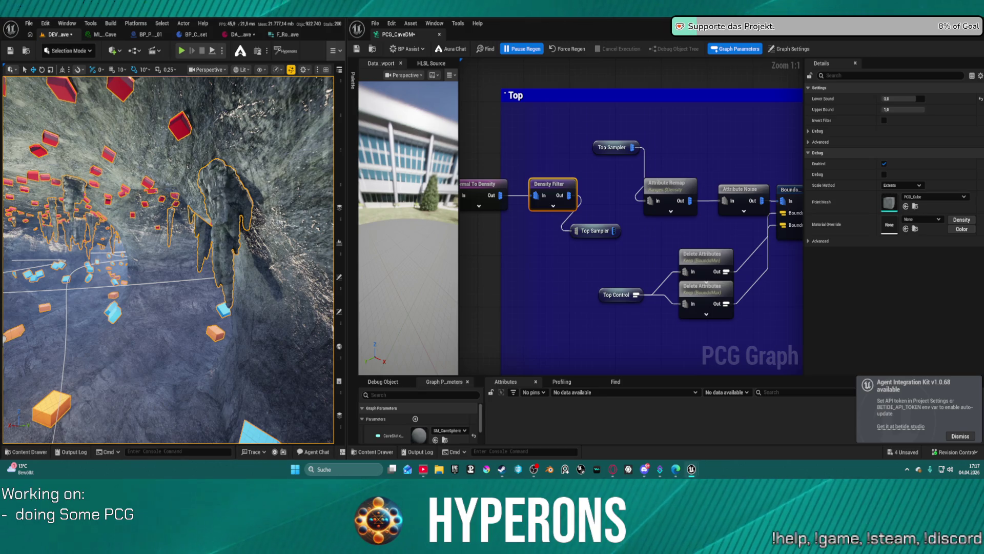
{"action": "scroll", "coordinate": [568, 223], "scroll_direction": "down", "scroll_amount": 5}
{"action": "left_click_drag", "start_coordinate": [579, 175], "coordinate": [568, 224]}
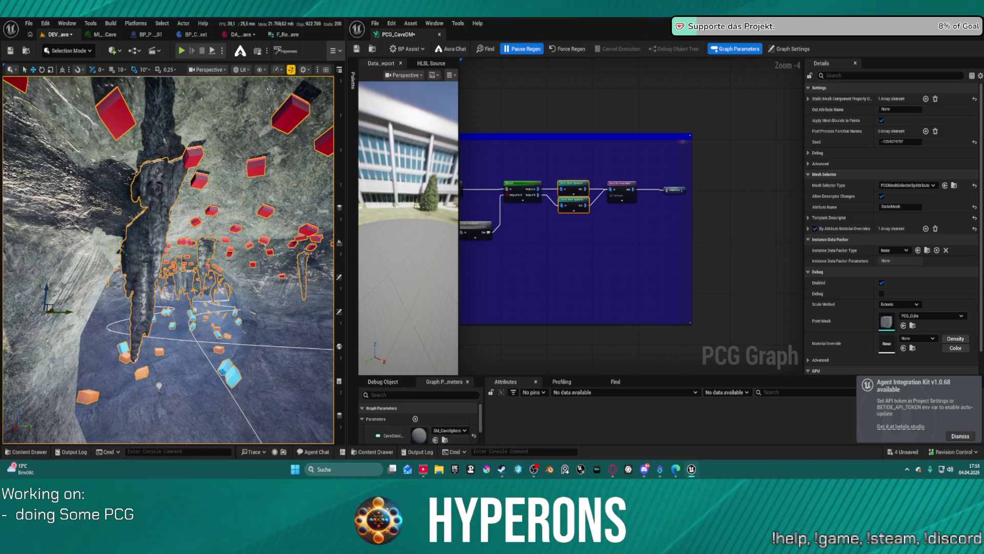
{"action": "left_click", "coordinate": [809, 217]}
Toggle Visible in Ray Tracing on the Static Mesh Spawner's component template
{"action": "scroll", "coordinate": [846, 249], "scroll_direction": "down", "scroll_amount": 3}
{"action": "scroll", "coordinate": [846, 249], "scroll_direction": "down", "scroll_amount": 6}
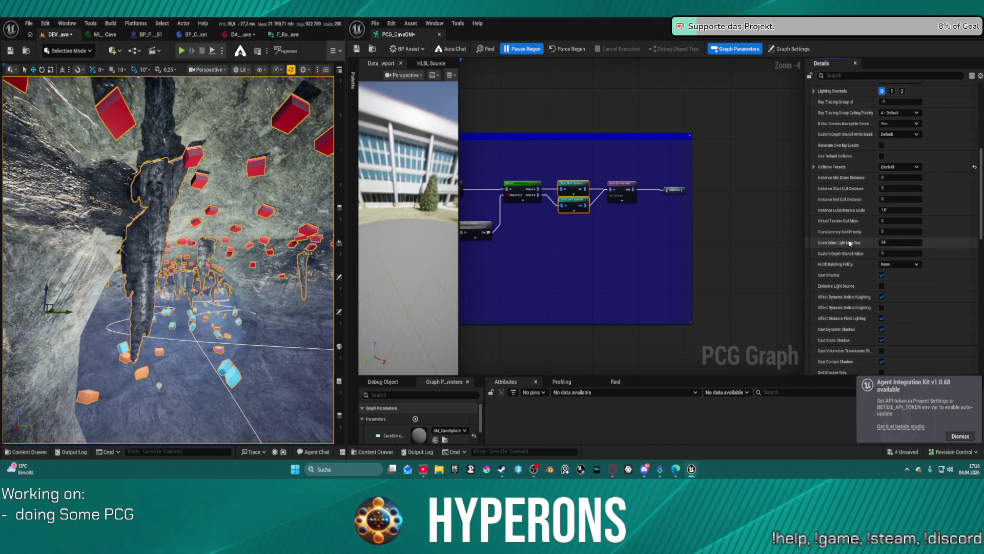
{"action": "scroll", "coordinate": [856, 231], "scroll_direction": "down", "scroll_amount": 10}
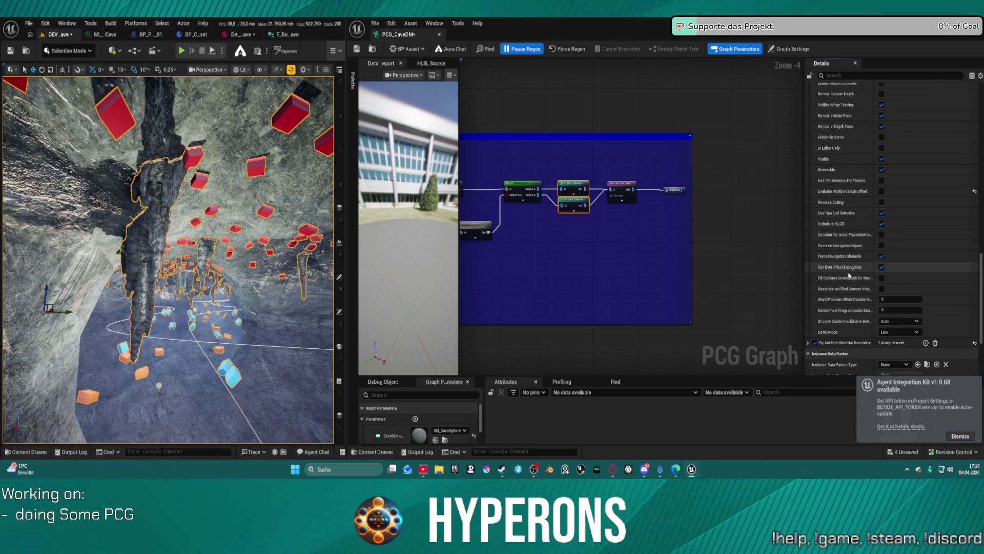
{"action": "scroll", "coordinate": [880, 298], "scroll_direction": "up", "scroll_amount": 1}
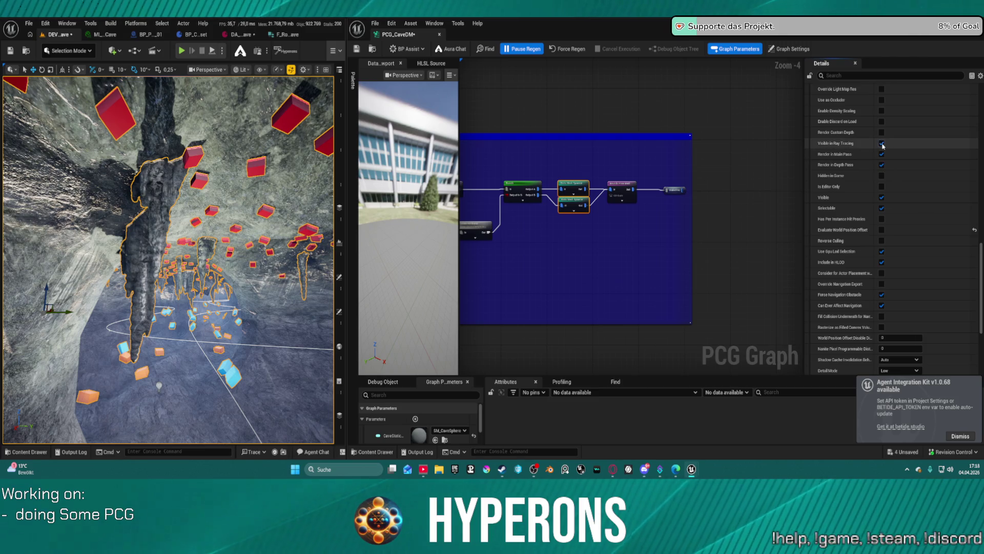
{"action": "left_click", "coordinate": [882, 144]}
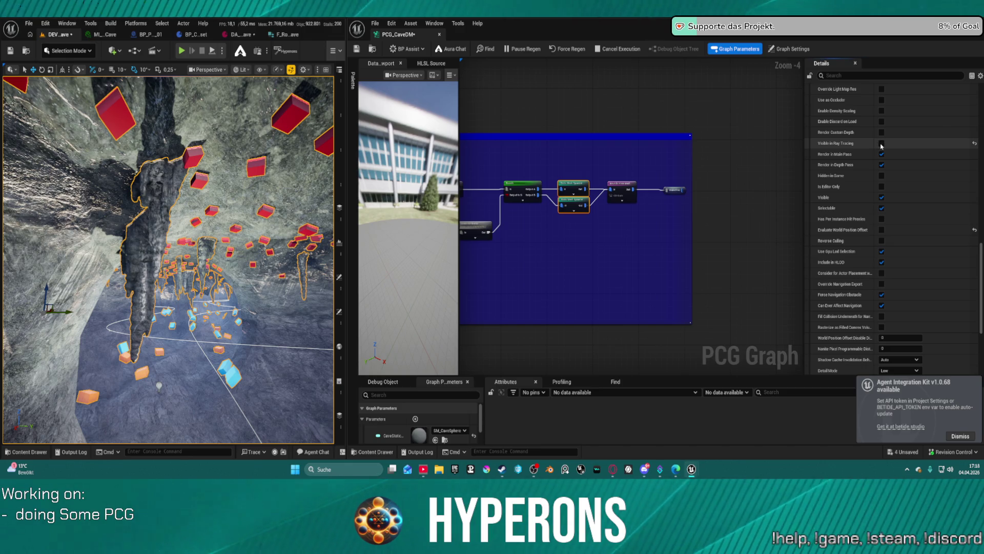
Save to regenerate the cave and fly the camera through it
{"action": "key", "text": "ctrl+s"}
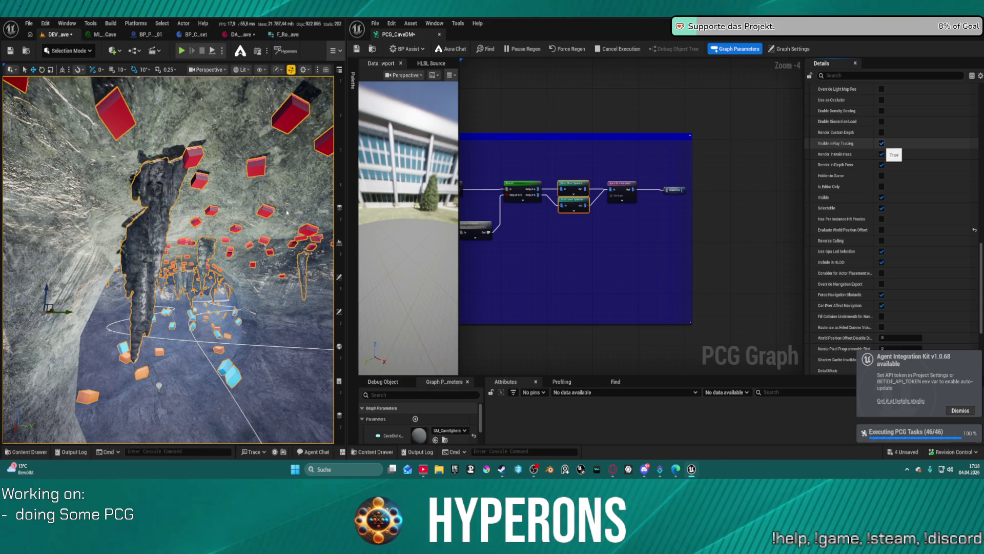
{"action": "key", "text": "ctrl+s"}
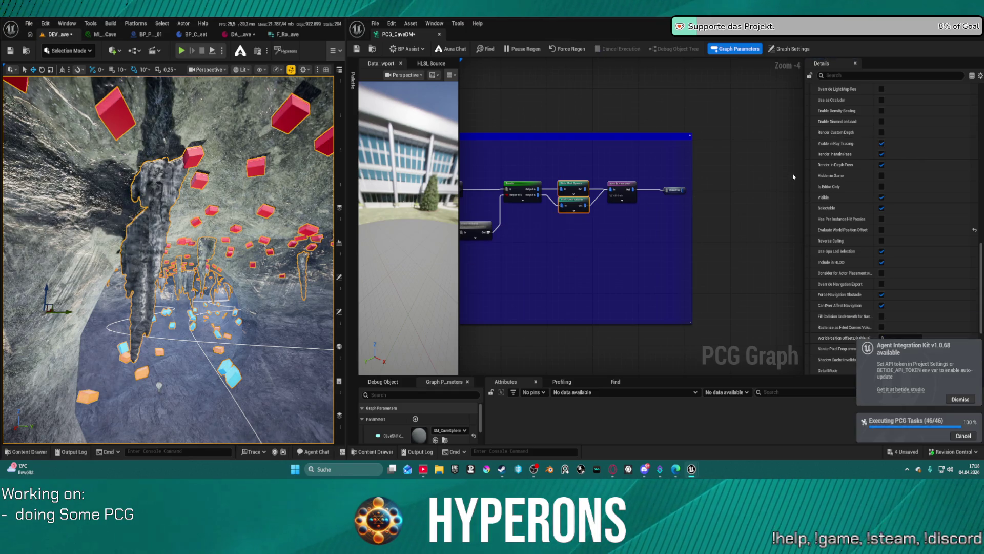
{"action": "scroll", "coordinate": [923, 192], "scroll_direction": "up", "scroll_amount": 1}
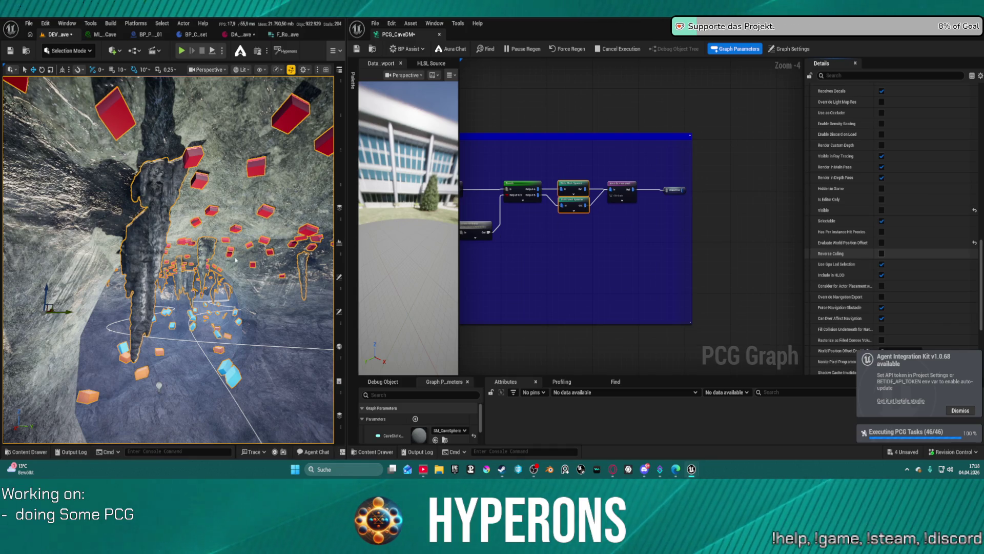
{"action": "left_click_drag", "start_coordinate": [235, 260], "coordinate": [223, 266]}
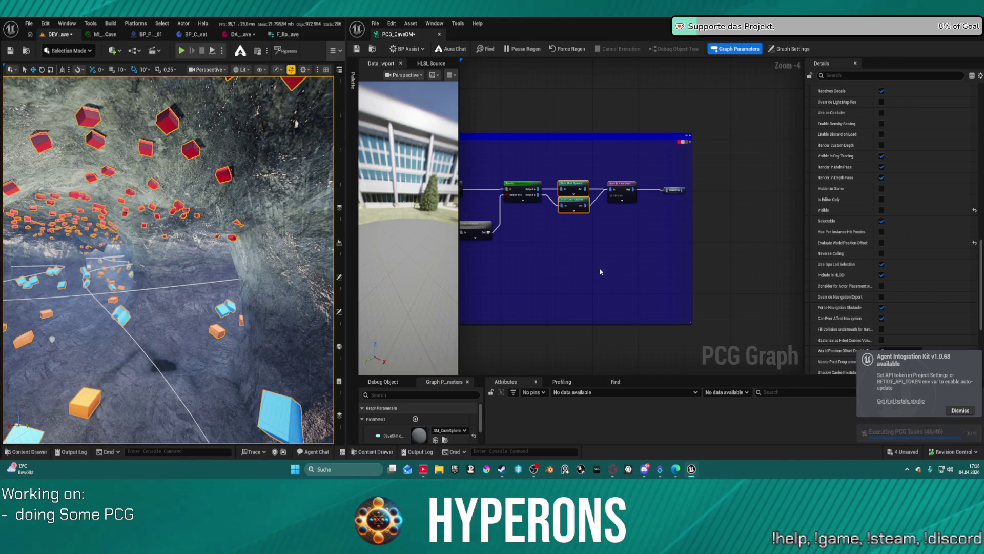
Paste a Self Pruning node after Transform Points and route it into Debug instead of the direct link
{"action": "scroll", "coordinate": [595, 171], "scroll_direction": "up", "scroll_amount": 1}
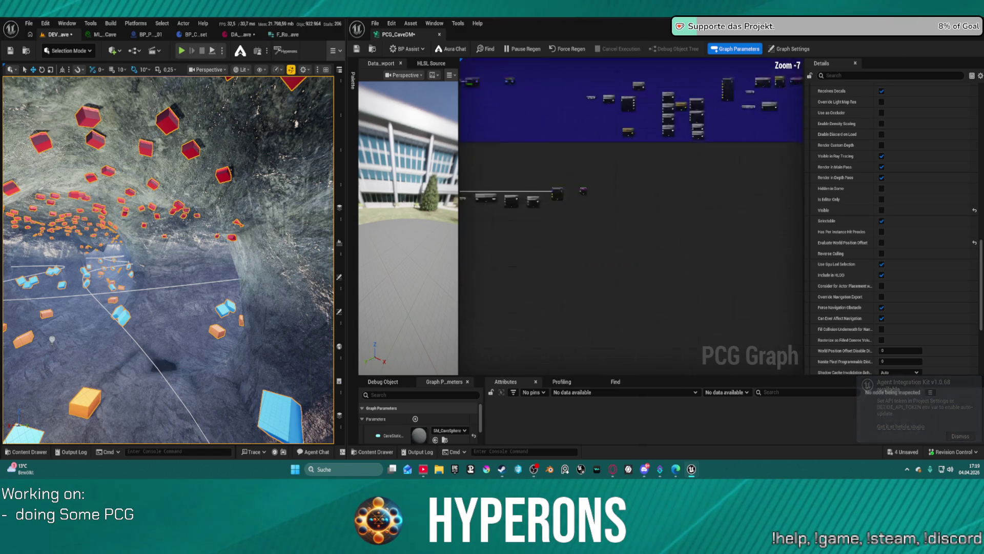
{"action": "mouse_move", "coordinate": [718, 154]}
{"action": "left_mouse_down"}
{"action": "mouse_move", "coordinate": [590, 205]}
{"action": "mouse_move", "coordinate": [435, 215]}
{"action": "mouse_move", "coordinate": [414, 173]}
{"action": "mouse_move", "coordinate": [749, 141]}
{"action": "mouse_move", "coordinate": [662, 169]}
{"action": "mouse_move", "coordinate": [653, 186]}
{"action": "mouse_move", "coordinate": [610, 151]}
{"action": "mouse_move", "coordinate": [665, 152]}
{"action": "left_mouse_up"}
{"action": "left_click", "coordinate": [617, 147]}
{"action": "key", "text": "ctrl+v"}
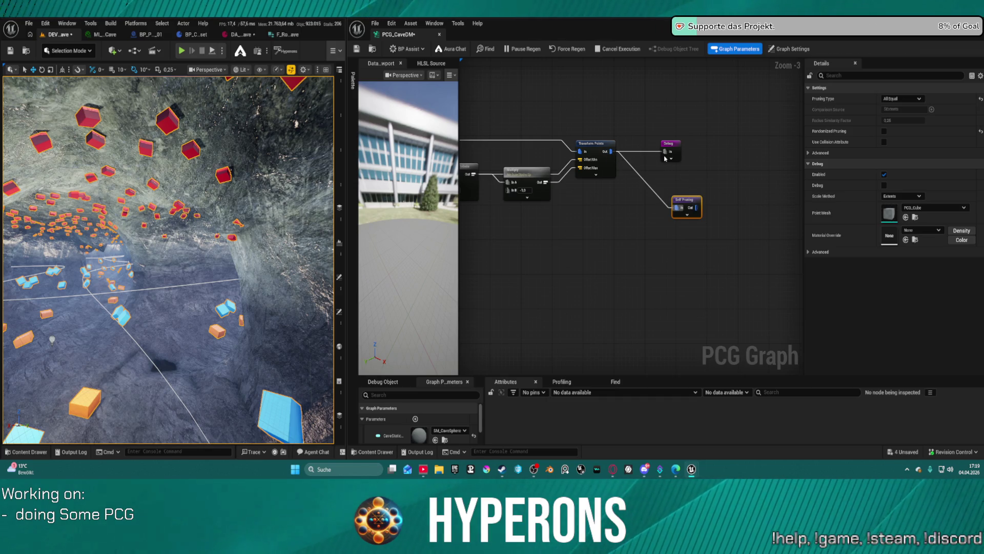
{"action": "key", "text": "ctrl+s"}
{"action": "left_click", "coordinate": [518, 49]}
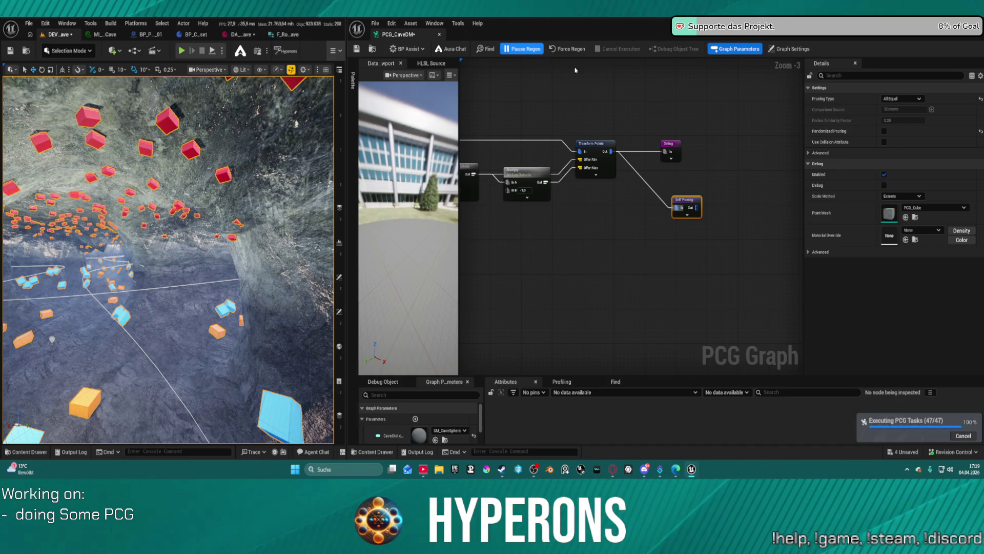
{"action": "left_click", "coordinate": [671, 154]}
{"action": "left_click_drag", "start_coordinate": [666, 152], "coordinate": [696, 207]}
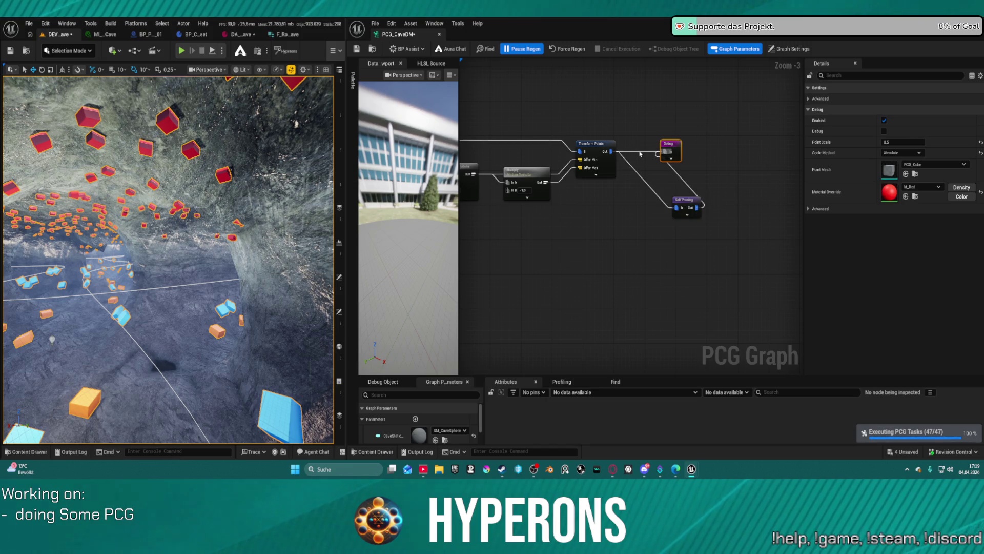
{"action": "left_click", "coordinate": [594, 144]}
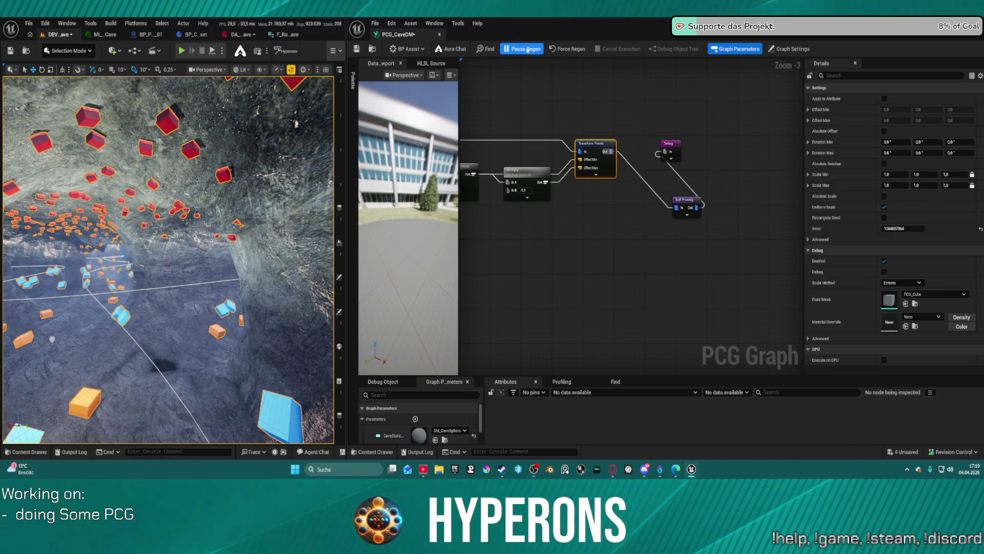
Set the Debug node's Material Override to M_Violet, tidy the nodes, and view the recoloured points
{"action": "left_click", "coordinate": [671, 149]}
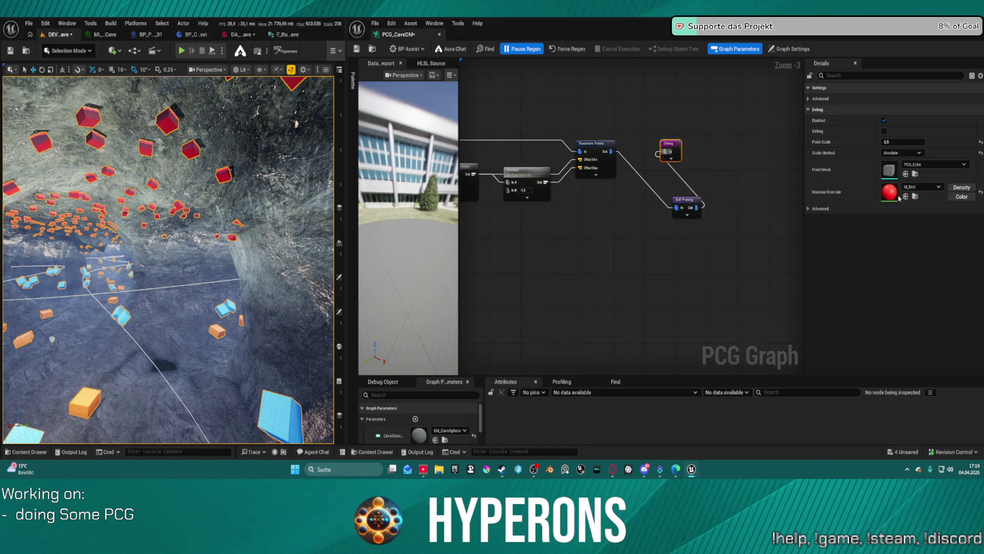
{"action": "left_click", "coordinate": [917, 188]}
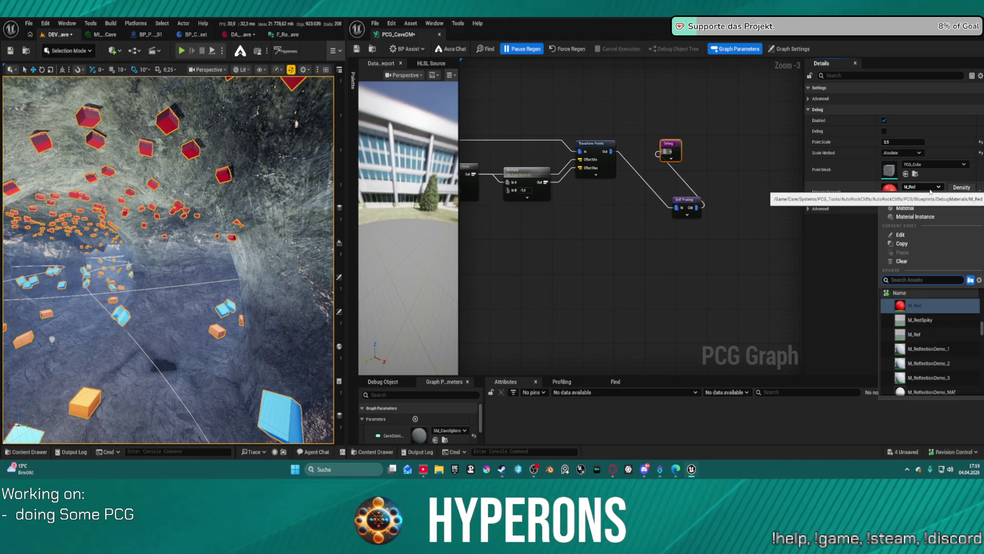
{"action": "left_click", "coordinate": [911, 199]}
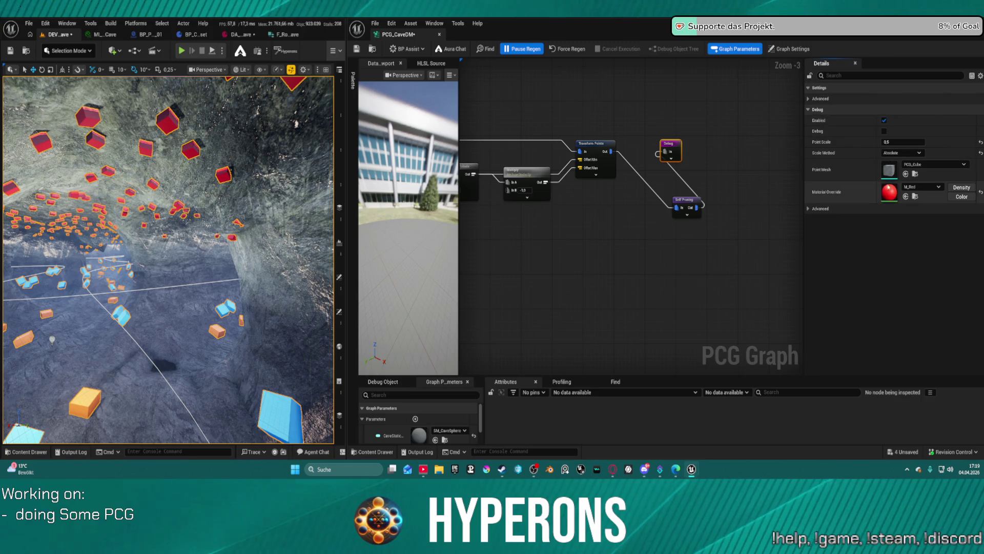
{"action": "left_click", "coordinate": [906, 197]}
{"action": "mouse_move", "coordinate": [661, 148]}
{"action": "left_mouse_down"}
{"action": "mouse_move", "coordinate": [705, 158]}
{"action": "mouse_move", "coordinate": [744, 186]}
{"action": "left_mouse_up"}
{"action": "left_click_drag", "start_coordinate": [685, 202], "coordinate": [673, 144]}
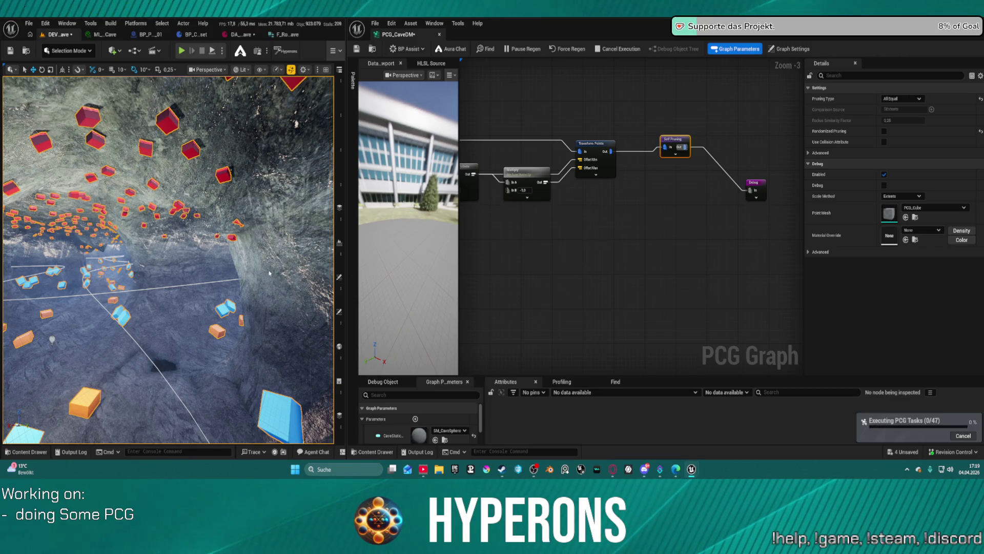
{"action": "left_click_drag", "start_coordinate": [269, 273], "coordinate": [197, 288]}
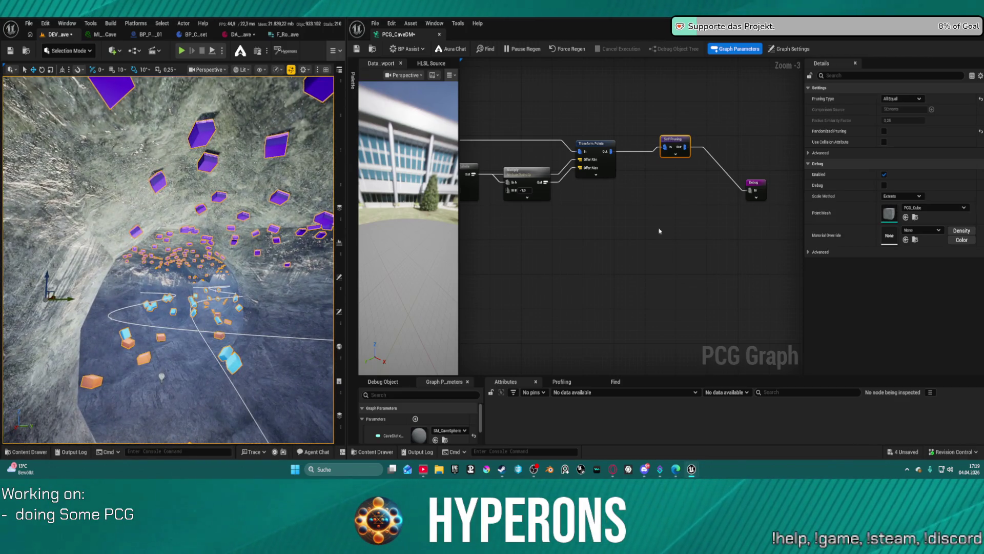
{"action": "scroll", "coordinate": [666, 231], "scroll_direction": "down", "scroll_amount": 4}
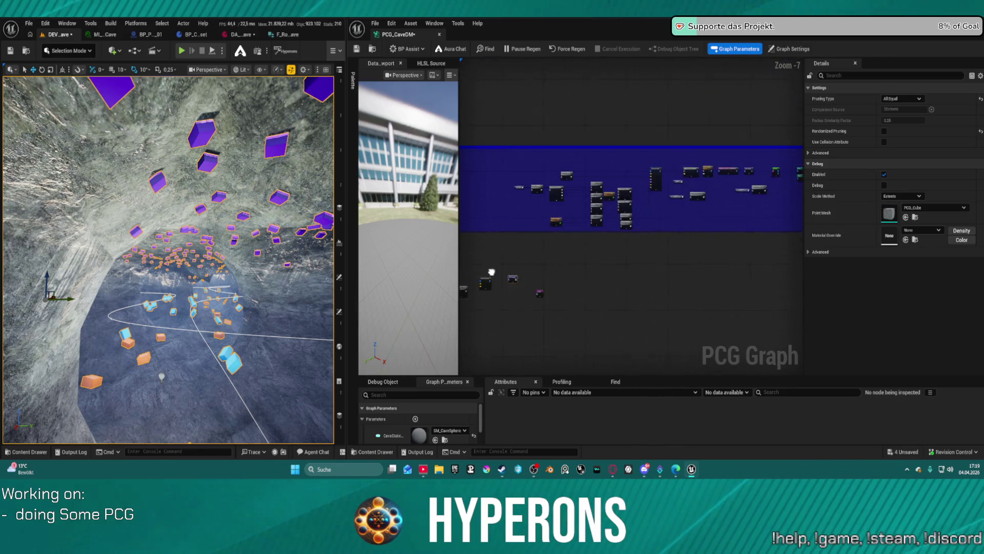
Tick Visible on the Static Mesh Spawner's mesh component template and save
{"action": "scroll", "coordinate": [713, 219], "scroll_direction": "up", "scroll_amount": 2}
{"action": "left_click_drag", "start_coordinate": [713, 219], "coordinate": [694, 229]}
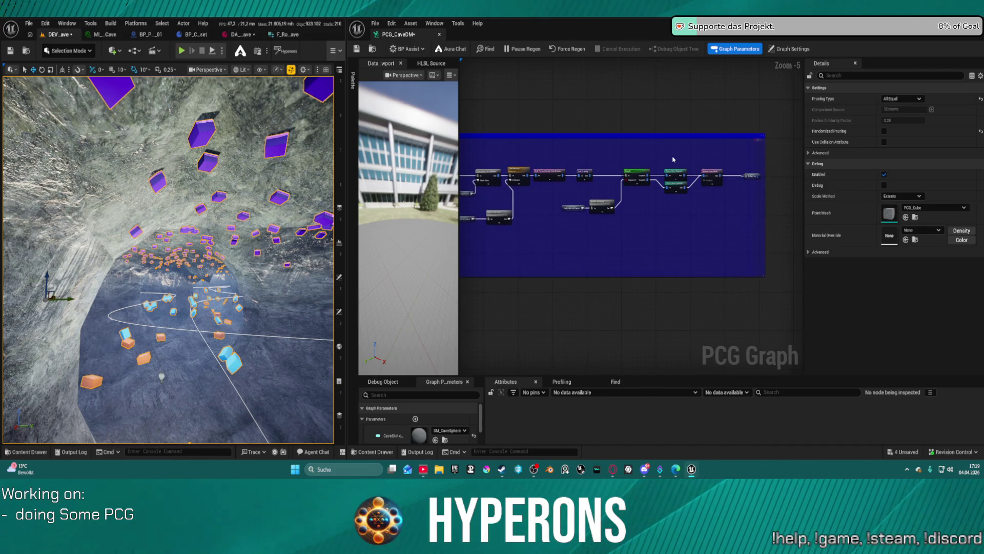
{"action": "left_click", "coordinate": [676, 174]}
{"action": "scroll", "coordinate": [828, 227], "scroll_direction": "down", "scroll_amount": 10}
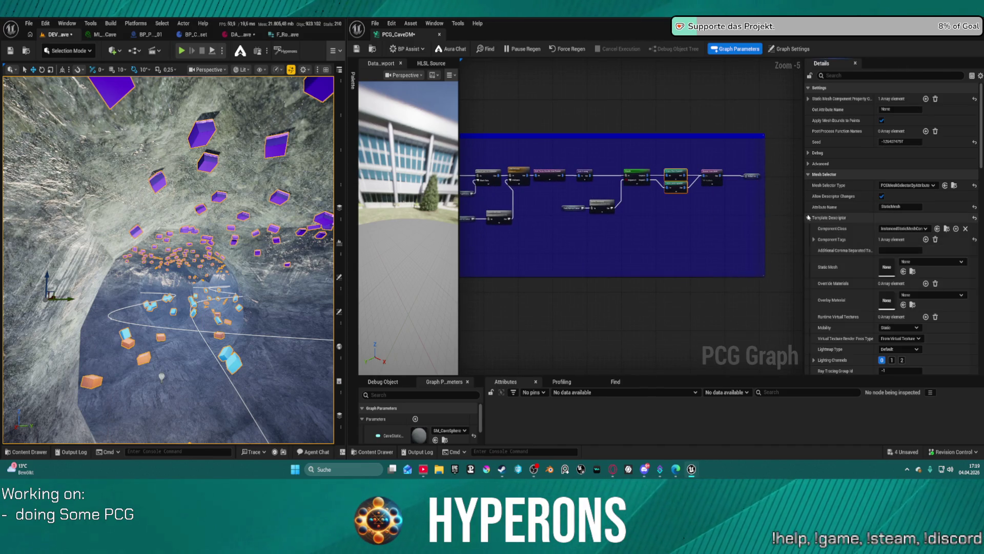
{"action": "scroll", "coordinate": [866, 270], "scroll_direction": "down", "scroll_amount": 8}
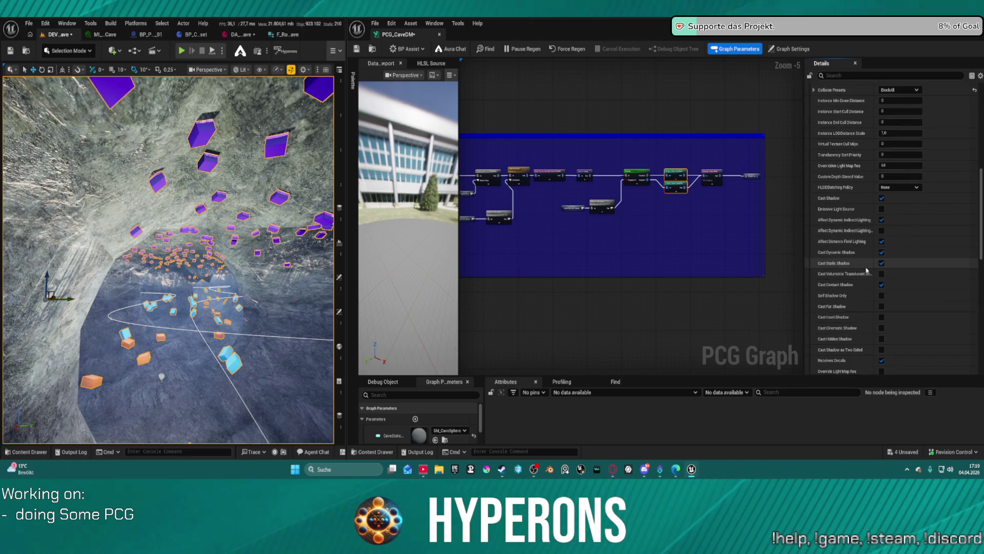
{"action": "left_click", "coordinate": [882, 313]}
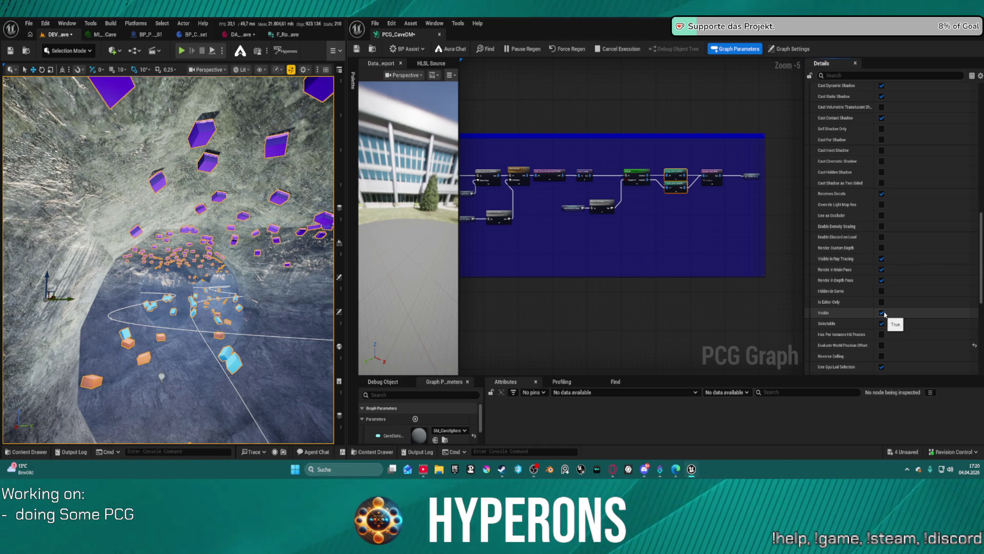
{"action": "key", "text": "ctrl+s"}
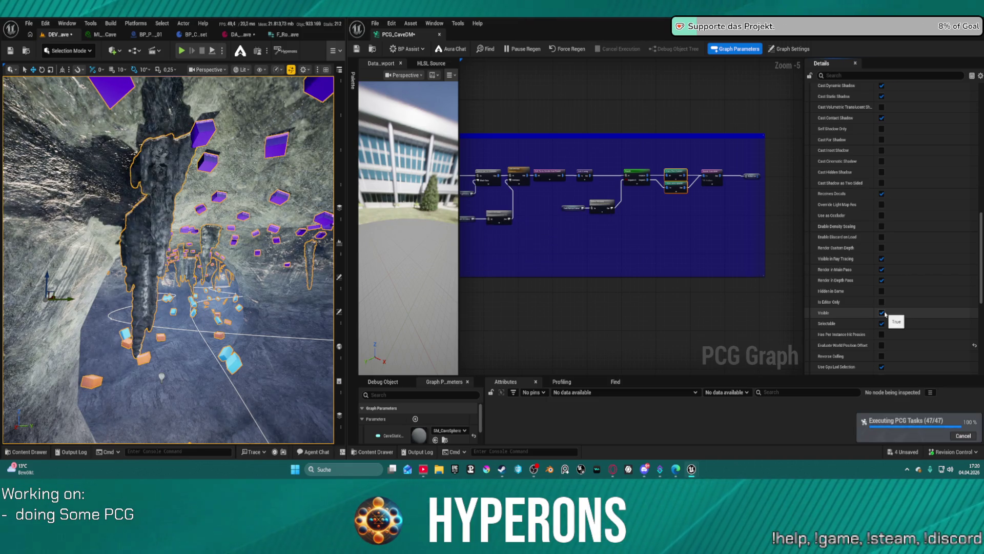
{"action": "scroll", "coordinate": [668, 235], "scroll_direction": "up", "scroll_amount": 6}
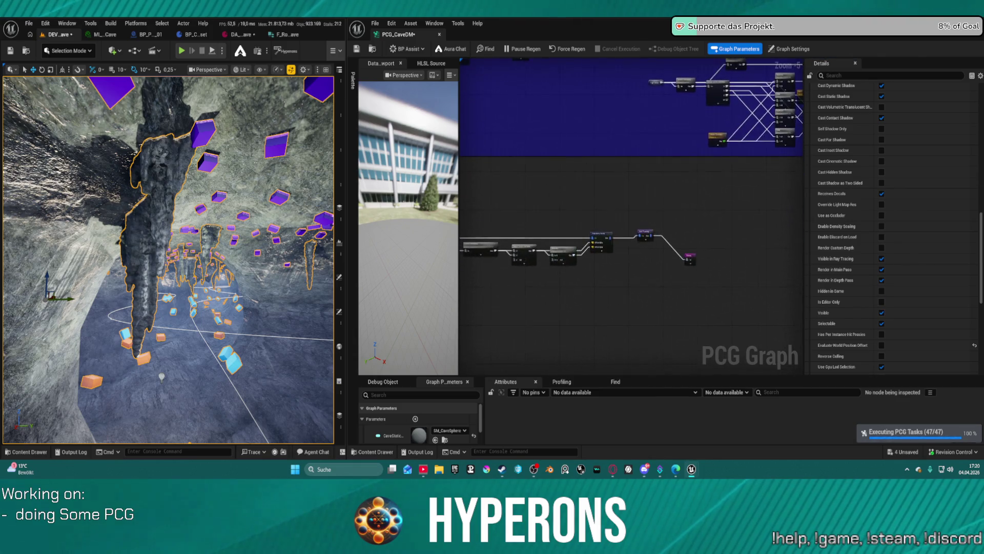
Add a Difference node fed by the Transform Points output and save
{"action": "mouse_move", "coordinate": [628, 269]}
{"action": "left_mouse_down"}
{"action": "mouse_move", "coordinate": [530, 235]}
{"action": "mouse_move", "coordinate": [652, 231]}
{"action": "mouse_move", "coordinate": [606, 233]}
{"action": "left_mouse_up"}
{"action": "left_click", "coordinate": [530, 228]}
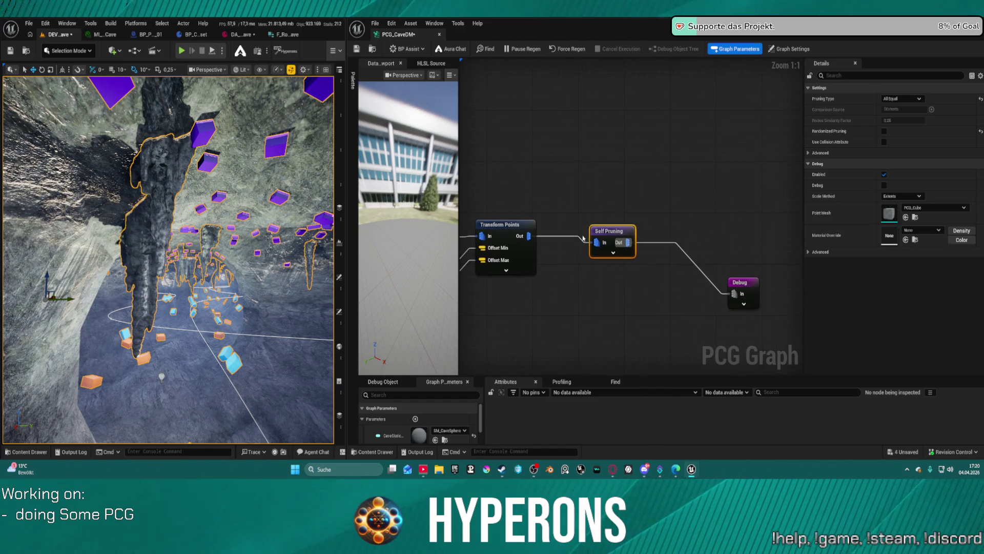
{"action": "key", "text": "Delete"}
{"action": "left_click_drag", "start_coordinate": [528, 235], "coordinate": [571, 183]}
{"action": "type", "text": "diffe"}
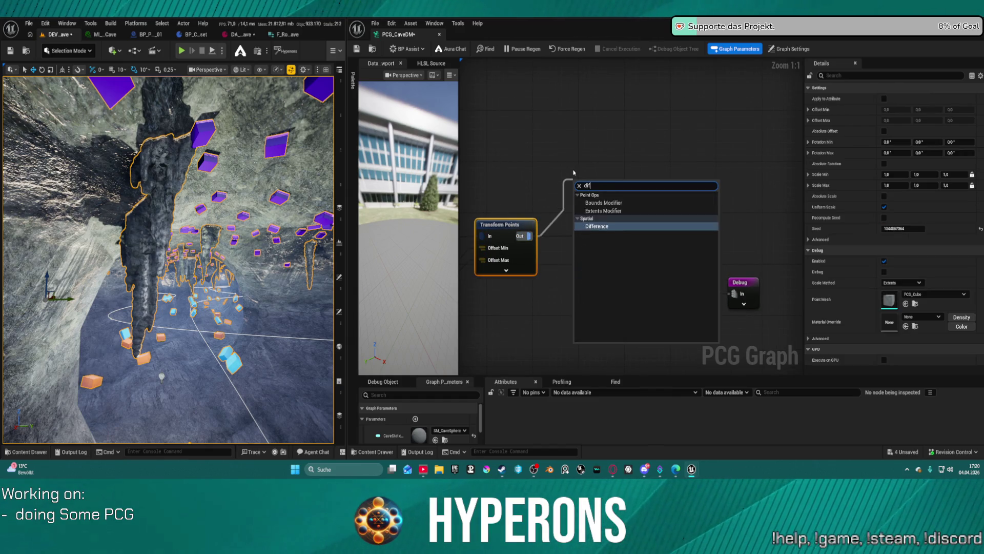
{"action": "key", "text": "Return"}
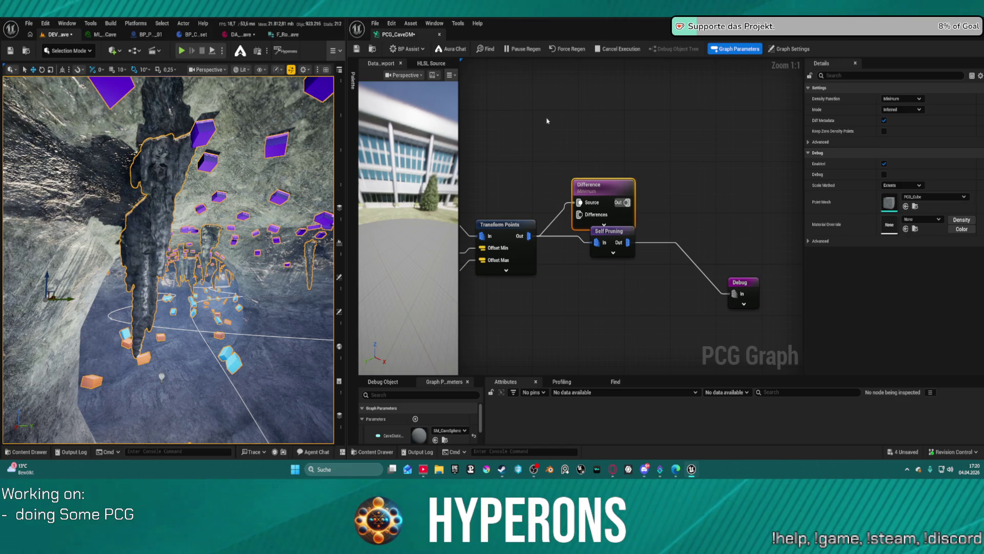
{"action": "key", "text": "ctrl+s"}
Delete the Self Pruning node and connect the Difference output to Debug
{"action": "left_click", "coordinate": [531, 51]}
{"action": "left_click", "coordinate": [611, 252]}
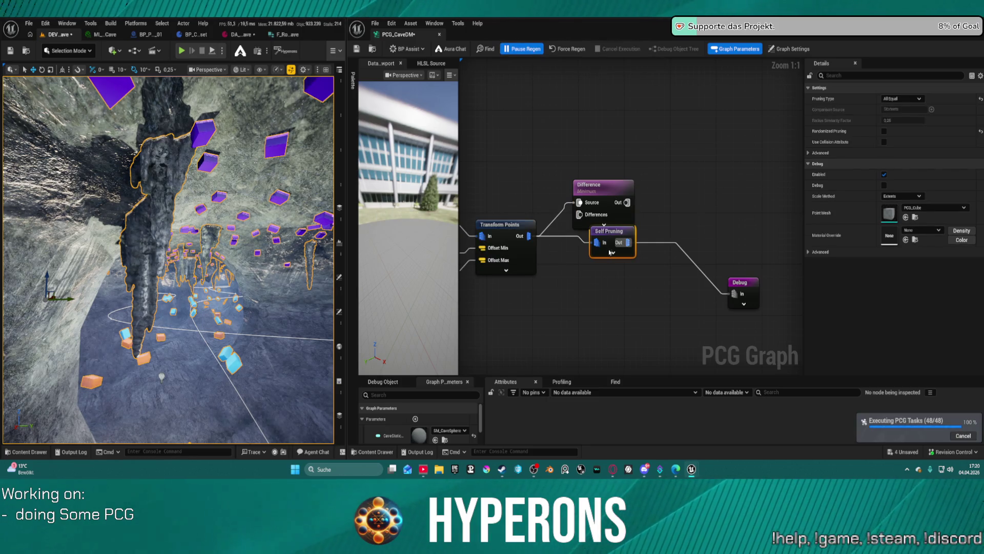
{"action": "key", "text": "Delete"}
{"action": "left_click_drag", "start_coordinate": [627, 202], "coordinate": [733, 294]}
{"action": "key", "text": "q"}
Set the Difference density function to Binary and bring in the Stalactites points
{"action": "left_click", "coordinate": [902, 98]}
{"action": "left_click", "coordinate": [914, 121]}
{"action": "scroll", "coordinate": [661, 166], "scroll_direction": "down", "scroll_amount": 5}
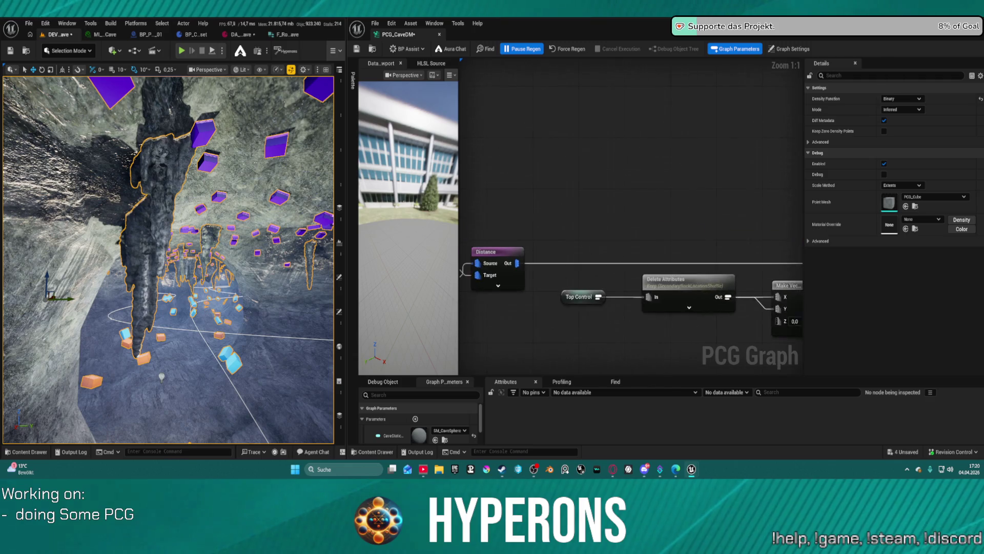
{"action": "scroll", "coordinate": [656, 149], "scroll_direction": "up", "scroll_amount": 5}
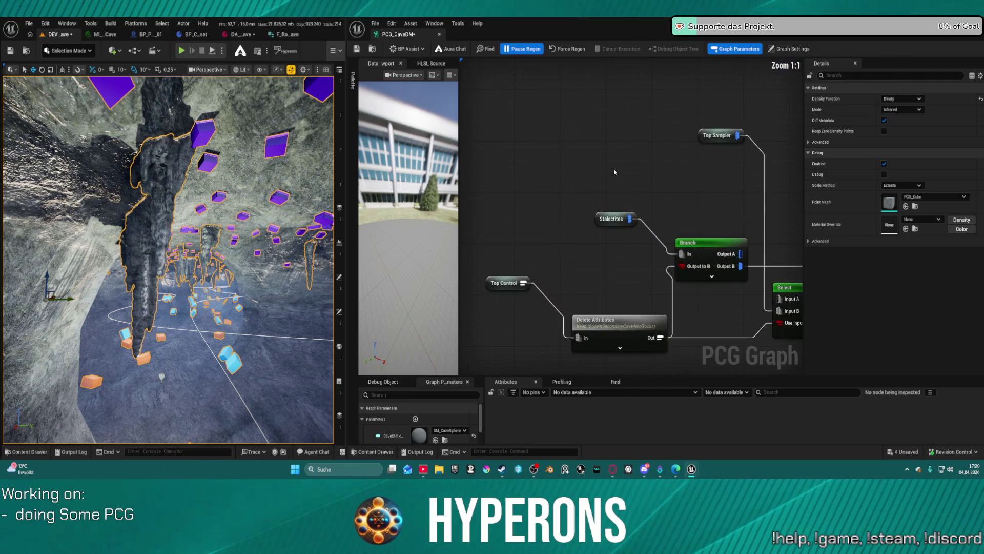
{"action": "left_click", "coordinate": [610, 218]}
{"action": "mouse_move", "coordinate": [688, 176]}
{"action": "left_mouse_down"}
{"action": "mouse_move", "coordinate": [572, 260]}
{"action": "mouse_move", "coordinate": [610, 190]}
{"action": "left_mouse_up"}
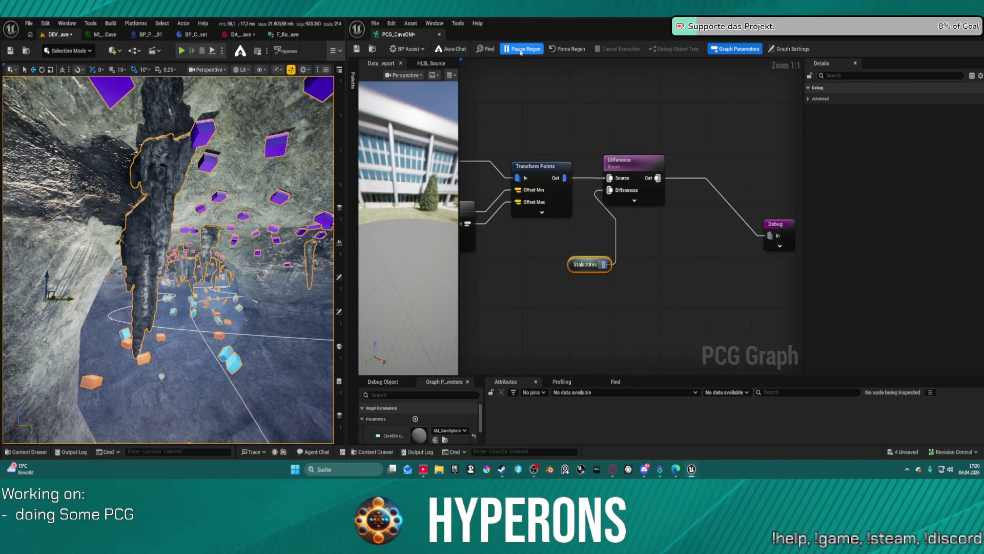
{"action": "left_click_drag", "start_coordinate": [104, 136], "coordinate": [104, 97]}
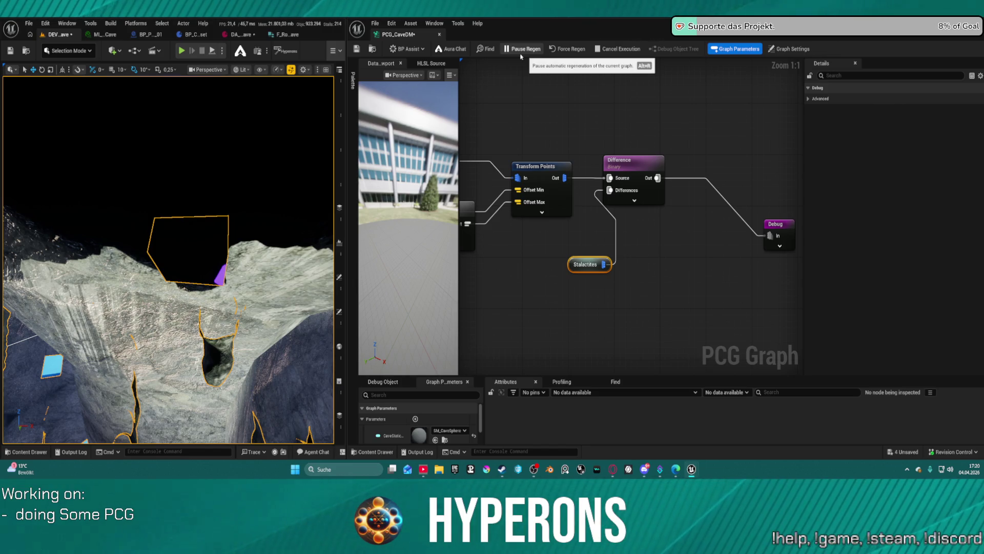
Save the graph and fly through the cave to inspect the stalactites and violet debug cubes
{"action": "key", "text": "ctrl+s"}
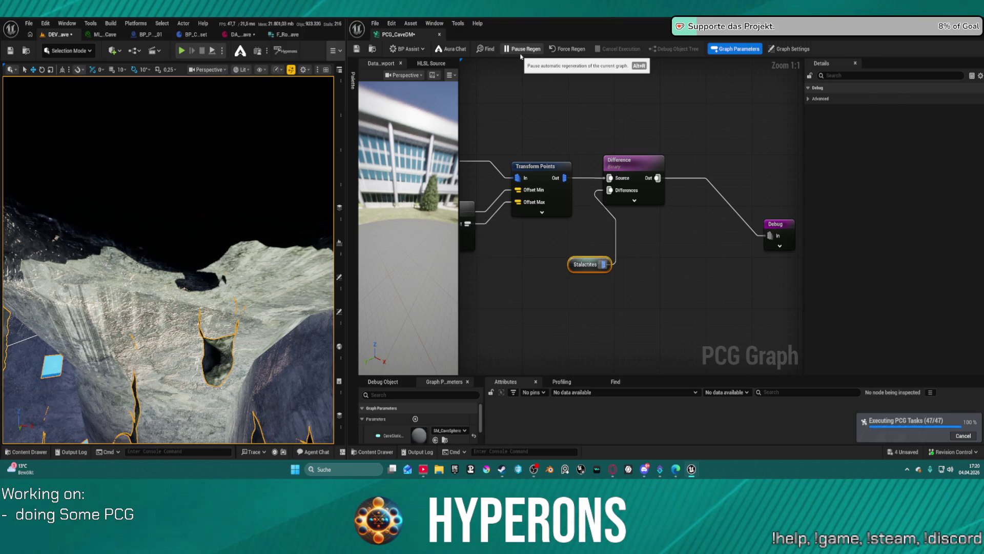
{"action": "key", "text": "w"}
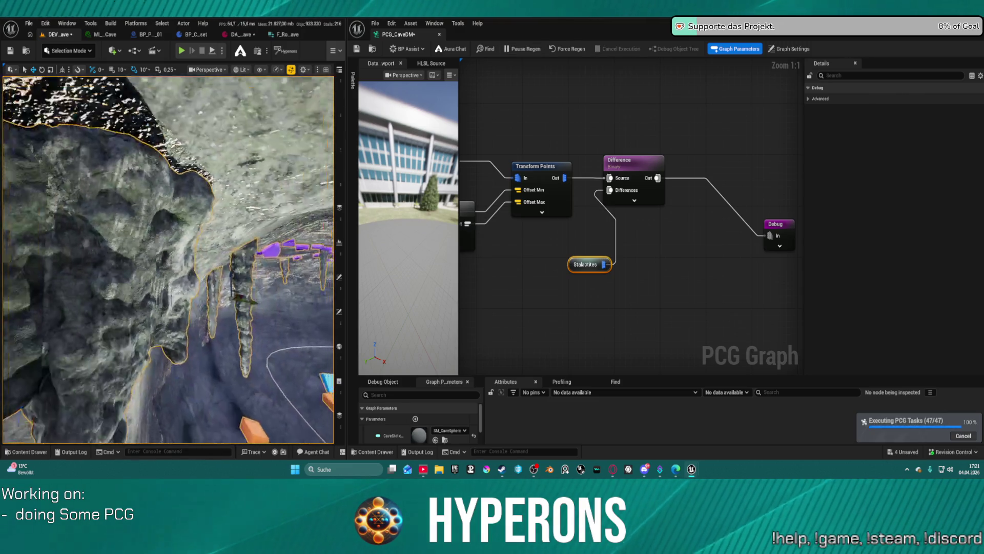
{"action": "key", "text": "w"}
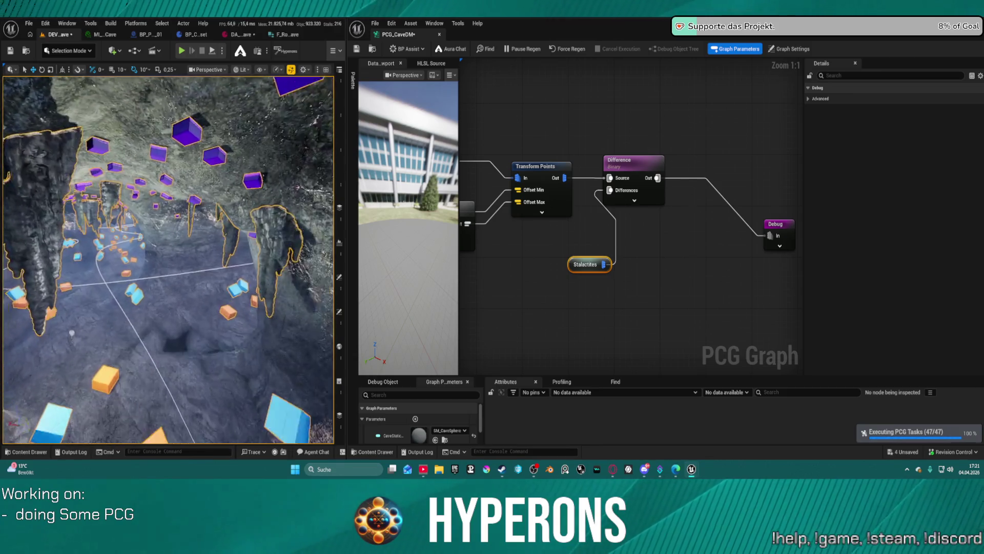
{"action": "key", "text": "w"}
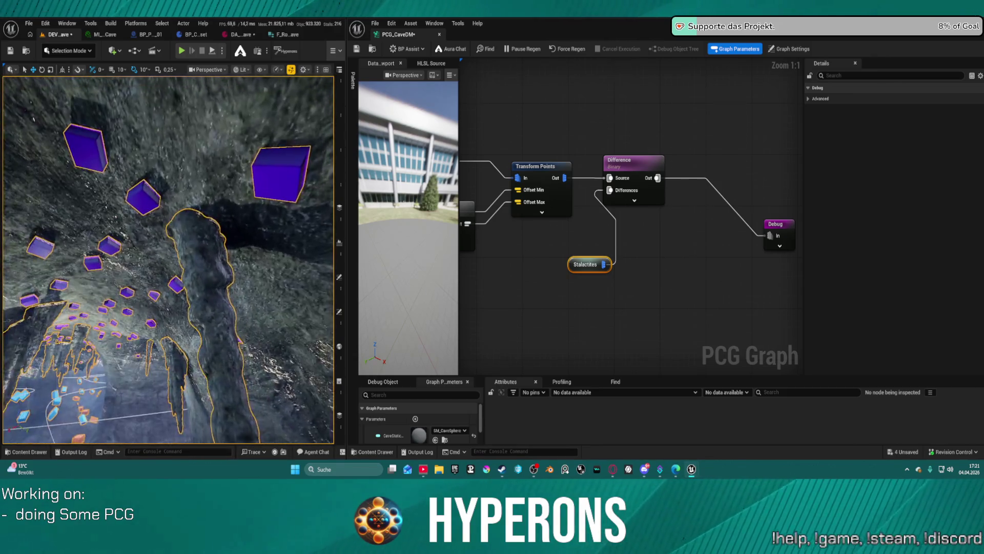
{"action": "key", "text": "w"}
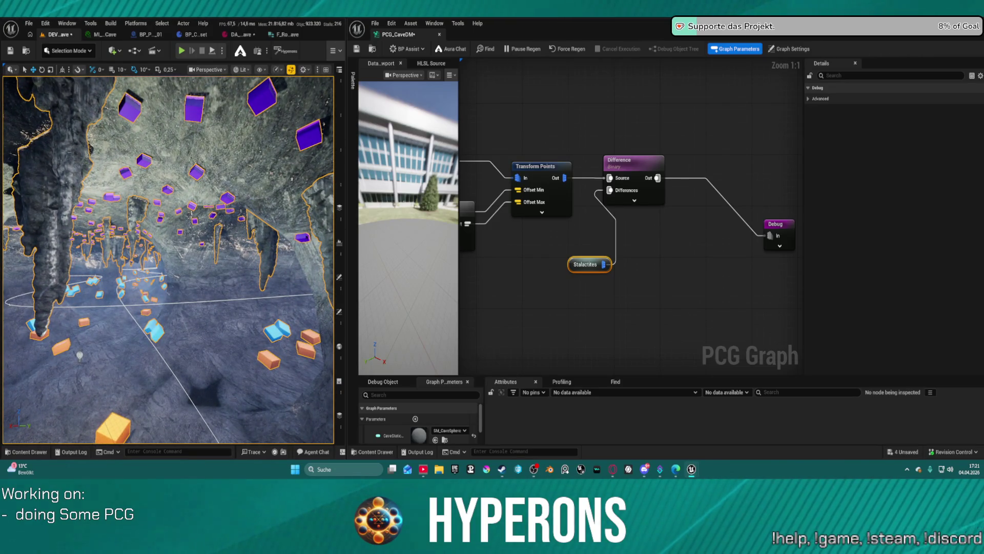
{"action": "key", "text": "super+d"}
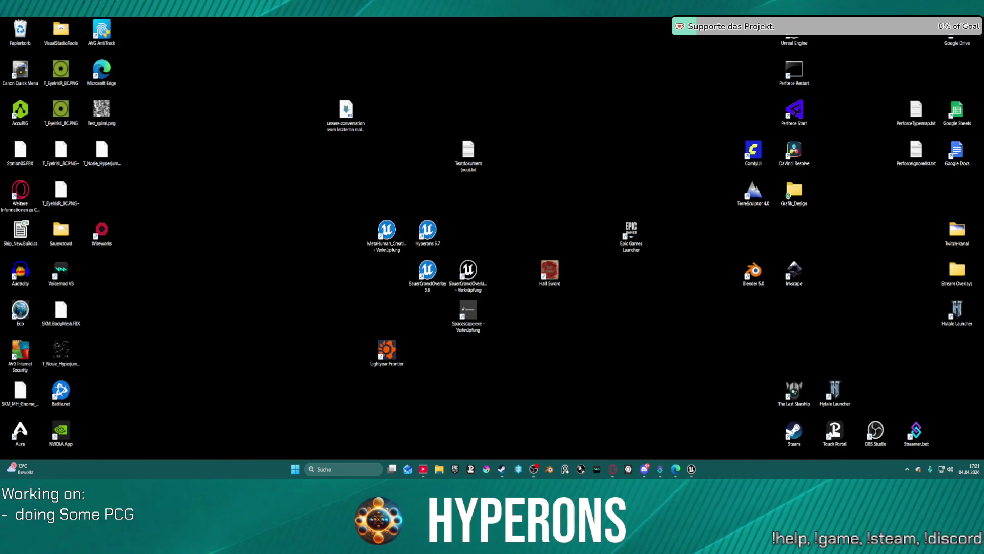
{"action": "key", "text": "super+d"}
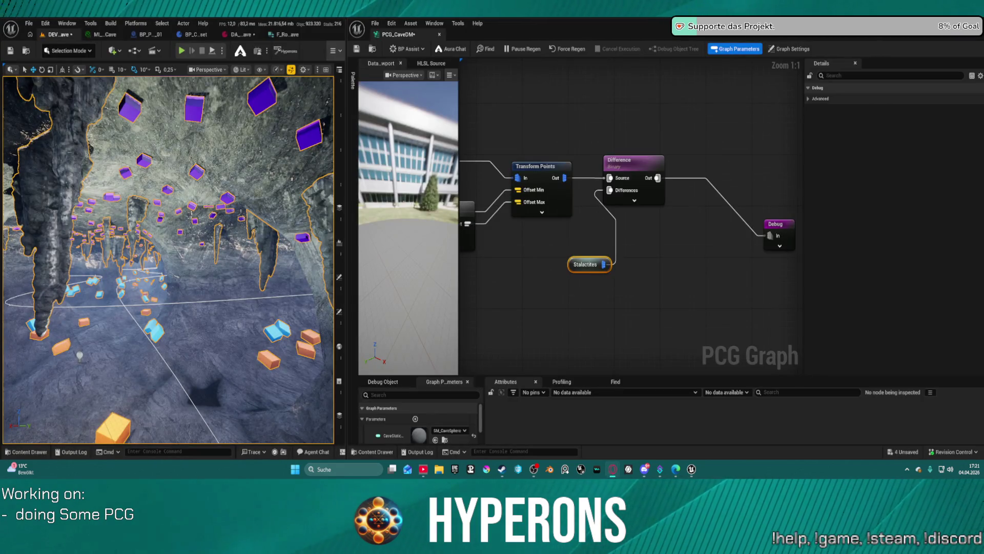
Search 'höhle bilder' beside the editor, preview a cave image and close its Atta-Höhle page
{"action": "left_click_drag", "start_coordinate": [523, 53], "coordinate": [524, 130]}
{"action": "scroll", "coordinate": [687, 251], "scroll_direction": "up", "scroll_amount": 1}
{"action": "scroll", "coordinate": [508, 246], "scroll_direction": "down", "scroll_amount": 2}
{"action": "scroll", "coordinate": [461, 205], "scroll_direction": "up", "scroll_amount": 2}
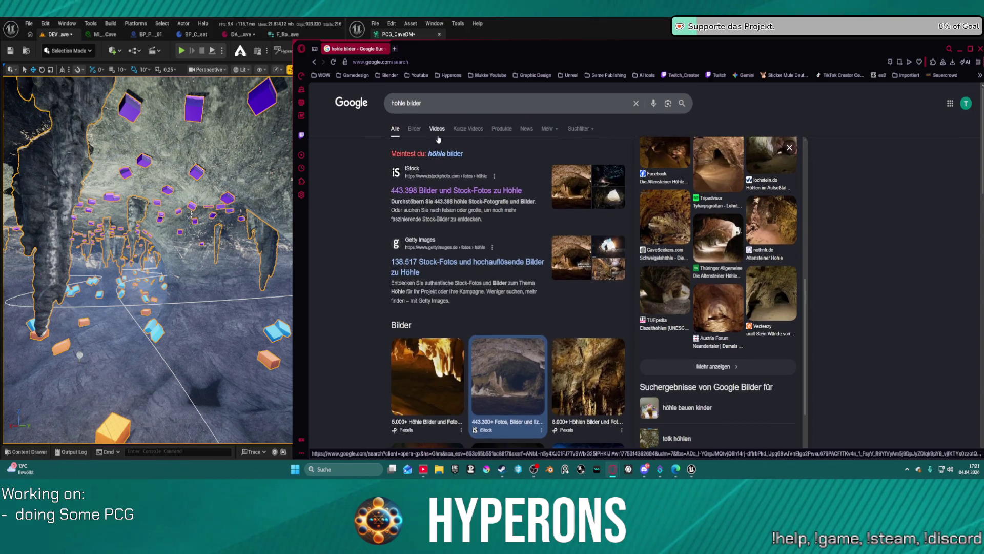
{"action": "left_click", "coordinate": [443, 154]}
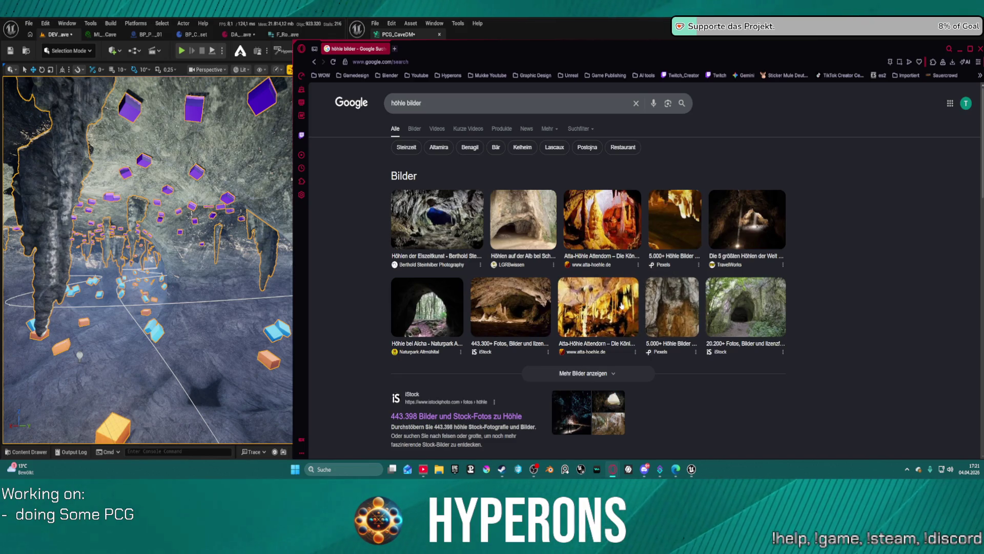
{"action": "left_click", "coordinate": [621, 305]}
{"action": "left_click", "coordinate": [899, 201]}
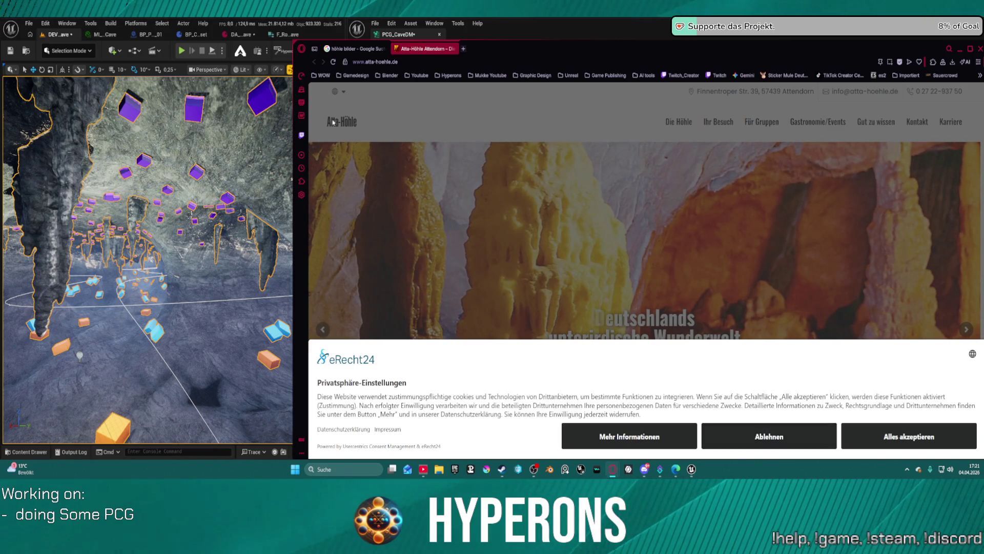
{"action": "middle_click", "coordinate": [426, 49]}
Filter the search to image results only and preview the GEO stalactite cave image
{"action": "scroll", "coordinate": [636, 230], "scroll_direction": "down", "scroll_amount": 2}
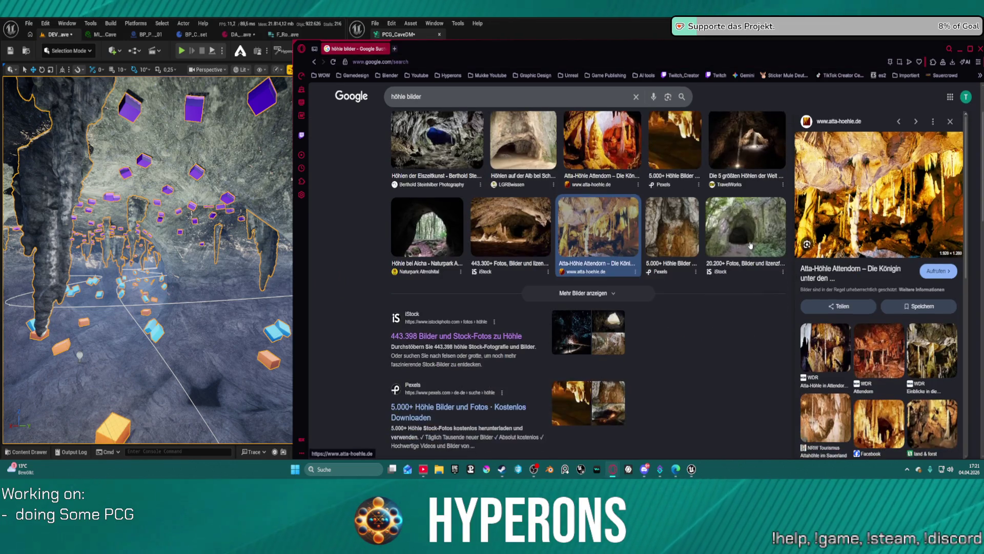
{"action": "scroll", "coordinate": [697, 302], "scroll_direction": "down", "scroll_amount": 9}
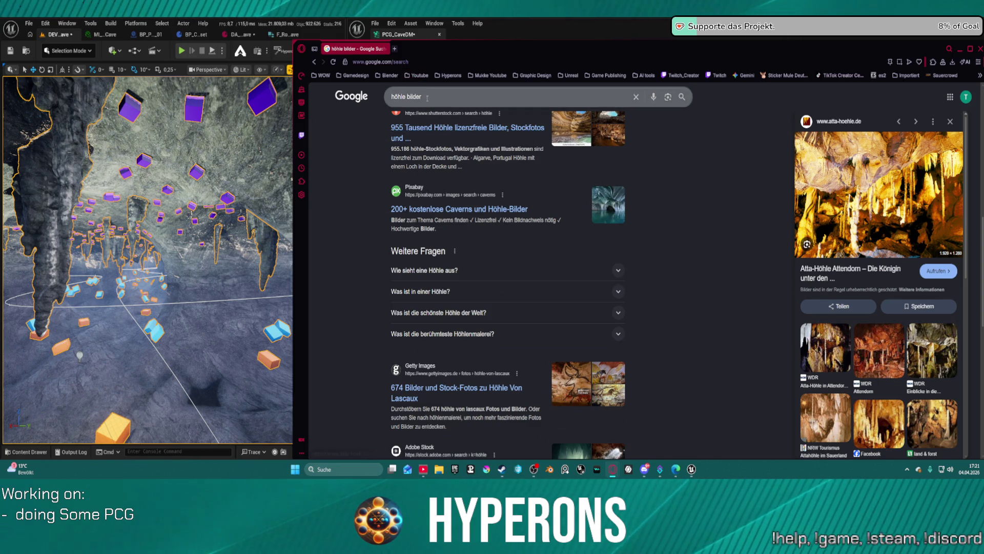
{"action": "scroll", "coordinate": [487, 139], "scroll_direction": "up", "scroll_amount": 10}
{"action": "left_click", "coordinate": [416, 129]}
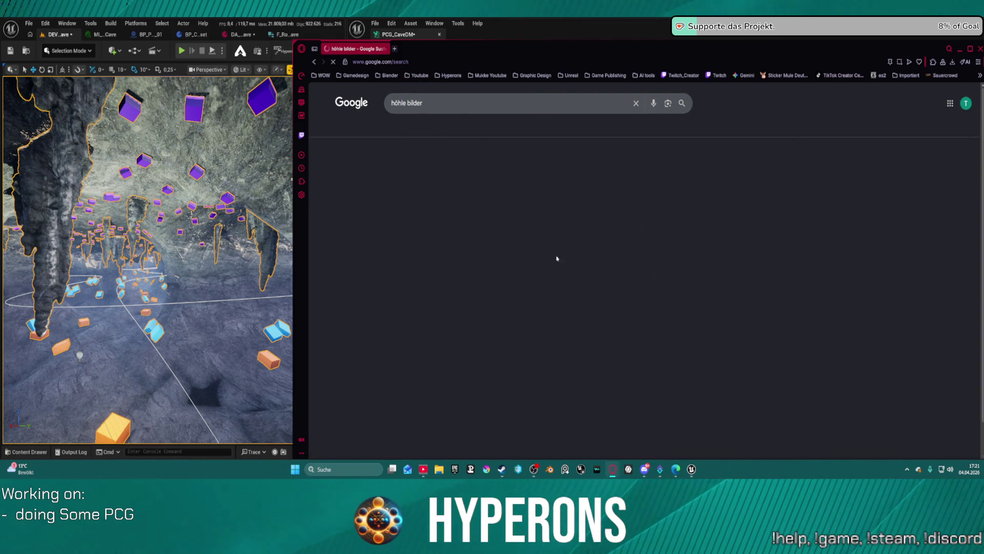
{"action": "scroll", "coordinate": [589, 294], "scroll_direction": "down", "scroll_amount": 2}
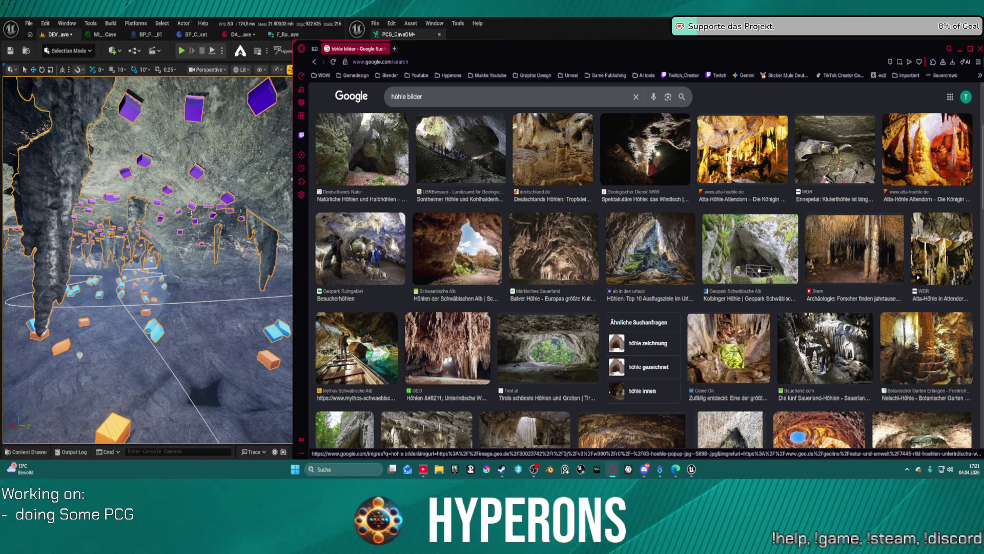
{"action": "scroll", "coordinate": [462, 335], "scroll_direction": "down", "scroll_amount": 2}
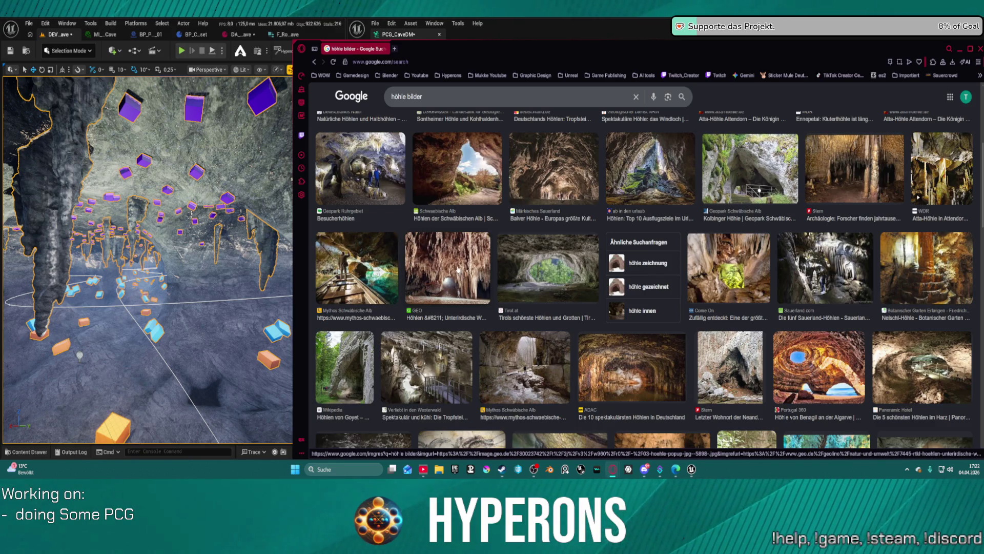
{"action": "scroll", "coordinate": [477, 273], "scroll_direction": "down", "scroll_amount": 2}
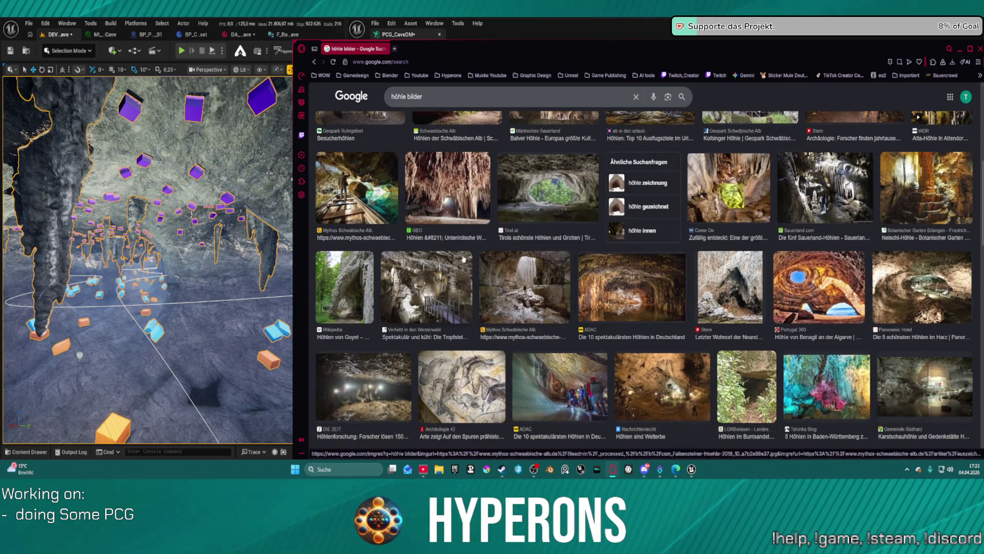
{"action": "left_click", "coordinate": [449, 195]}
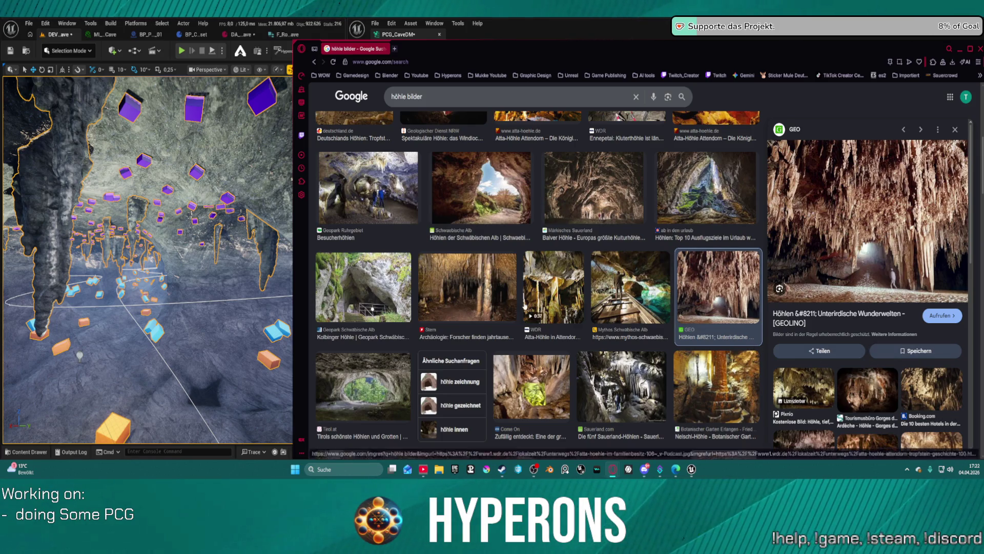
Preview the Mallorca dripstone cave image, then return to the Unreal PCG graph
{"action": "scroll", "coordinate": [555, 272], "scroll_direction": "up", "scroll_amount": 4}
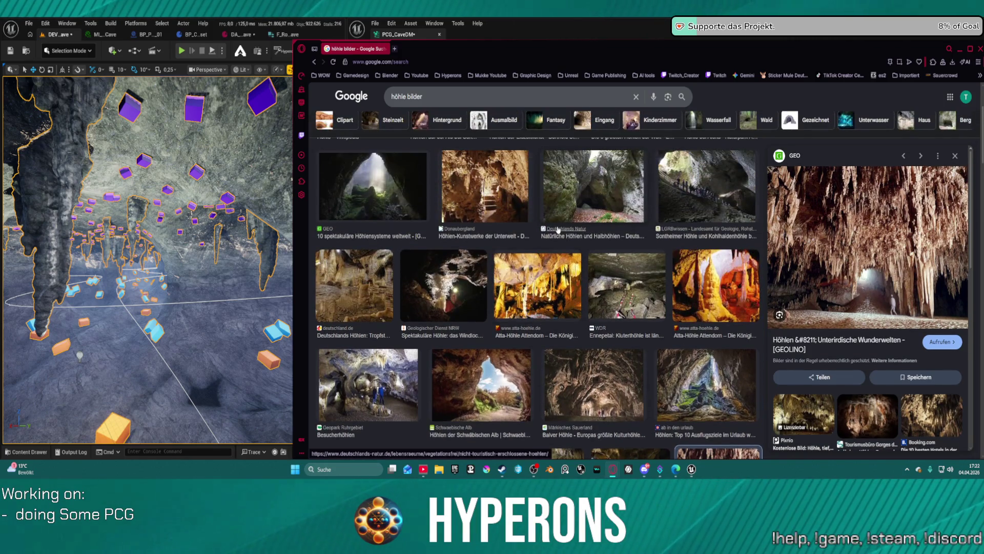
{"action": "scroll", "coordinate": [558, 229], "scroll_direction": "up", "scroll_amount": 3}
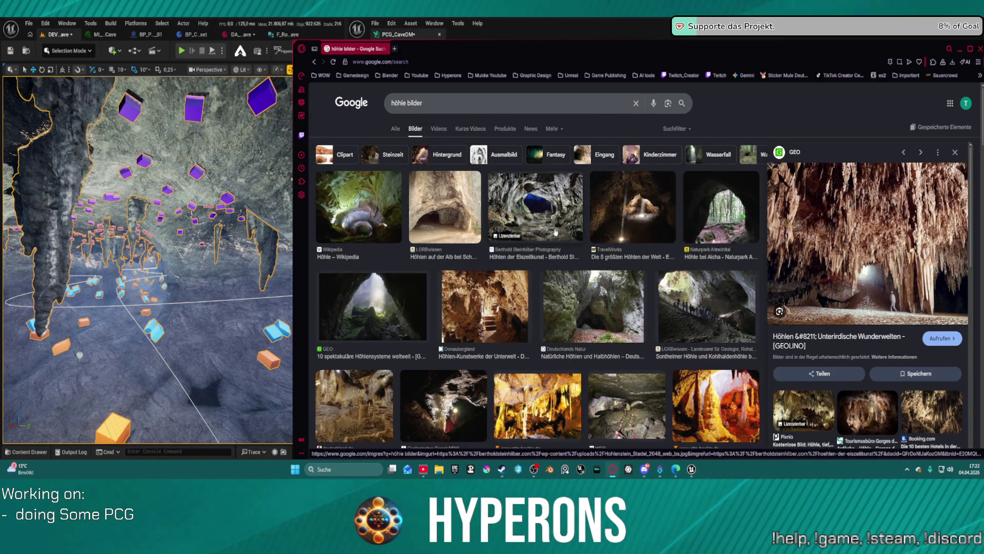
{"action": "scroll", "coordinate": [556, 232], "scroll_direction": "down", "scroll_amount": 6}
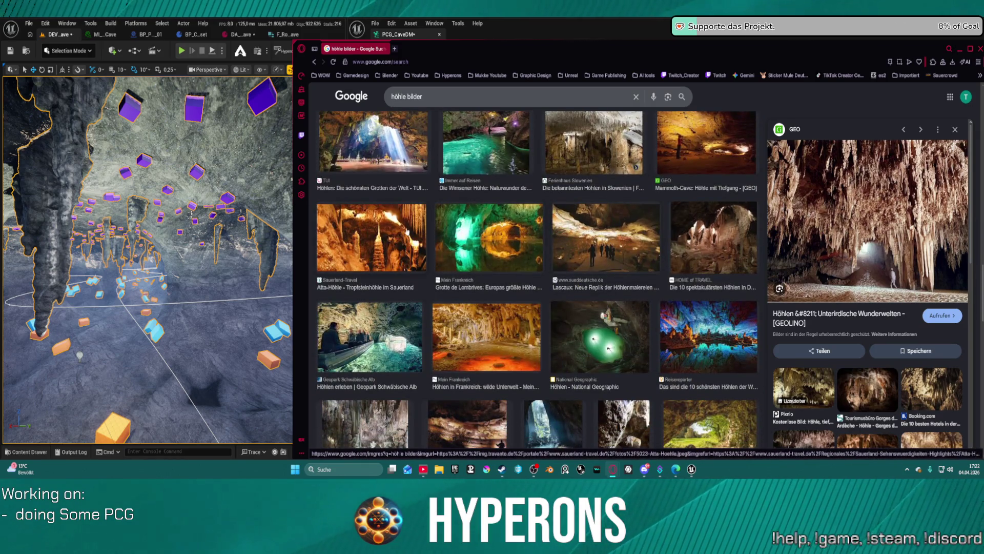
{"action": "scroll", "coordinate": [556, 238], "scroll_direction": "down", "scroll_amount": 3}
{"action": "scroll", "coordinate": [555, 351], "scroll_direction": "down", "scroll_amount": 1}
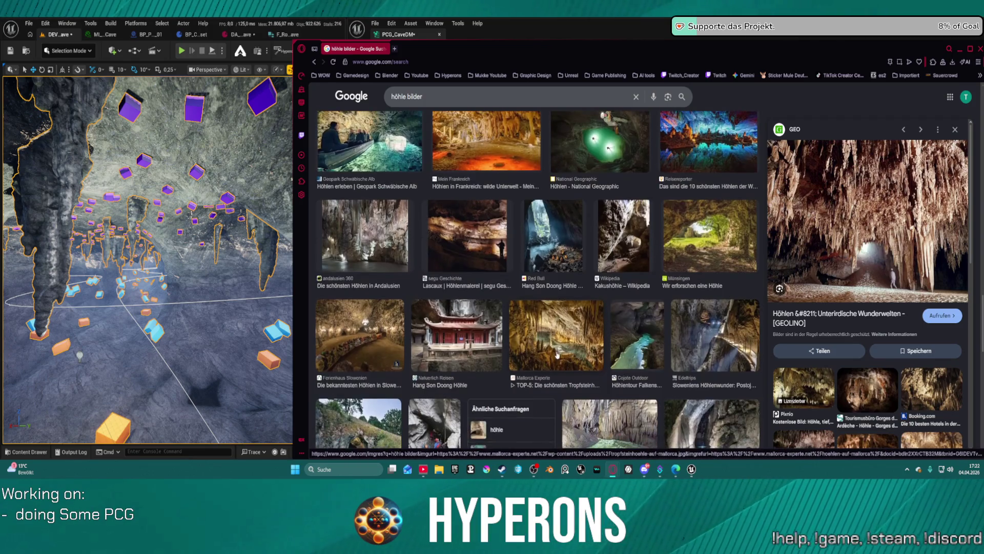
{"action": "left_click", "coordinate": [556, 354]}
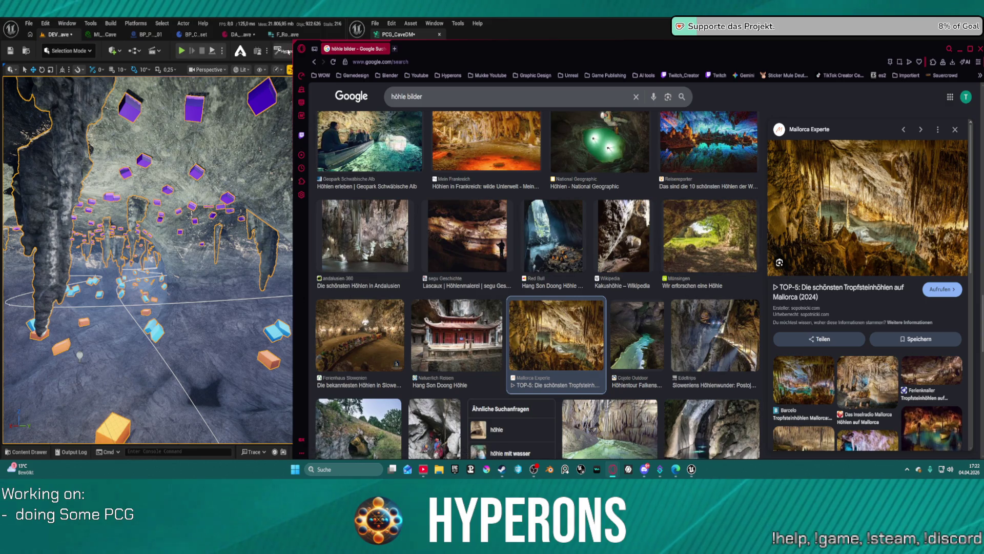
{"action": "key", "text": "alt+Tab"}
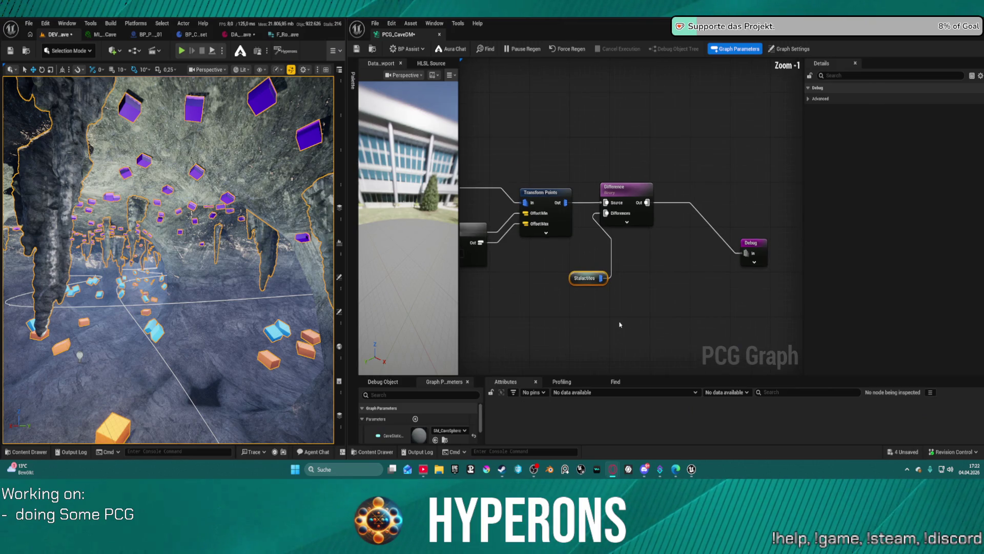
Pan across the PCG graph to the blue comment group and Transform Points inputs, showing graph settings
{"action": "scroll", "coordinate": [599, 203], "scroll_direction": "down", "scroll_amount": 5}
{"action": "mouse_move", "coordinate": [600, 203]}
{"action": "left_mouse_down"}
{"action": "mouse_move", "coordinate": [653, 213]}
{"action": "mouse_move", "coordinate": [631, 169]}
{"action": "left_mouse_up"}
{"action": "scroll", "coordinate": [630, 169], "scroll_direction": "up", "scroll_amount": 1}
{"action": "scroll", "coordinate": [595, 163], "scroll_direction": "down", "scroll_amount": 2}
{"action": "mouse_move", "coordinate": [547, 222]}
{"action": "left_mouse_down"}
{"action": "mouse_move", "coordinate": [508, 301]}
{"action": "mouse_move", "coordinate": [517, 215]}
{"action": "left_mouse_up"}
{"action": "scroll", "coordinate": [581, 149], "scroll_direction": "up", "scroll_amount": 3}
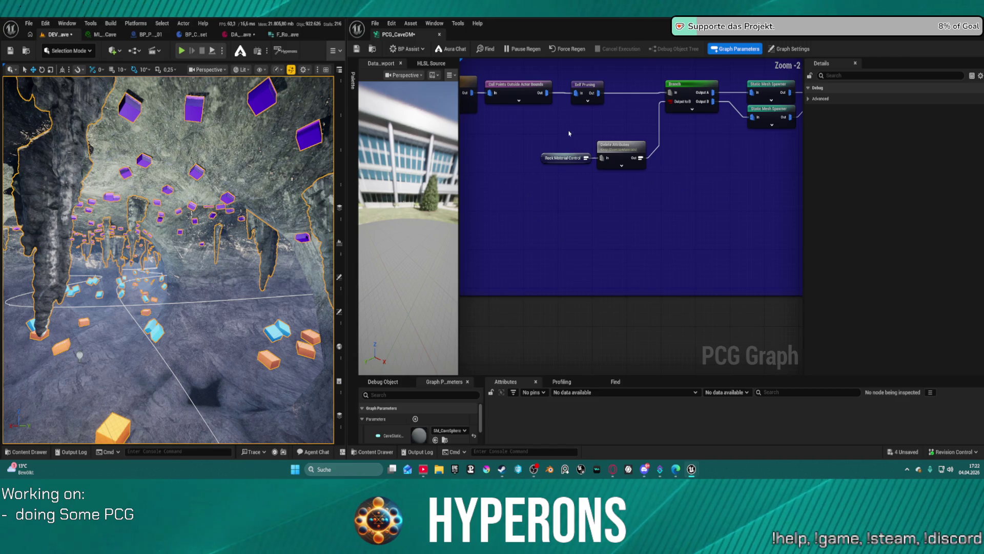
{"action": "scroll", "coordinate": [550, 139], "scroll_direction": "down", "scroll_amount": 3}
{"action": "mouse_move", "coordinate": [550, 138]}
{"action": "left_mouse_down"}
{"action": "mouse_move", "coordinate": [605, 103]}
{"action": "mouse_move", "coordinate": [798, 189]}
{"action": "mouse_move", "coordinate": [729, 210]}
{"action": "mouse_move", "coordinate": [753, 209]}
{"action": "left_mouse_up"}
{"action": "scroll", "coordinate": [575, 70], "scroll_direction": "up", "scroll_amount": 2}
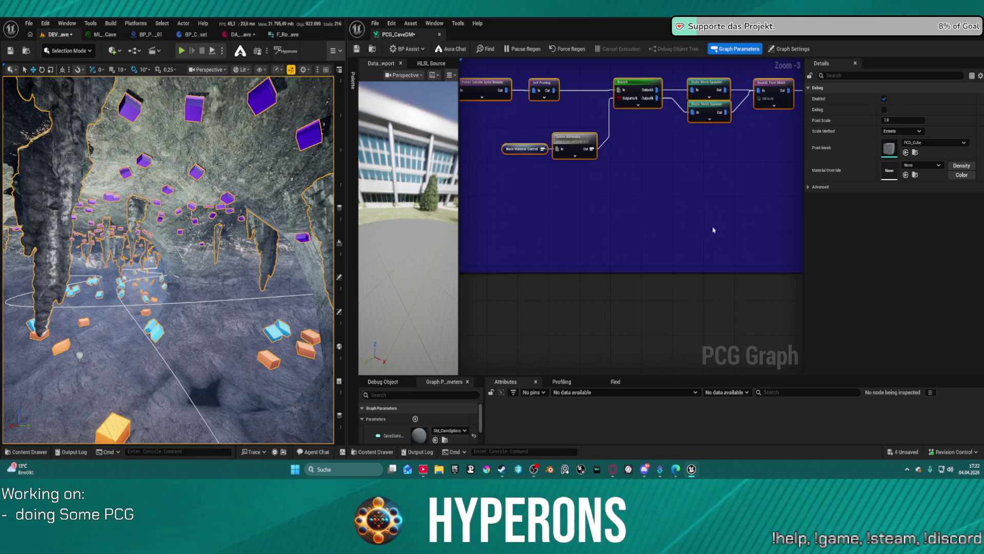
{"action": "scroll", "coordinate": [714, 230], "scroll_direction": "down", "scroll_amount": 1}
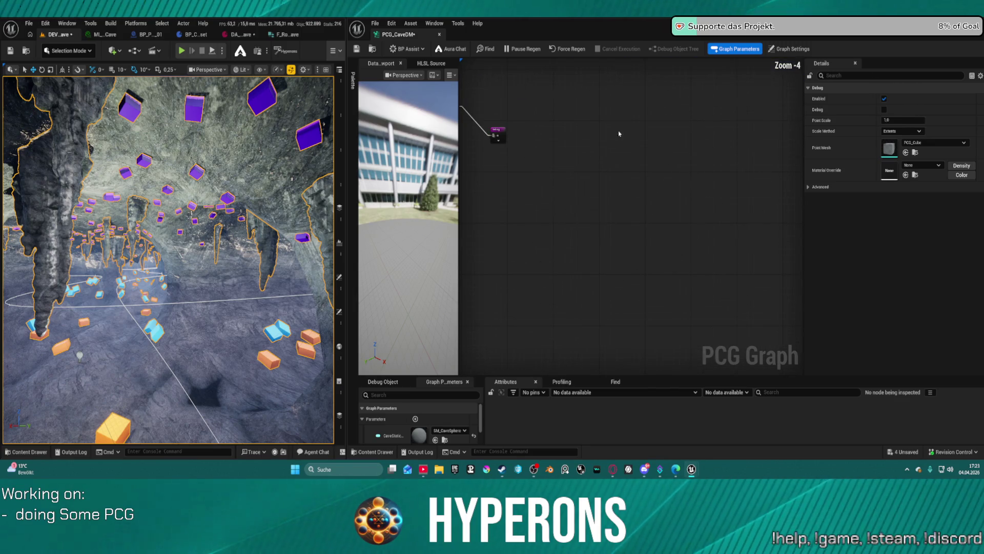
{"action": "left_click", "coordinate": [632, 116]}
Save the graph with the Debug node fed from Difference, then open the F_Ro struct
{"action": "key", "text": "ctrl+z"}
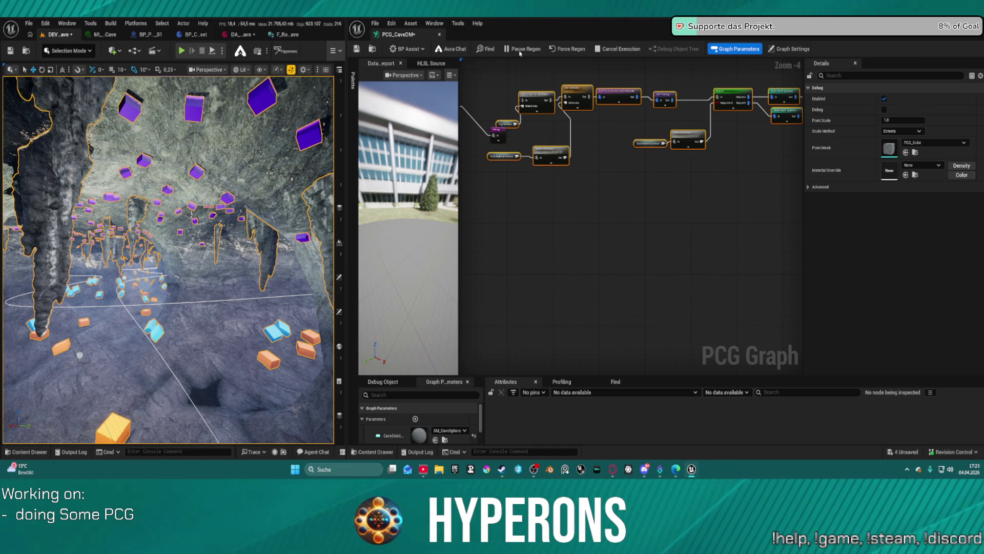
{"action": "key", "text": "ctrl+s"}
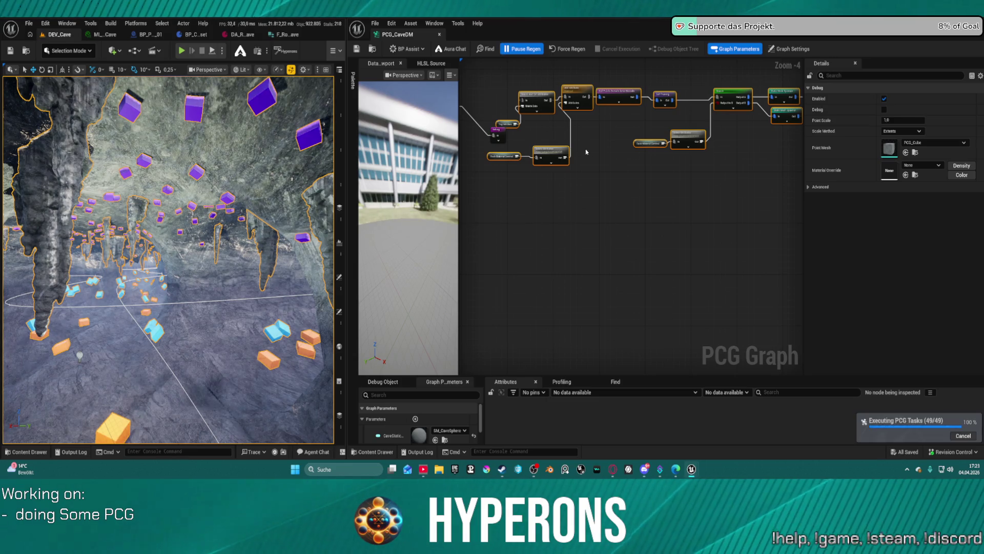
{"action": "scroll", "coordinate": [651, 74], "scroll_direction": "up", "scroll_amount": 3}
{"action": "key", "text": "ctrl+z"}
{"action": "key", "text": "ctrl+z"}
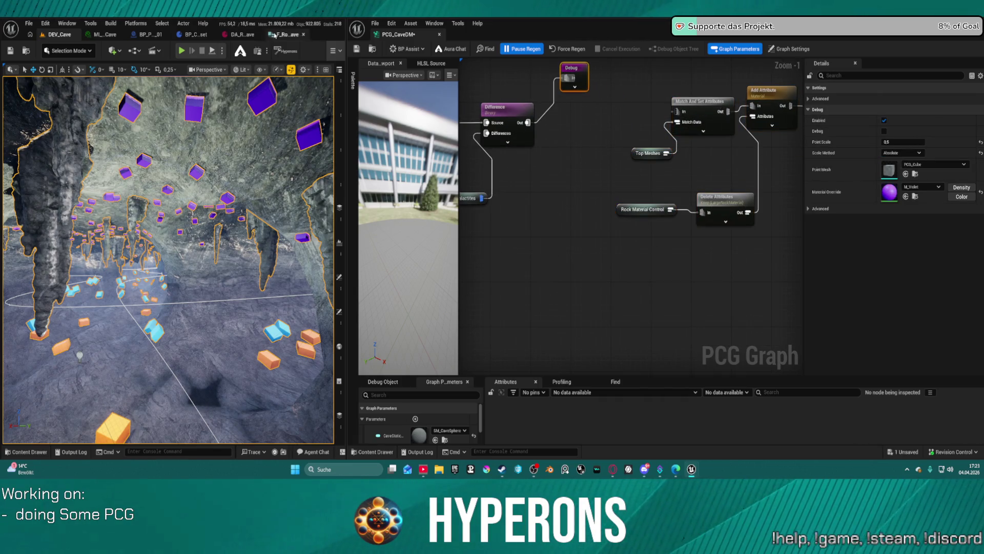
{"action": "left_click", "coordinate": [275, 35]}
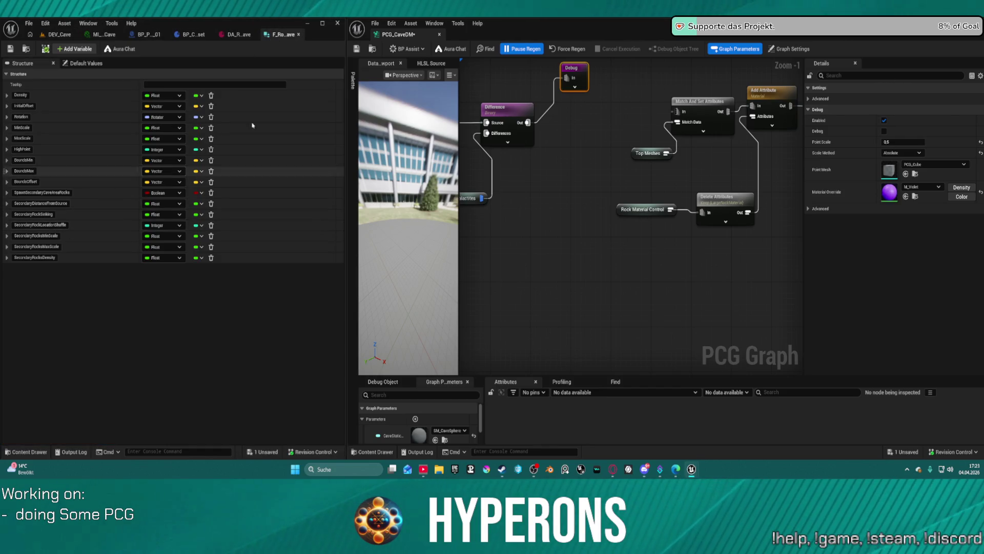
Open the DA_R data asset and scroll its Details to the secondary rock values and Top Meshes
{"action": "left_click", "coordinate": [235, 35]}
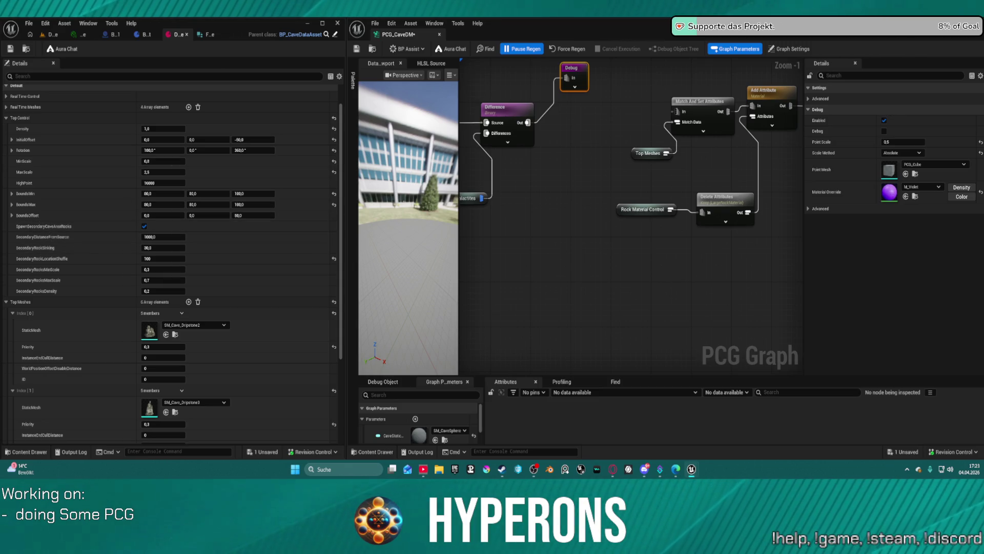
{"action": "scroll", "coordinate": [58, 421], "scroll_direction": "down", "scroll_amount": 5}
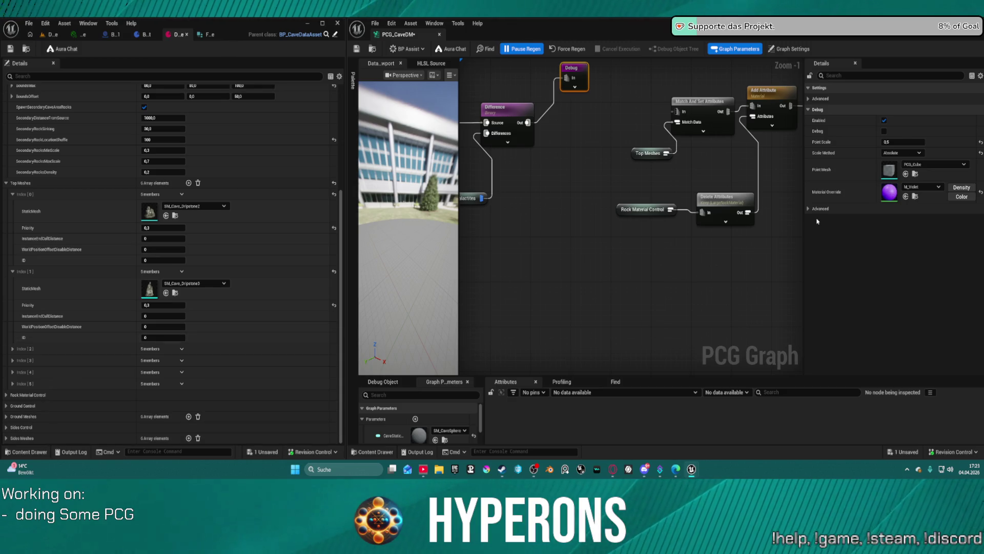
{"action": "scroll", "coordinate": [755, 120], "scroll_direction": "down", "scroll_amount": 4}
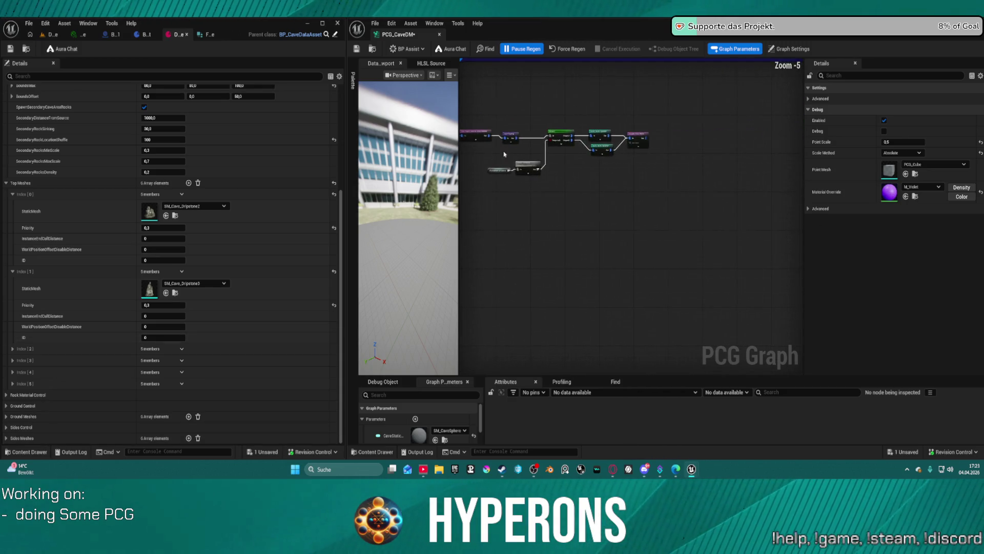
{"action": "scroll", "coordinate": [755, 119], "scroll_direction": "up", "scroll_amount": 4}
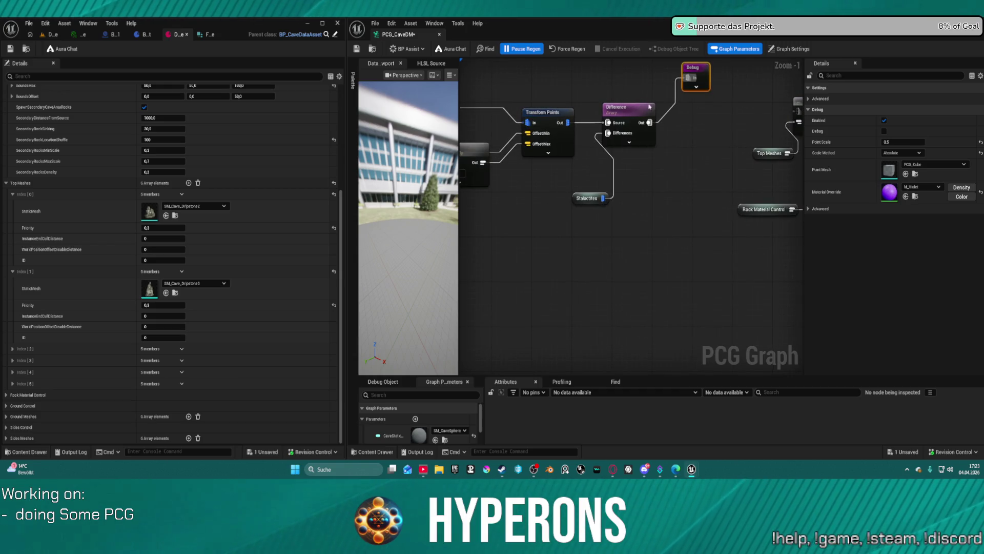
Marquee-select a group of spawning-chain nodes and pan to the earlier nodes of the chain
{"action": "scroll", "coordinate": [700, 118], "scroll_direction": "down", "scroll_amount": 1}
{"action": "scroll", "coordinate": [664, 179], "scroll_direction": "up", "scroll_amount": 1}
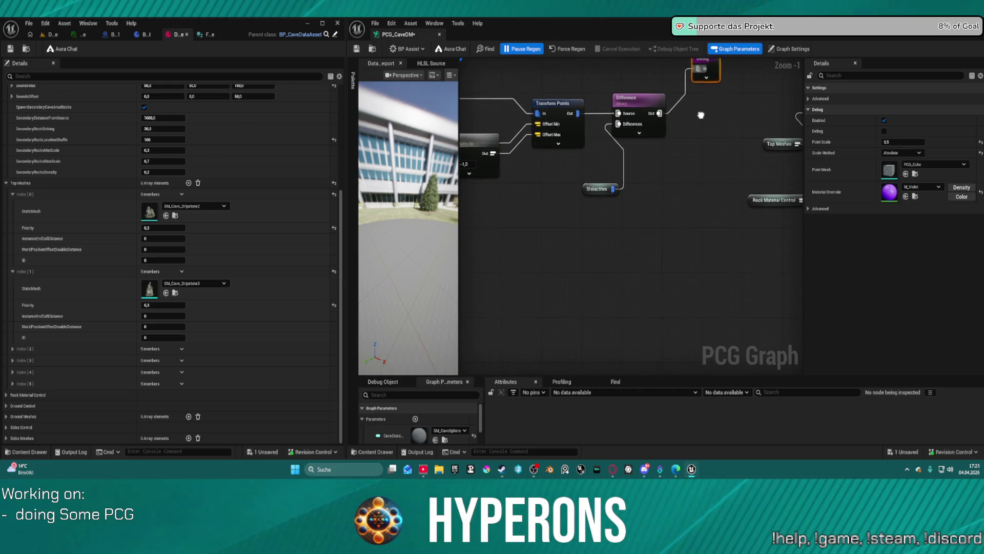
{"action": "scroll", "coordinate": [656, 200], "scroll_direction": "down", "scroll_amount": 3}
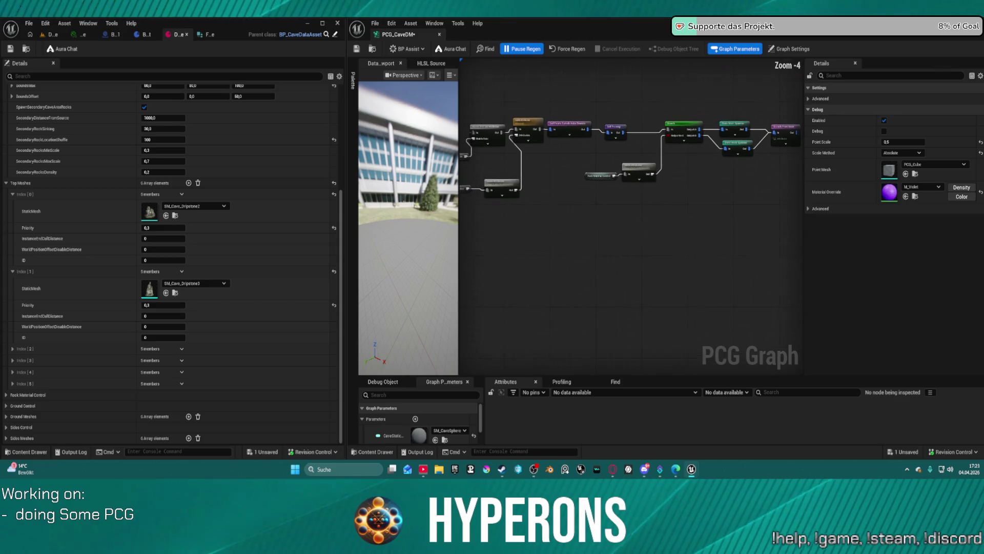
{"action": "left_click_drag", "start_coordinate": [780, 321], "coordinate": [471, 86]}
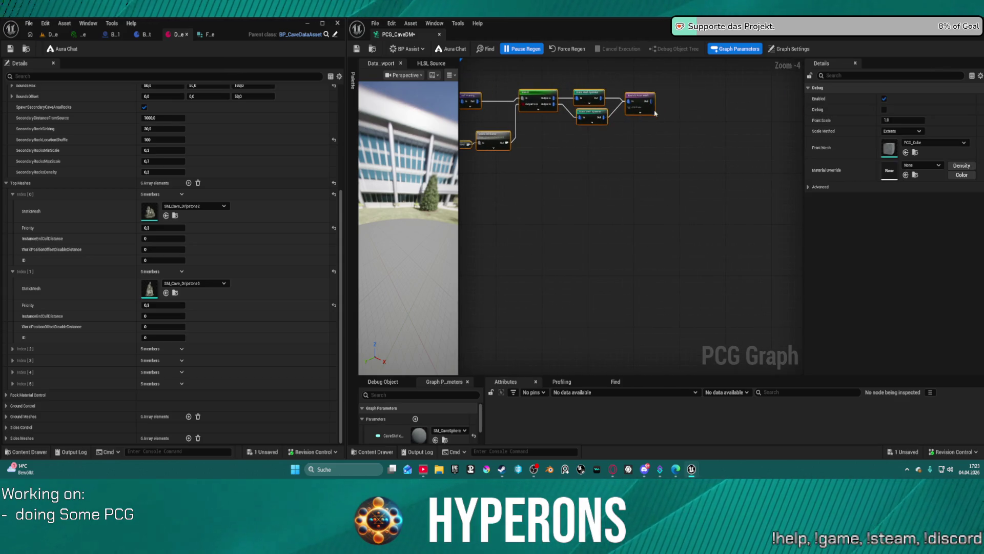
{"action": "left_click_drag", "start_coordinate": [879, 95], "coordinate": [769, 92]}
{"action": "scroll", "coordinate": [769, 93], "scroll_direction": "up", "scroll_amount": 2}
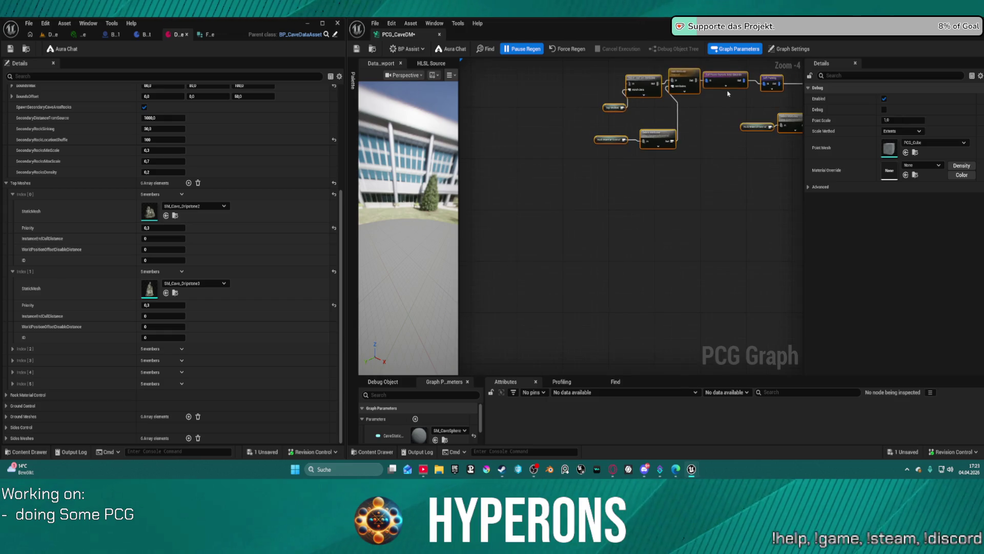
{"action": "left_click_drag", "start_coordinate": [440, 181], "coordinate": [529, 176]}
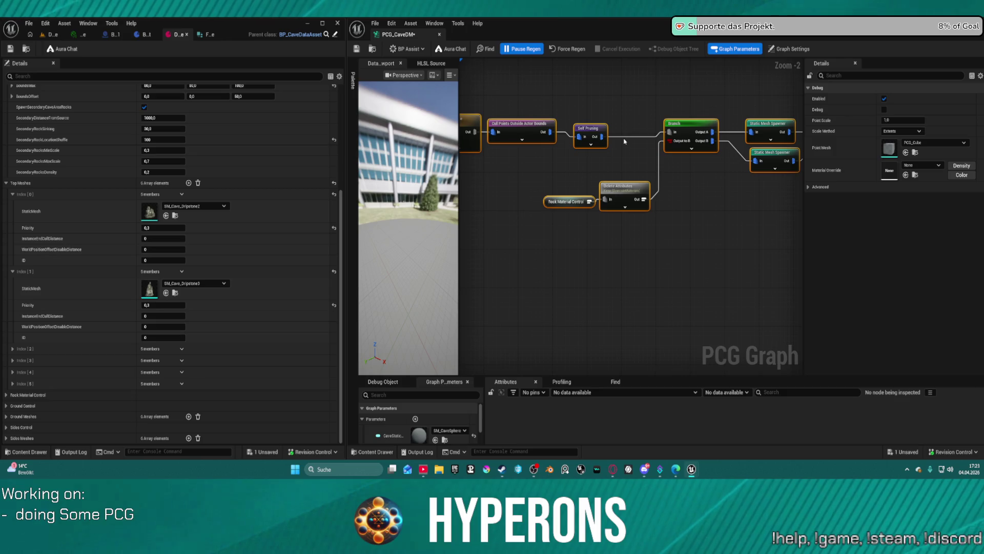
{"action": "mouse_move", "coordinate": [624, 141]}
{"action": "left_mouse_down"}
{"action": "mouse_move", "coordinate": [631, 151]}
{"action": "mouse_move", "coordinate": [746, 136]}
{"action": "left_mouse_up"}
Move the selected nodes slightly lower, then inspect Bounds From Mesh and both Static Mesh Spawners
{"action": "left_click_drag", "start_coordinate": [570, 88], "coordinate": [570, 103]}
{"action": "mouse_move", "coordinate": [496, 93]}
{"action": "left_mouse_down"}
{"action": "mouse_move", "coordinate": [519, 137]}
{"action": "mouse_move", "coordinate": [561, 156]}
{"action": "mouse_move", "coordinate": [674, 96]}
{"action": "left_mouse_up"}
{"action": "left_click", "coordinate": [593, 128]}
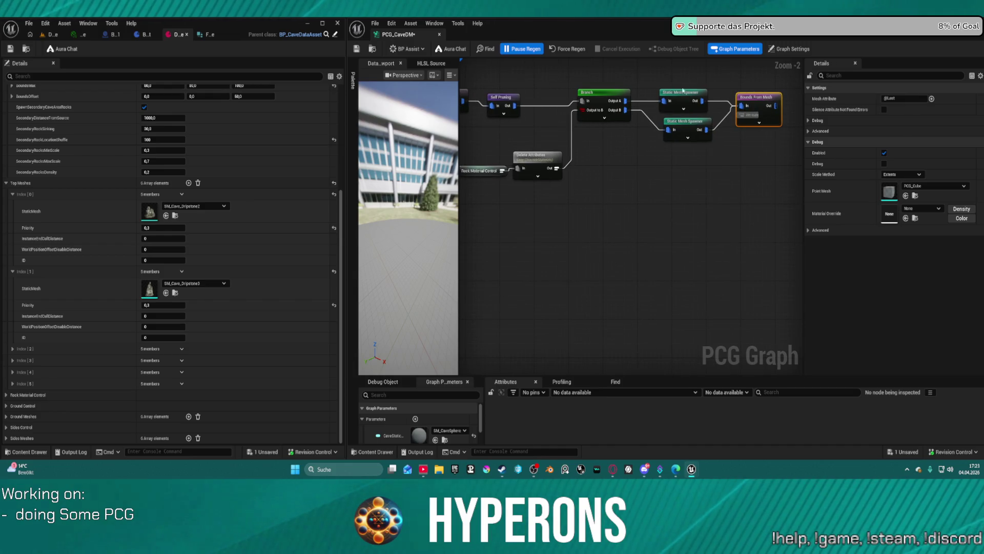
{"action": "left_click", "coordinate": [683, 91]}
Switch both Static Mesh Spawners to weighted mesh selection with three mesh entries
{"action": "left_click", "coordinate": [685, 122], "text": "ctrl"}
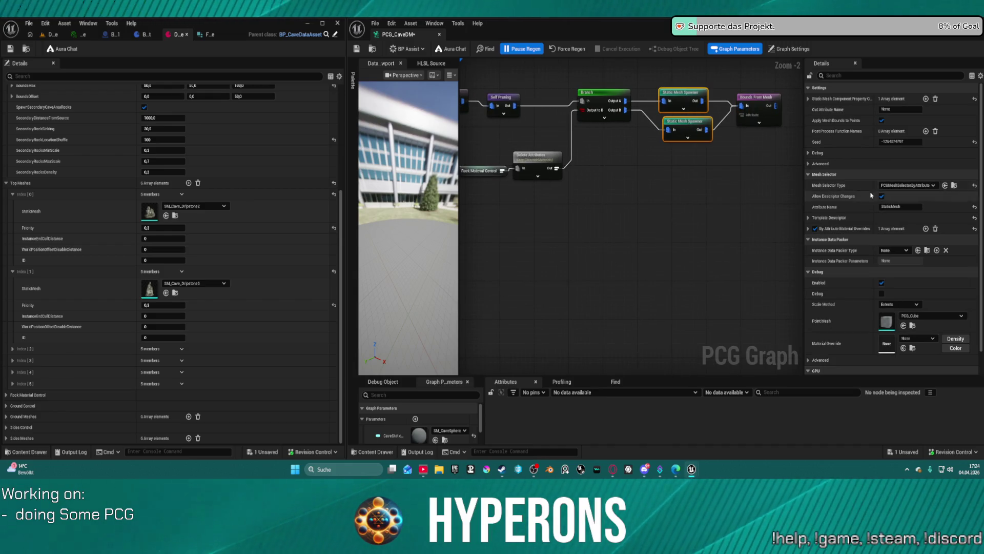
{"action": "left_click", "coordinate": [906, 185]}
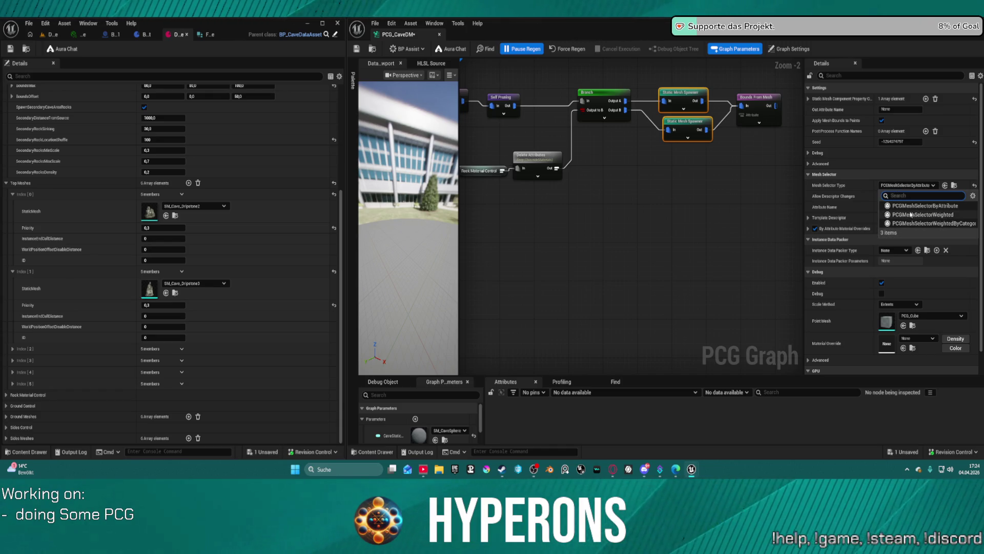
{"action": "left_click", "coordinate": [923, 214]}
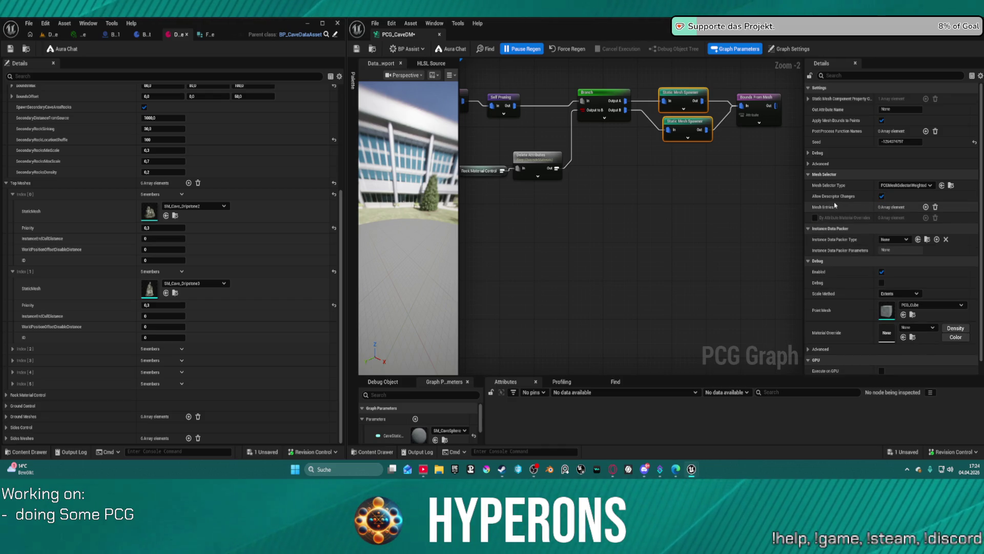
{"action": "left_click", "coordinate": [926, 207]}
{"action": "left_click", "coordinate": [926, 207]}
{"action": "left_click", "coordinate": [926, 206]}
Set the first mesh entry's Static Mesh to SM_Cave_Dripstone5
{"action": "left_click", "coordinate": [820, 228]}
{"action": "scroll", "coordinate": [831, 295], "scroll_direction": "down", "scroll_amount": 10}
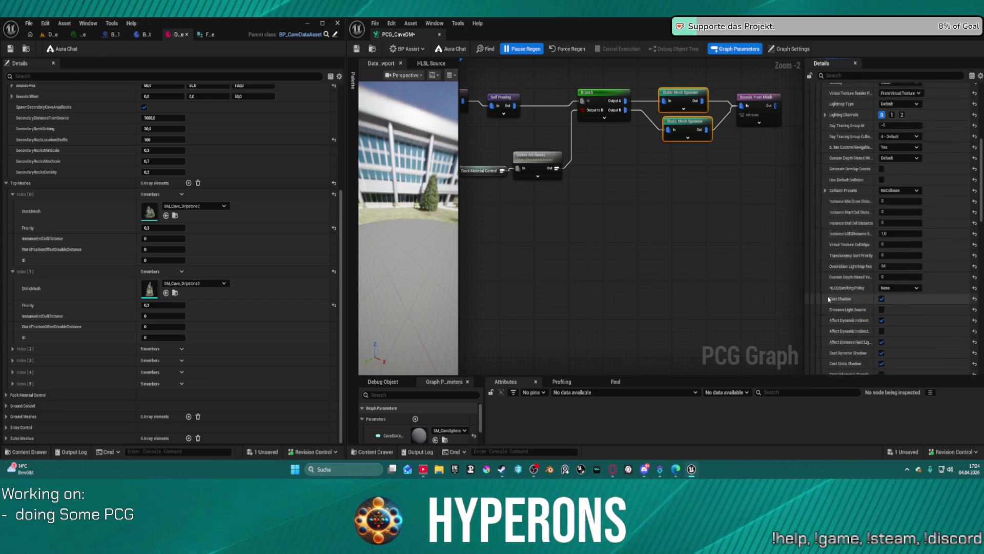
{"action": "scroll", "coordinate": [827, 285], "scroll_direction": "up", "scroll_amount": 3}
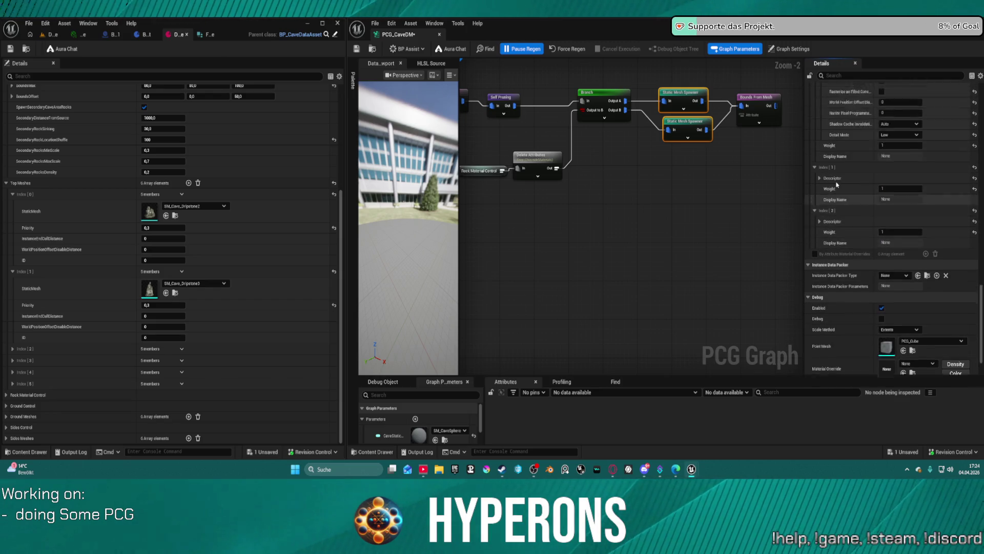
{"action": "scroll", "coordinate": [631, 195], "scroll_direction": "up", "scroll_amount": 1}
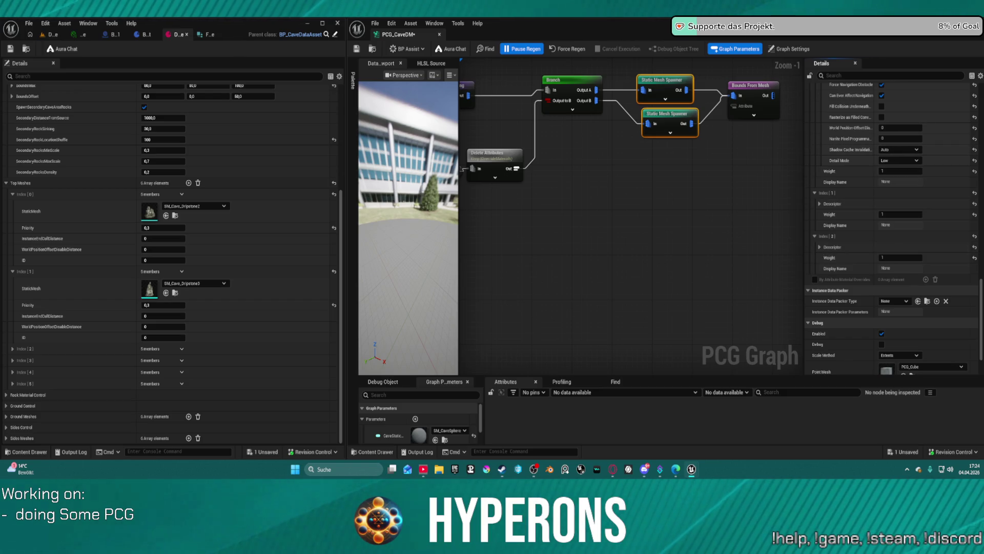
{"action": "scroll", "coordinate": [898, 168], "scroll_direction": "up", "scroll_amount": 10}
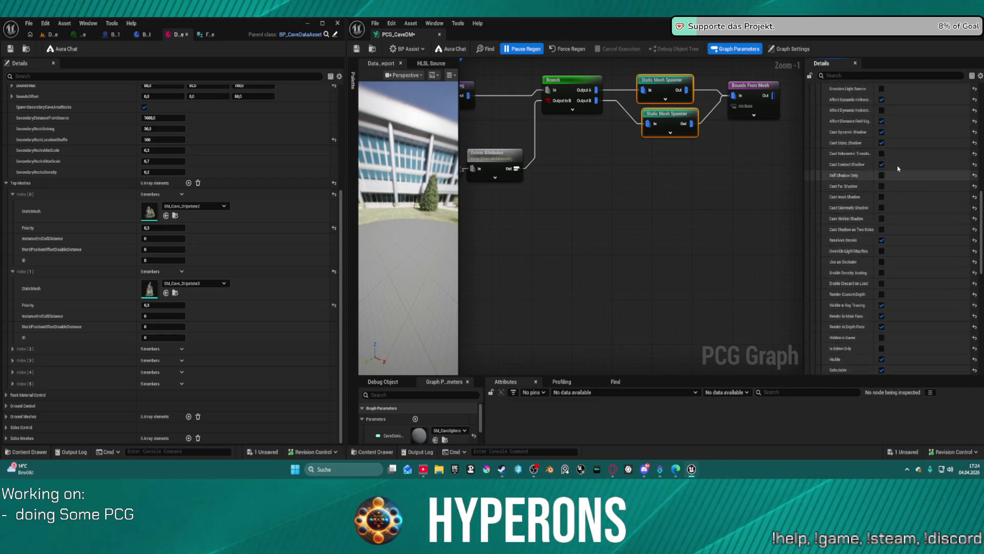
{"action": "scroll", "coordinate": [898, 168], "scroll_direction": "up", "scroll_amount": 15}
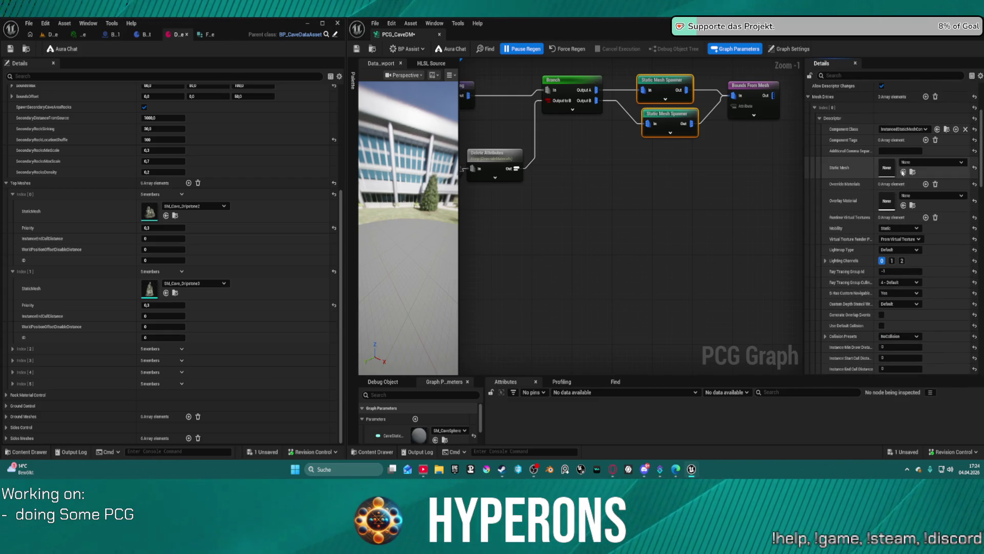
{"action": "left_click", "coordinate": [903, 173]}
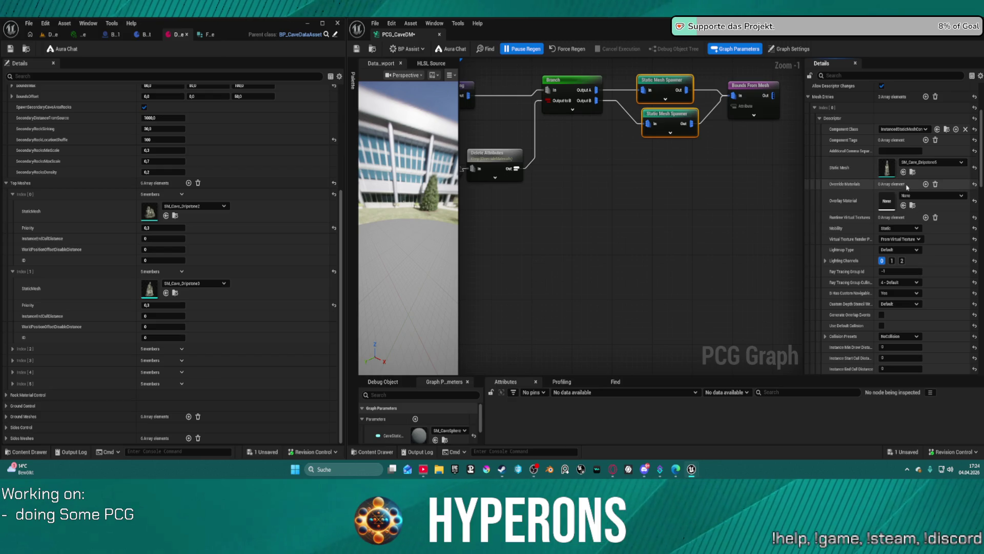
{"action": "scroll", "coordinate": [903, 210], "scroll_direction": "down", "scroll_amount": 2}
{"action": "scroll", "coordinate": [904, 215], "scroll_direction": "down", "scroll_amount": 10}
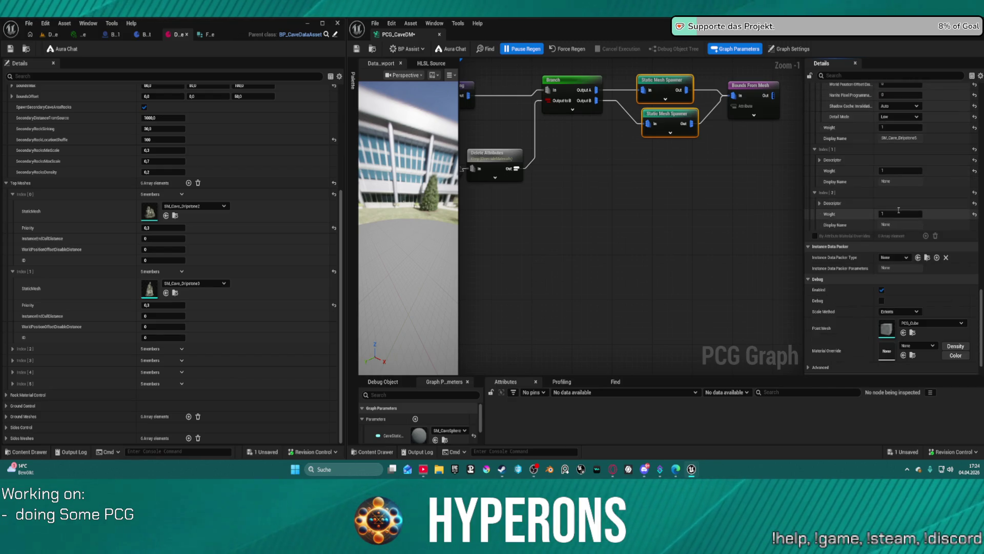
Assign SM_Cave_Dripstone6 to the second entry and paste SM_Cave_Dripstone7 into the third
{"action": "left_click", "coordinate": [821, 160]}
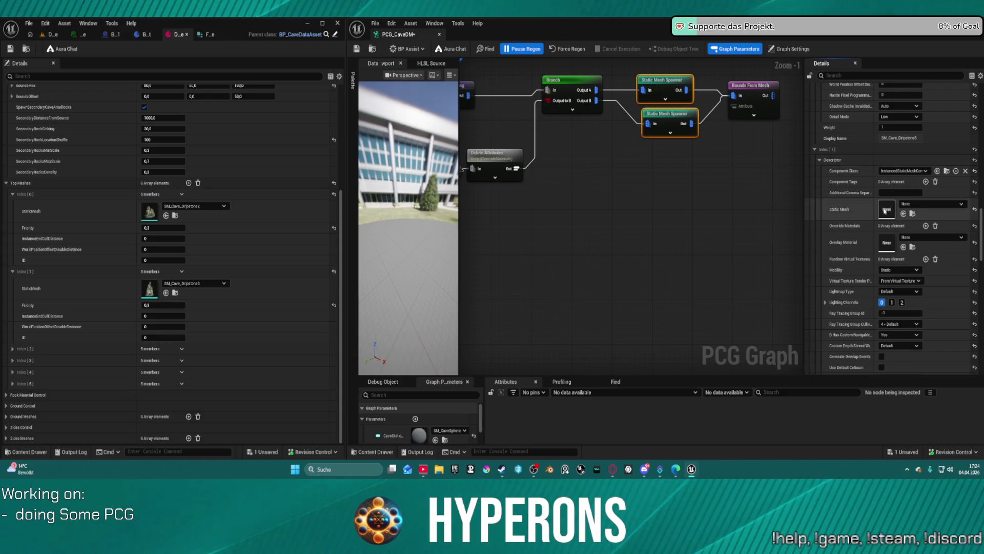
{"action": "left_click", "coordinate": [904, 216]}
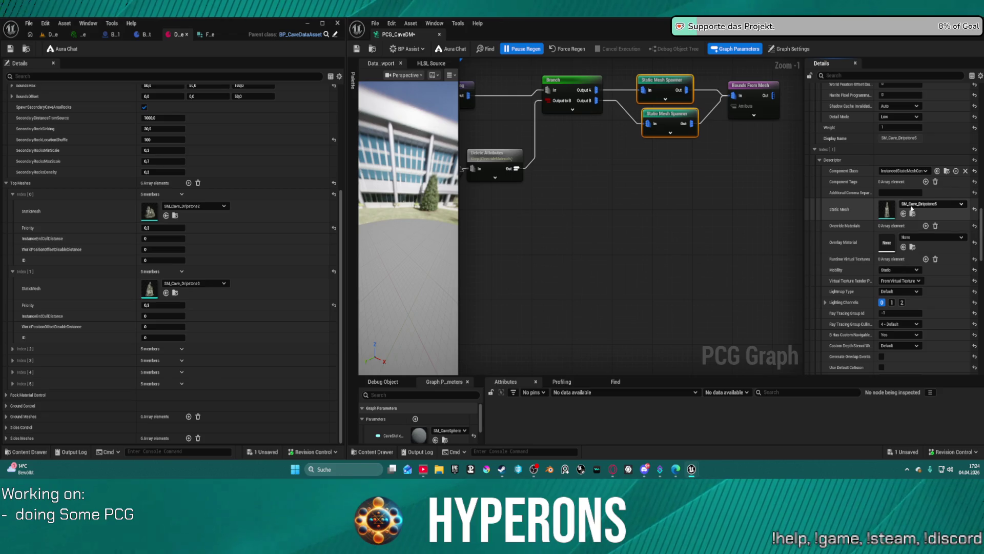
{"action": "left_click", "coordinate": [916, 205]}
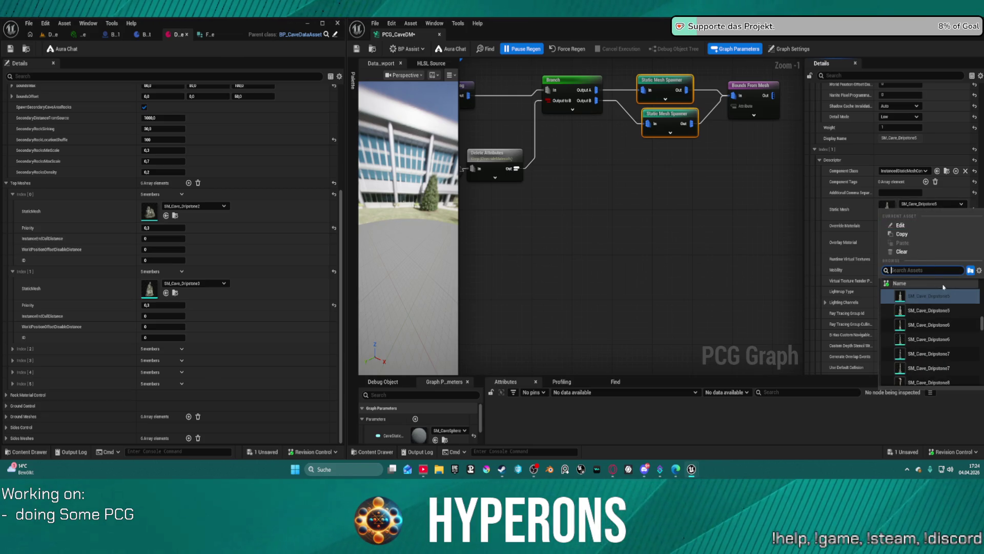
{"action": "left_click", "coordinate": [944, 310]}
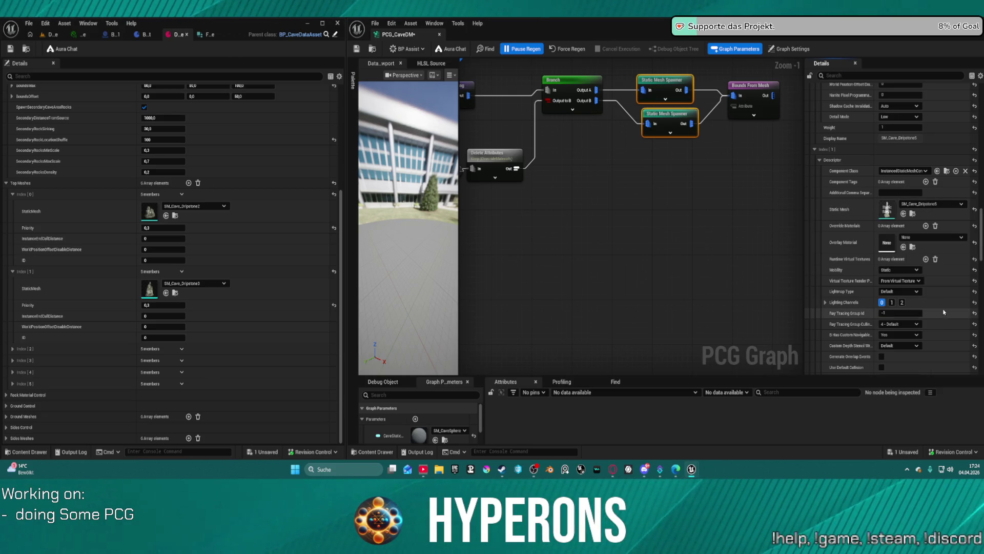
{"action": "left_click", "coordinate": [916, 207]}
{"action": "left_click", "coordinate": [940, 325]}
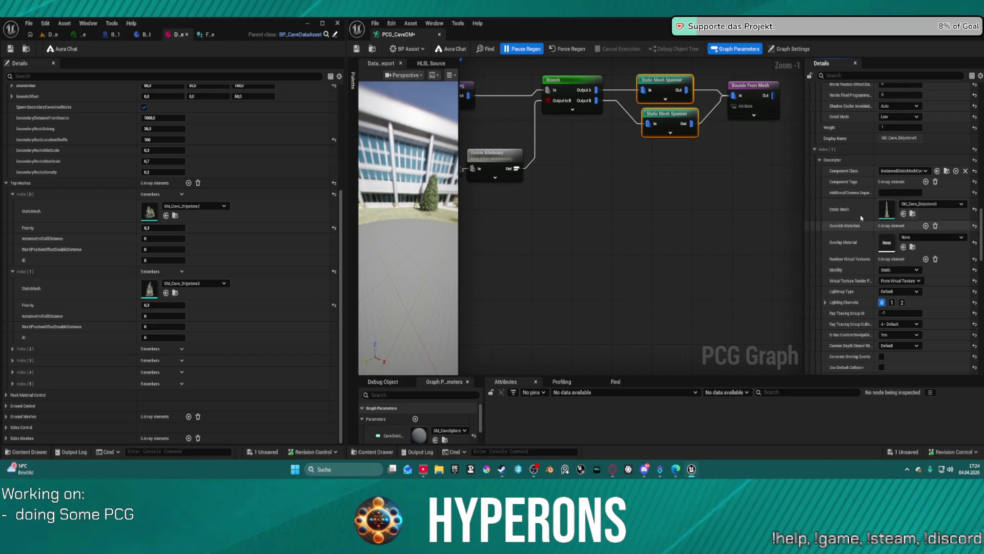
{"action": "left_click", "coordinate": [820, 160]}
{"action": "left_click", "coordinate": [815, 192]}
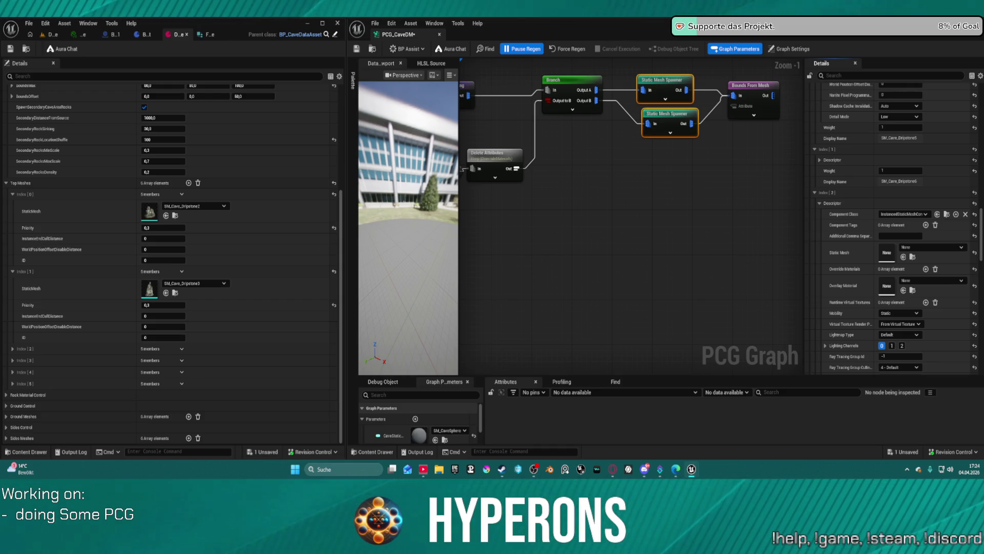
{"action": "key", "text": "ctrl+v"}
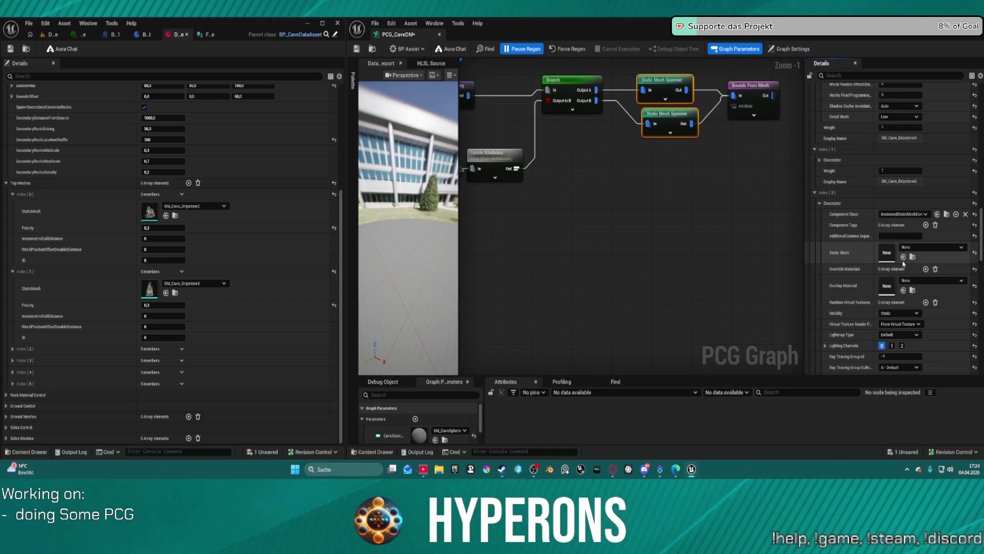
{"action": "left_click", "coordinate": [814, 194]}
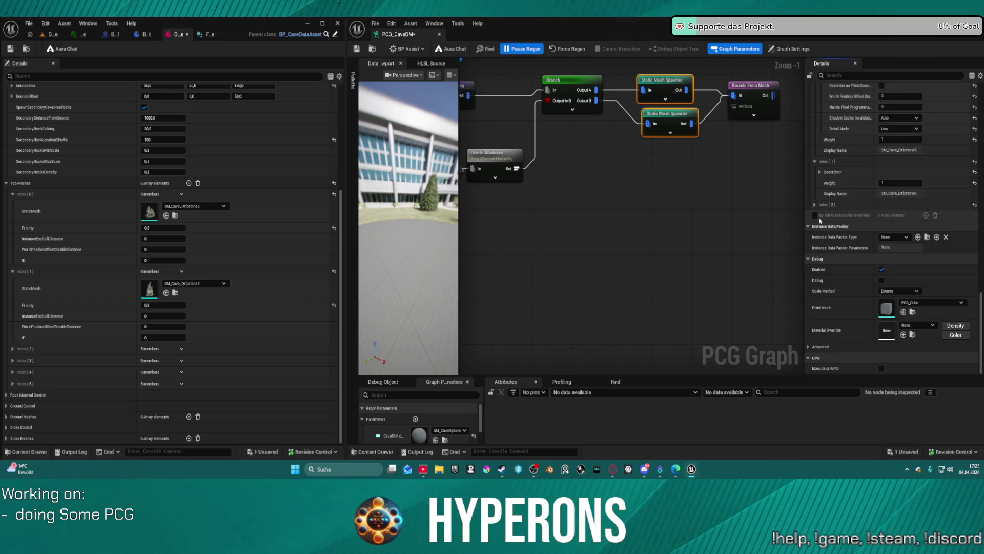
Add a By Attribute material override entry and wrap the main node row in a comment box
{"action": "left_click", "coordinate": [926, 215]}
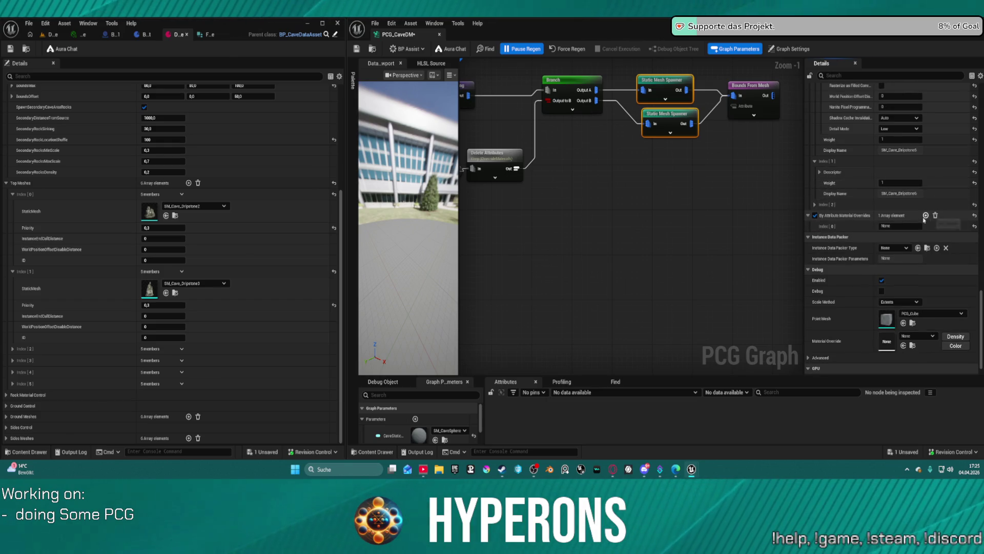
{"action": "left_click_drag", "start_coordinate": [669, 176], "coordinate": [802, 193]}
{"action": "scroll", "coordinate": [564, 118], "scroll_direction": "down", "scroll_amount": 3}
{"action": "key", "text": "c"}
{"action": "scroll", "coordinate": [622, 150], "scroll_direction": "up", "scroll_amount": 3}
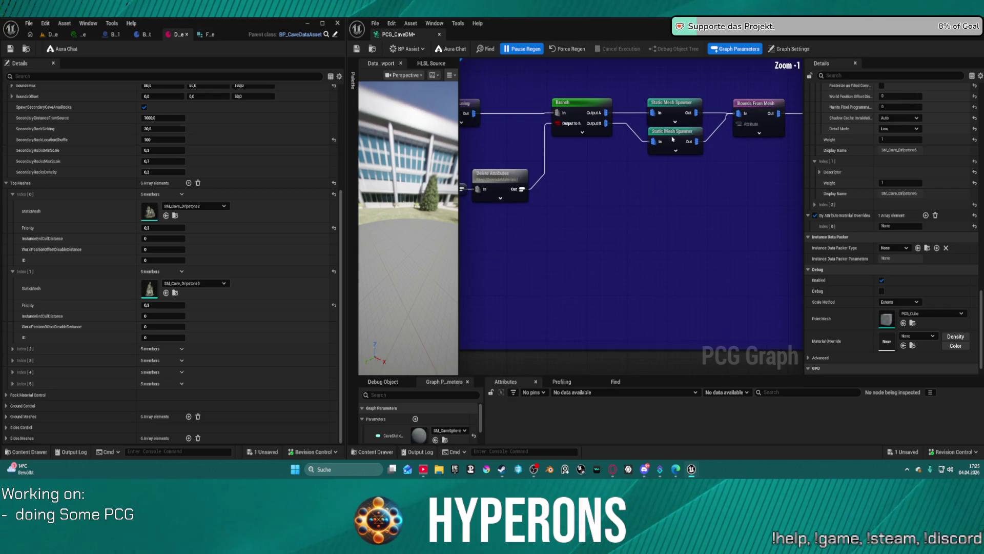
Select both Static Mesh Spawners to verify the Material attribute override, then deselect them
{"action": "left_click", "coordinate": [672, 135]}
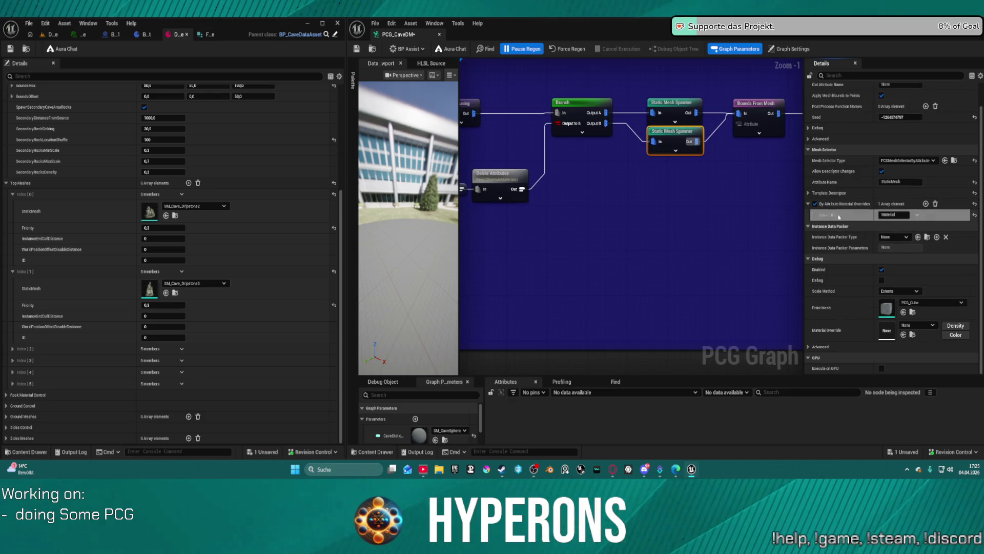
{"action": "scroll", "coordinate": [688, 191], "scroll_direction": "down", "scroll_amount": 5}
{"action": "scroll", "coordinate": [679, 233], "scroll_direction": "up", "scroll_amount": 3}
{"action": "left_click_drag", "start_coordinate": [679, 202], "coordinate": [721, 276]}
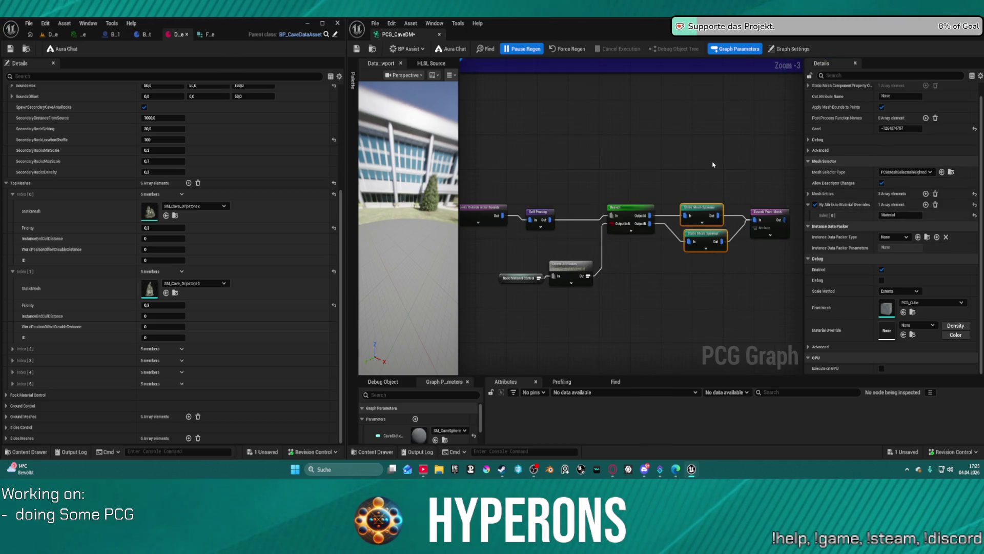
{"action": "left_click", "coordinate": [749, 163]}
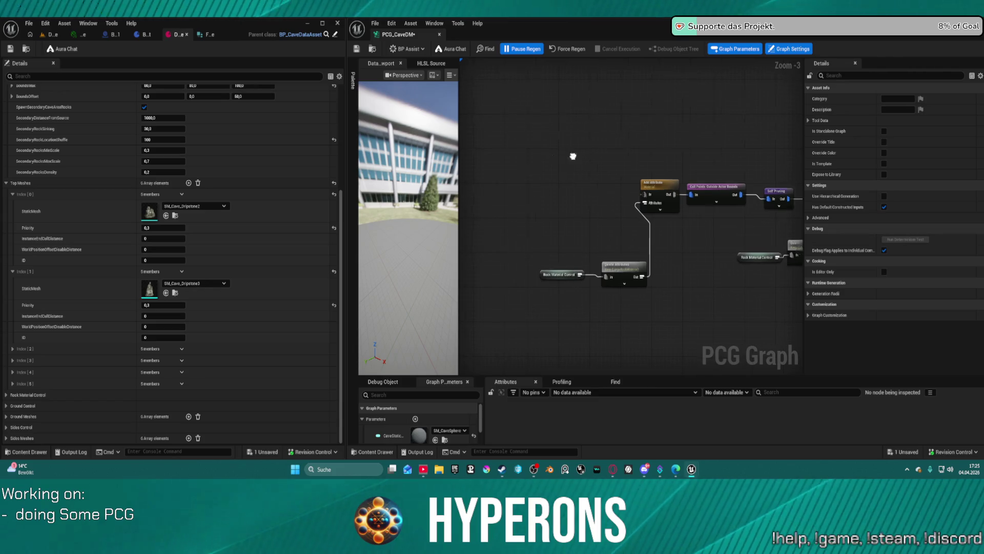
Select the node row and pan the graph over to the Transform Points area
{"action": "scroll", "coordinate": [775, 136], "scroll_direction": "down", "scroll_amount": 5}
{"action": "scroll", "coordinate": [513, 154], "scroll_direction": "up", "scroll_amount": 1}
{"action": "left_click_drag", "start_coordinate": [477, 148], "coordinate": [658, 216]}
{"action": "scroll", "coordinate": [622, 158], "scroll_direction": "up", "scroll_amount": 6}
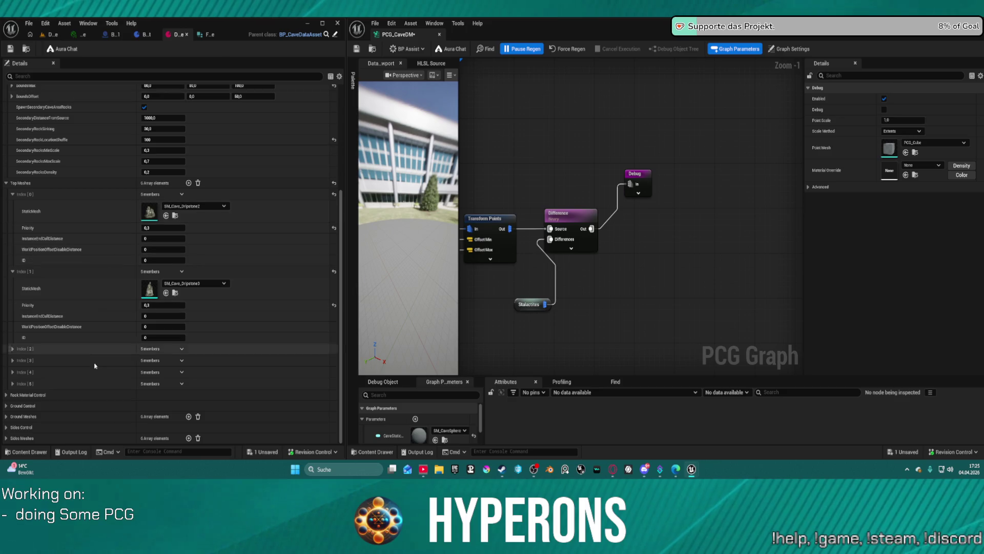
{"action": "scroll", "coordinate": [92, 241], "scroll_direction": "up", "scroll_amount": 3}
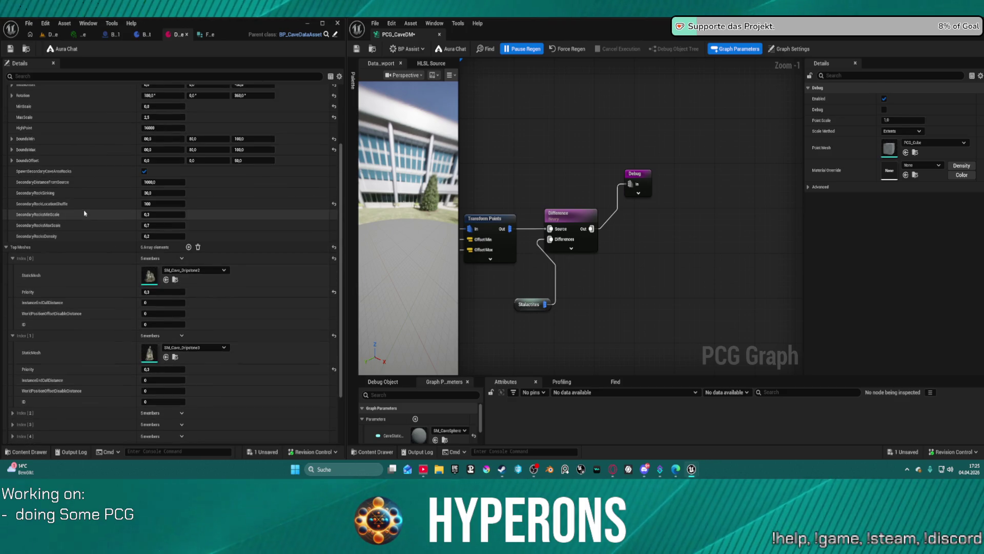
{"action": "left_click_drag", "start_coordinate": [613, 196], "coordinate": [668, 180]}
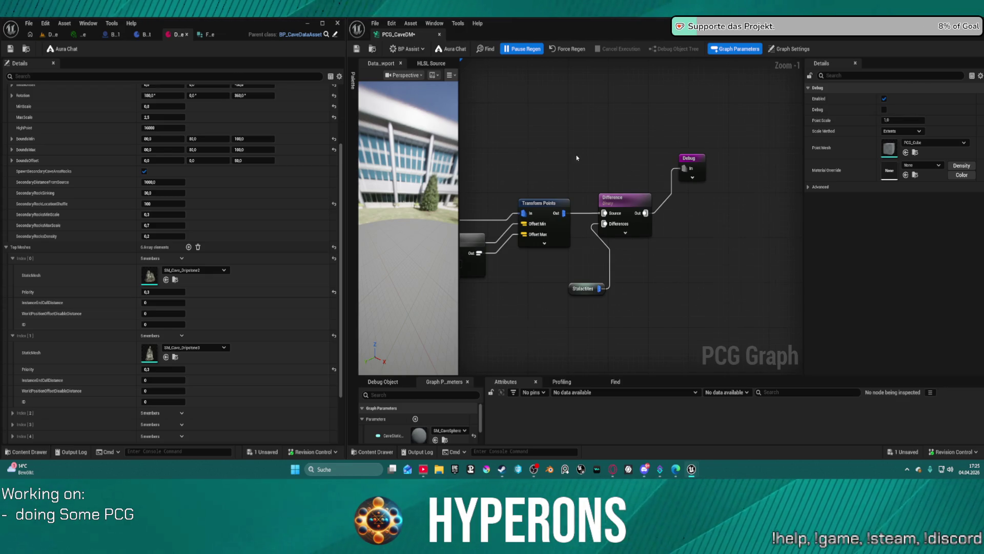
{"action": "scroll", "coordinate": [576, 158], "scroll_direction": "down", "scroll_amount": 3}
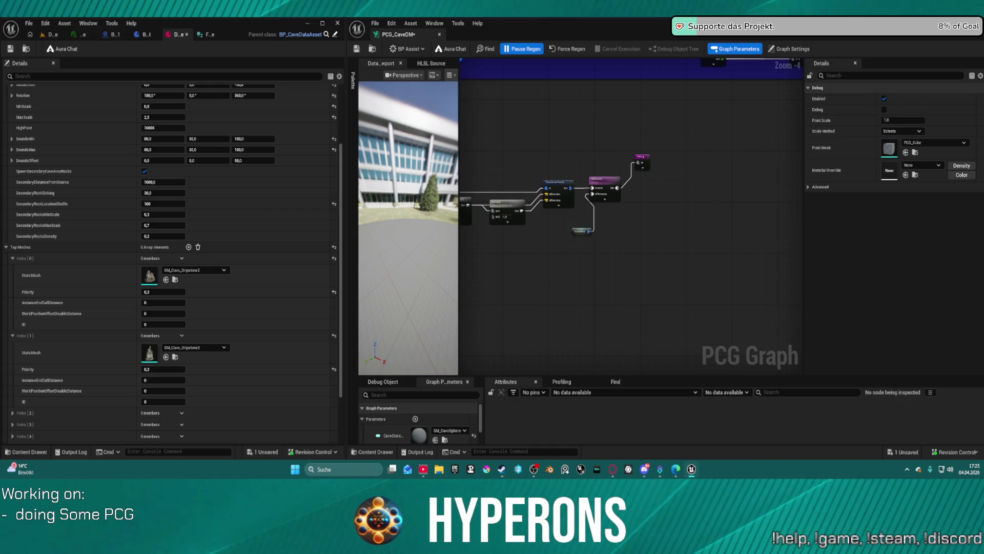
{"action": "scroll", "coordinate": [631, 149], "scroll_direction": "down", "scroll_amount": 1}
{"action": "left_click_drag", "start_coordinate": [630, 149], "coordinate": [545, 84]}
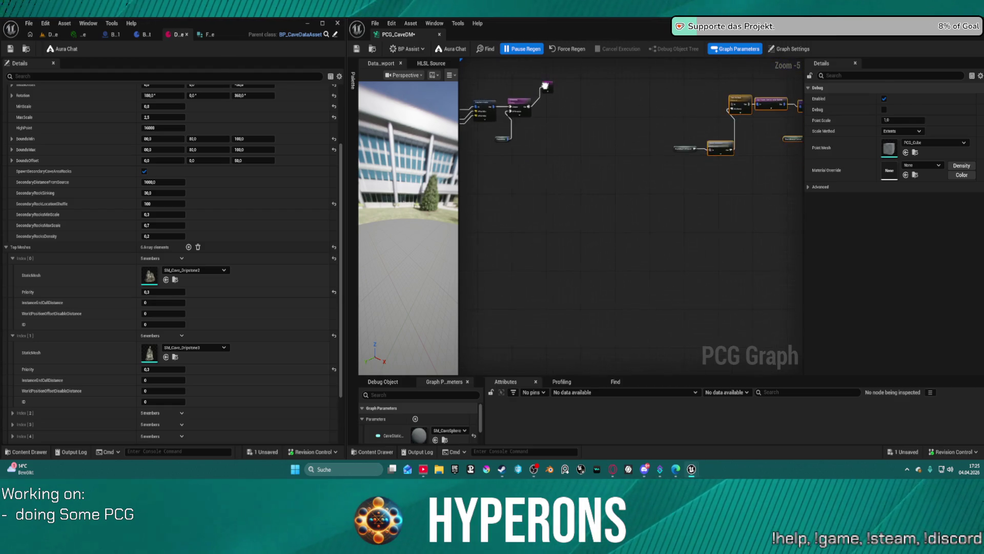
{"action": "left_click_drag", "start_coordinate": [651, 151], "coordinate": [713, 147]}
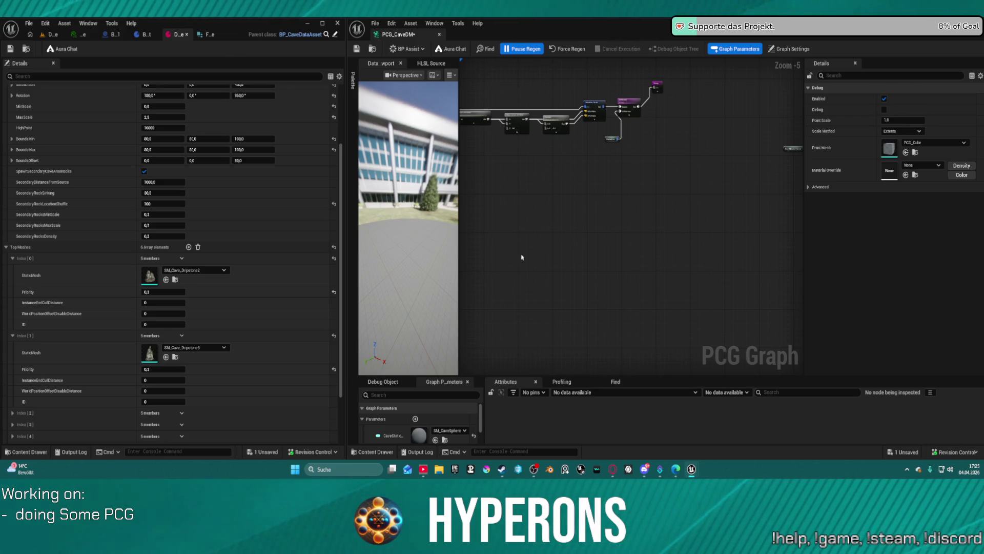
{"action": "scroll", "coordinate": [707, 159], "scroll_direction": "up", "scroll_amount": 4}
{"action": "left_click_drag", "start_coordinate": [699, 154], "coordinate": [657, 208]}
Duplicate the Transform Points node beside the Difference and Debug nodes
{"action": "left_click", "coordinate": [680, 174]}
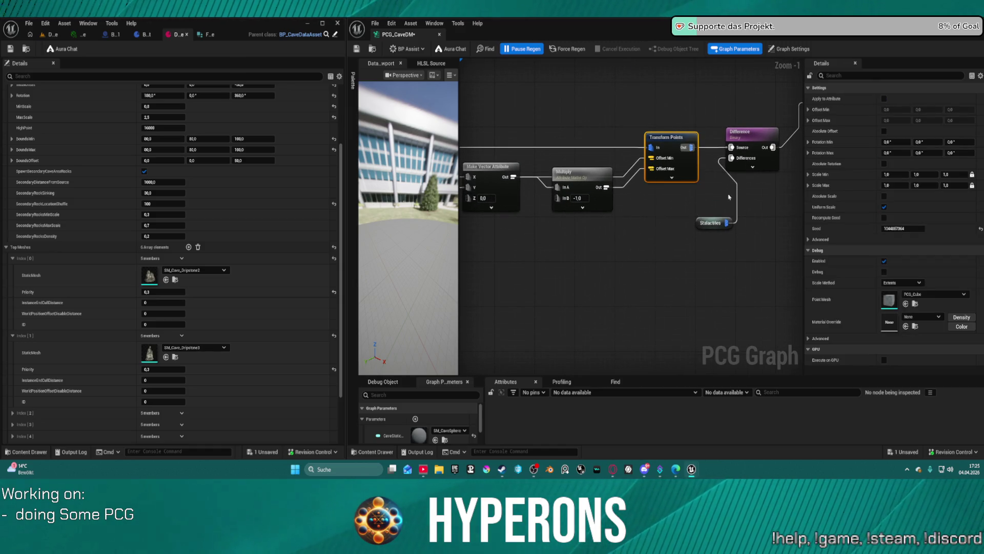
{"action": "mouse_move", "coordinate": [763, 211]}
{"action": "left_mouse_down"}
{"action": "mouse_move", "coordinate": [655, 191]}
{"action": "mouse_move", "coordinate": [597, 149]}
{"action": "mouse_move", "coordinate": [677, 129]}
{"action": "mouse_move", "coordinate": [654, 138]}
{"action": "mouse_move", "coordinate": [674, 142]}
{"action": "left_mouse_up"}
{"action": "key", "text": "ctrl+d"}
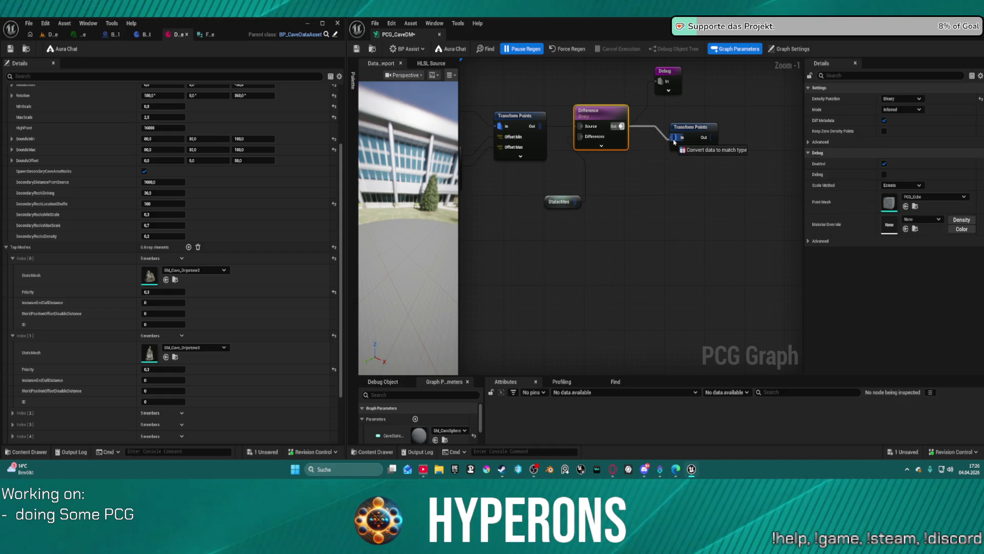
Wire the Difference output into the new Transform Points node and expand its inputs
{"action": "left_click_drag", "start_coordinate": [674, 142], "coordinate": [707, 116]}
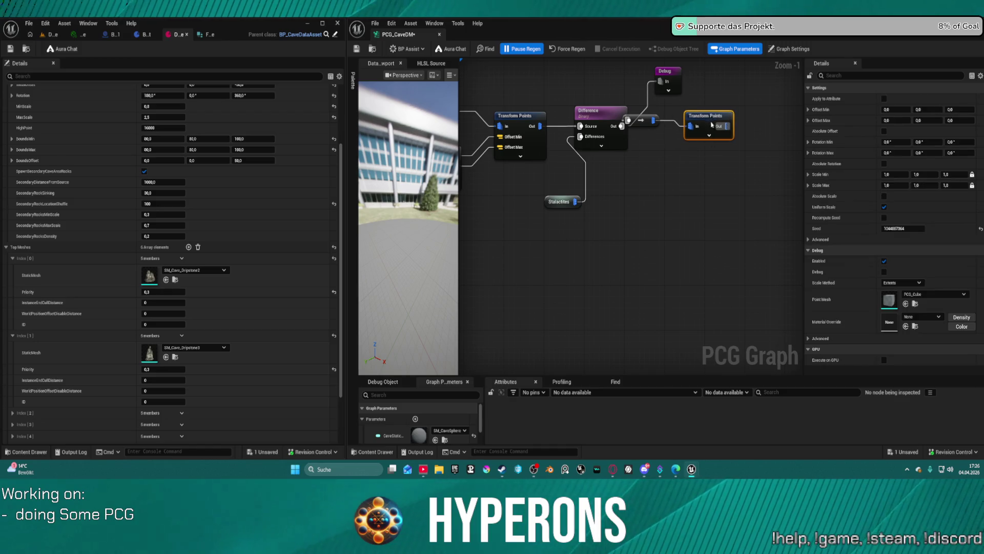
{"action": "left_click", "coordinate": [709, 137]}
{"action": "left_click_drag", "start_coordinate": [621, 259], "coordinate": [660, 223]}
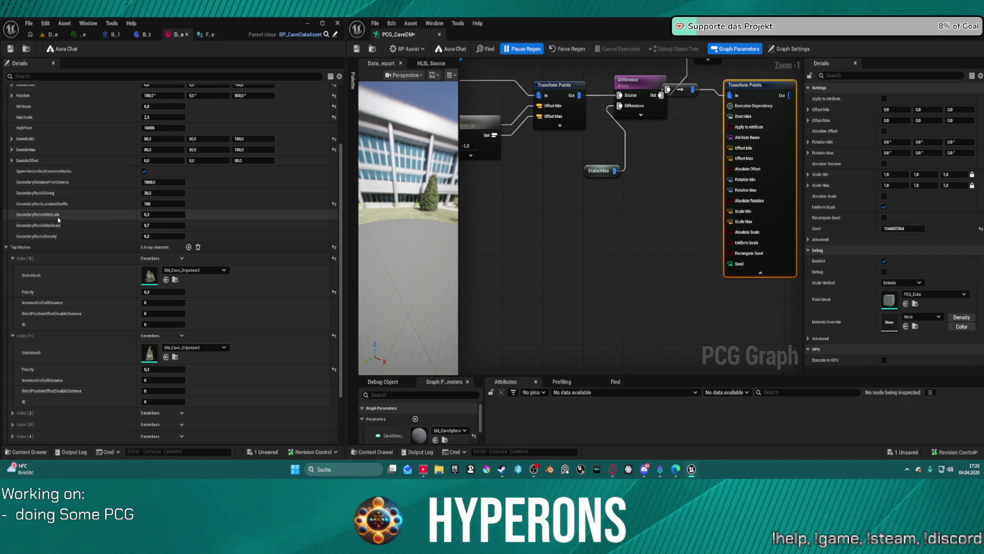
{"action": "mouse_move", "coordinate": [487, 215]}
{"action": "left_mouse_down"}
{"action": "mouse_move", "coordinate": [564, 200]}
{"action": "mouse_move", "coordinate": [609, 172]}
{"action": "mouse_move", "coordinate": [610, 192]}
{"action": "mouse_move", "coordinate": [738, 212]}
{"action": "left_mouse_up"}
Paste copies of Top Control and Delete Attributes after the new Transform Points, selecting the kept attribute field
{"action": "mouse_move", "coordinate": [469, 122]}
{"action": "left_mouse_down"}
{"action": "mouse_move", "coordinate": [582, 149]}
{"action": "mouse_move", "coordinate": [592, 162]}
{"action": "left_mouse_up"}
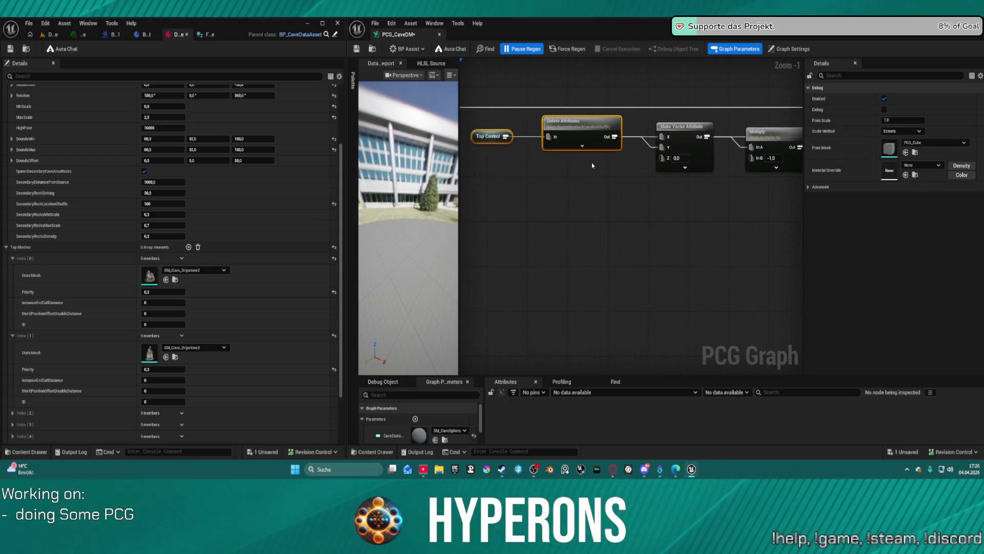
{"action": "mouse_move", "coordinate": [726, 222]}
{"action": "left_mouse_down"}
{"action": "mouse_move", "coordinate": [308, 164]}
{"action": "mouse_move", "coordinate": [482, 169]}
{"action": "left_mouse_up"}
{"action": "key", "text": "ctrl+v"}
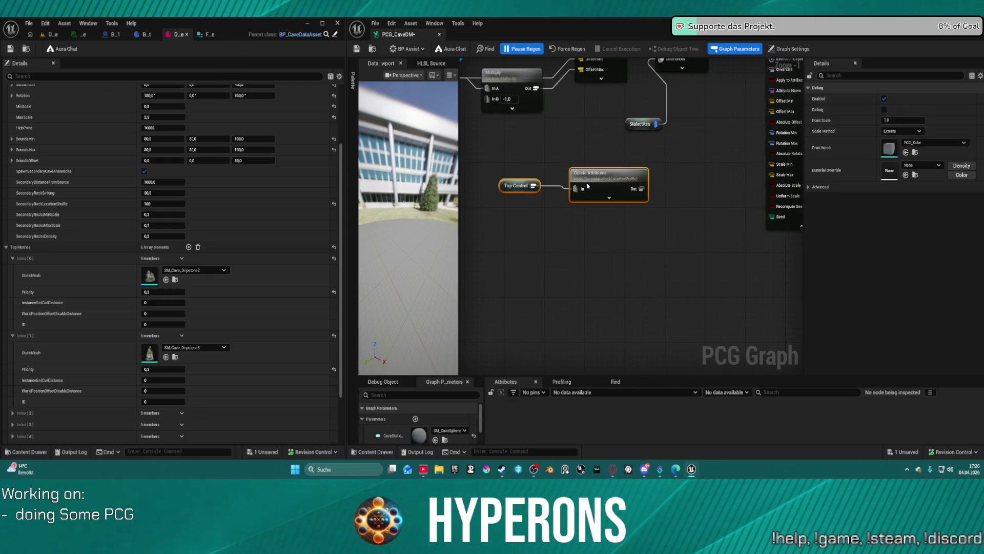
{"action": "left_click", "coordinate": [597, 186]}
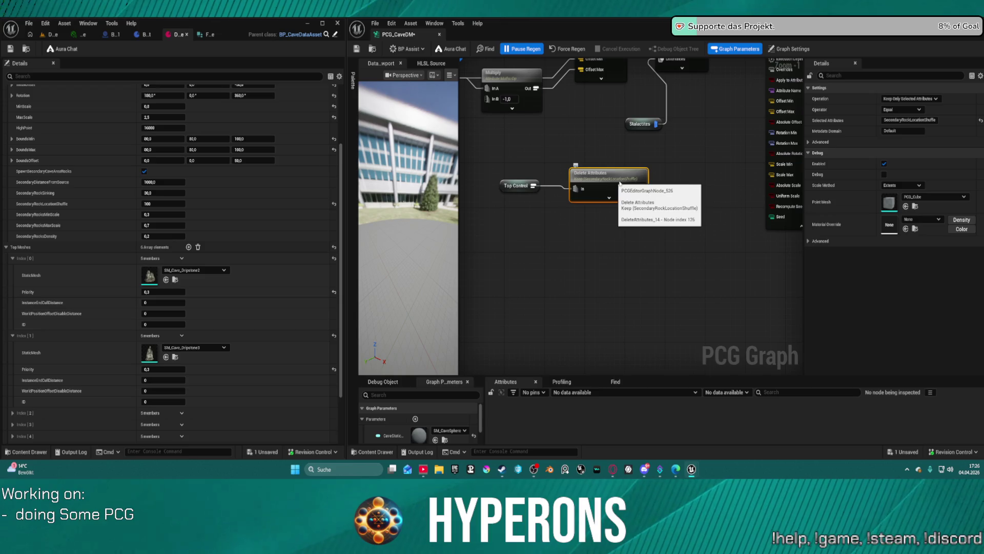
{"action": "left_click", "coordinate": [915, 119]}
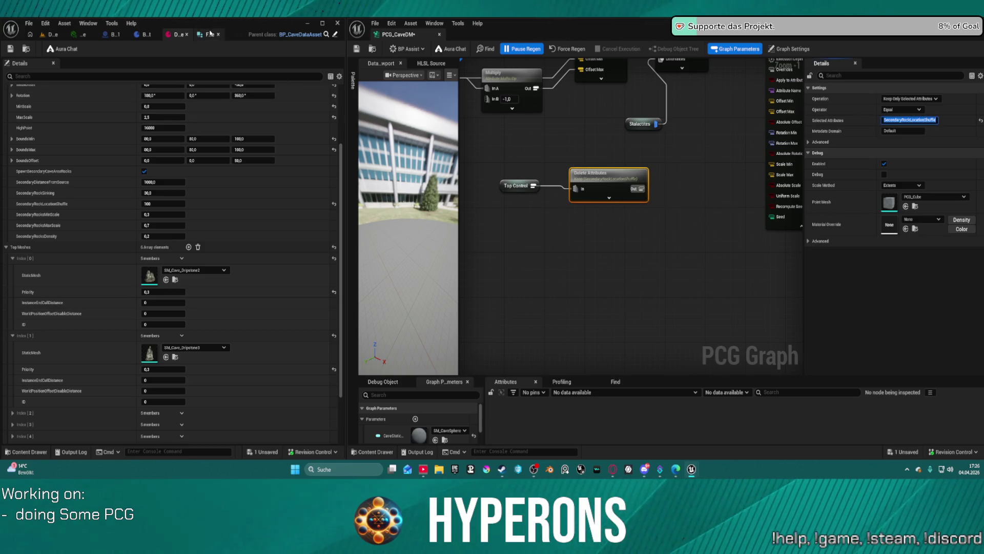
{"action": "left_click", "coordinate": [210, 34]}
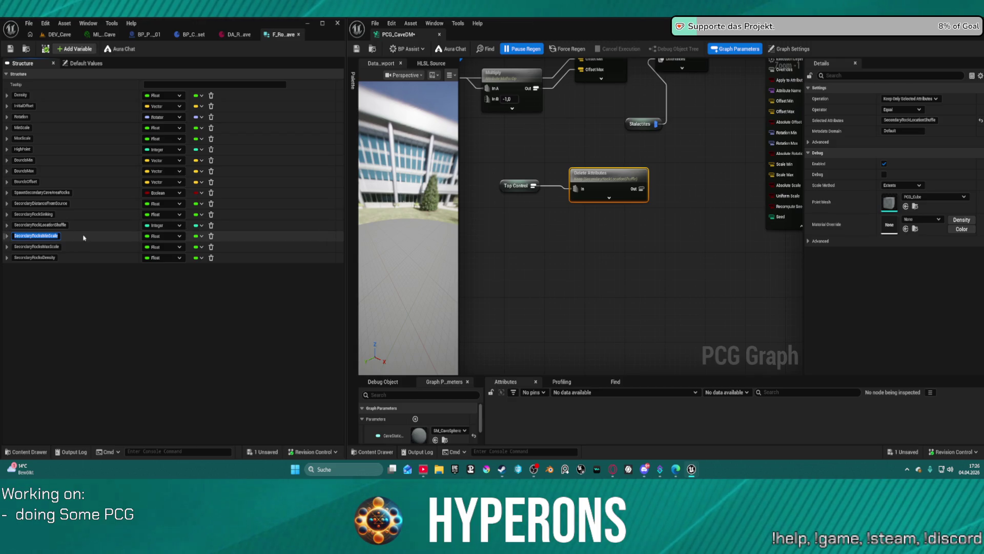
Set Delete Attributes to keep SecondaryRocksMinScale and wire it into Scale Min
{"action": "key", "text": "Return"}
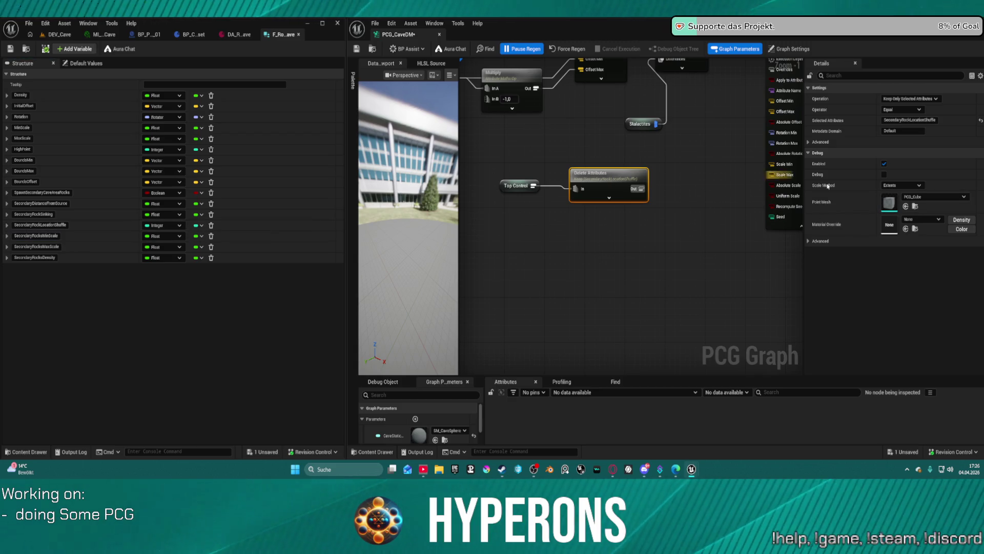
{"action": "left_click", "coordinate": [907, 120]}
{"action": "type", "text": "SecondaryRocksMinScale"}
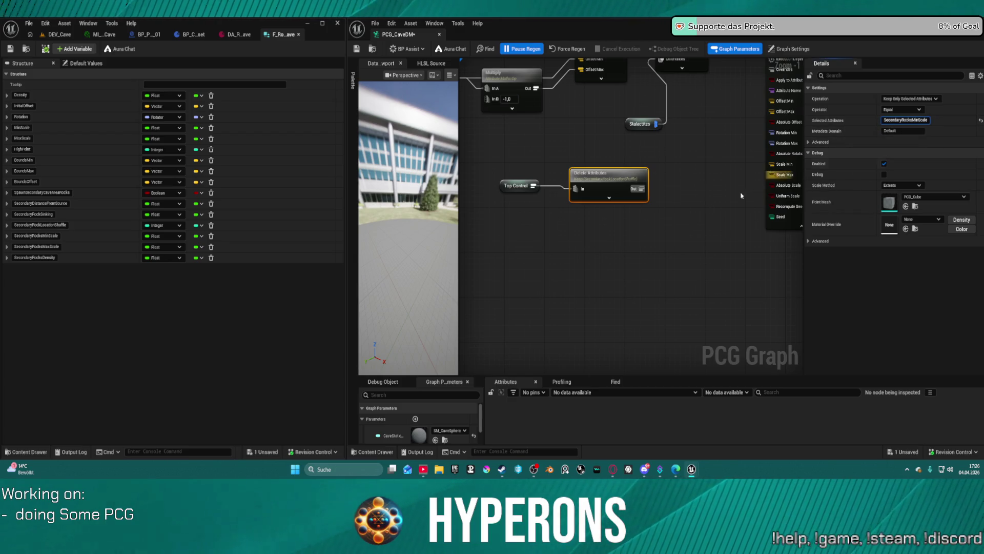
{"action": "key", "text": "Return"}
{"action": "mouse_move", "coordinate": [631, 189]}
{"action": "left_mouse_down"}
{"action": "mouse_move", "coordinate": [726, 163]}
{"action": "mouse_move", "coordinate": [774, 165]}
{"action": "left_mouse_up"}
{"action": "left_click_drag", "start_coordinate": [588, 182], "coordinate": [588, 166]}
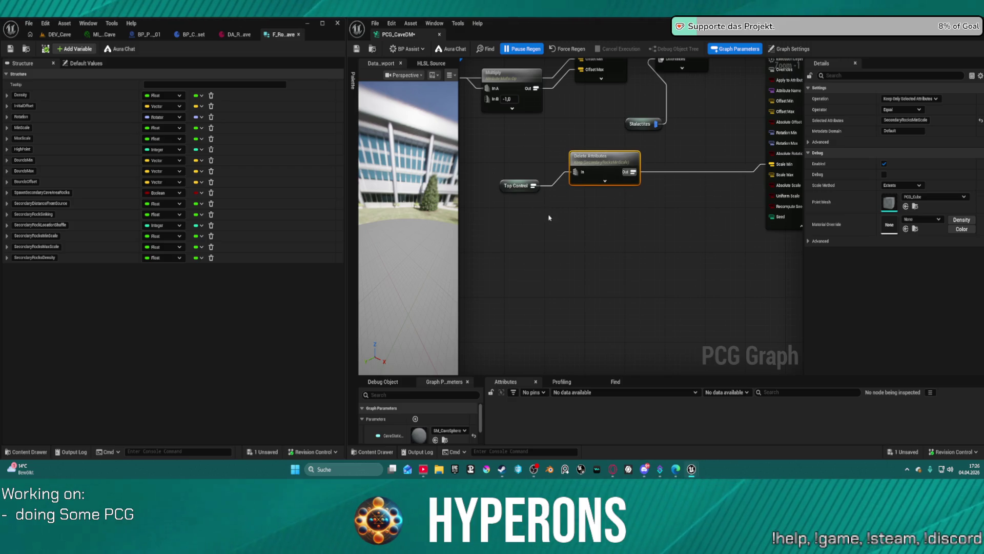
Duplicate the Top Control/Delete Attributes pair and set the copy to keep SecondaryRocksMaxScale
{"action": "left_click", "coordinate": [515, 185]}
{"action": "key", "text": "ctrl+c"}
{"action": "key", "text": "ctrl+v"}
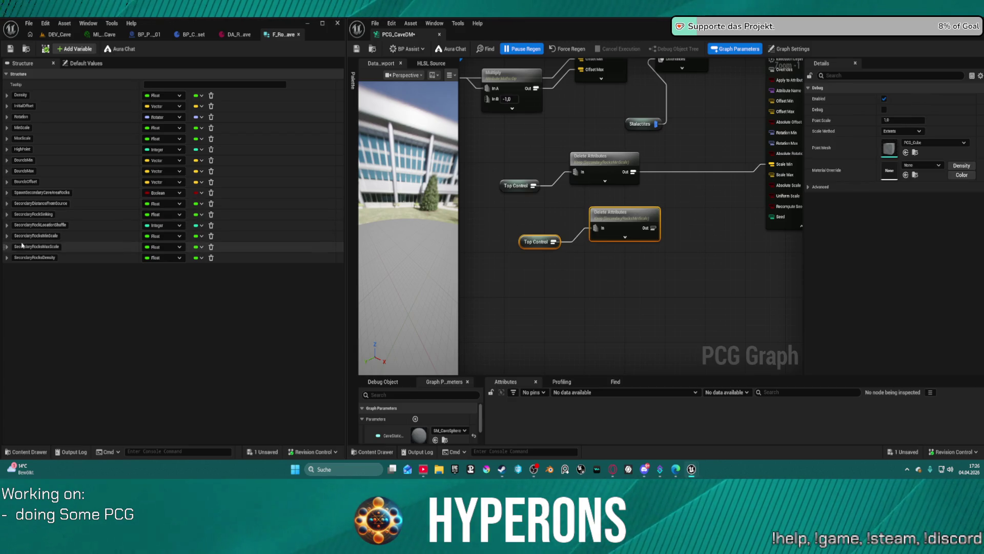
{"action": "right_click", "coordinate": [7, 248]}
{"action": "left_click", "coordinate": [107, 250]}
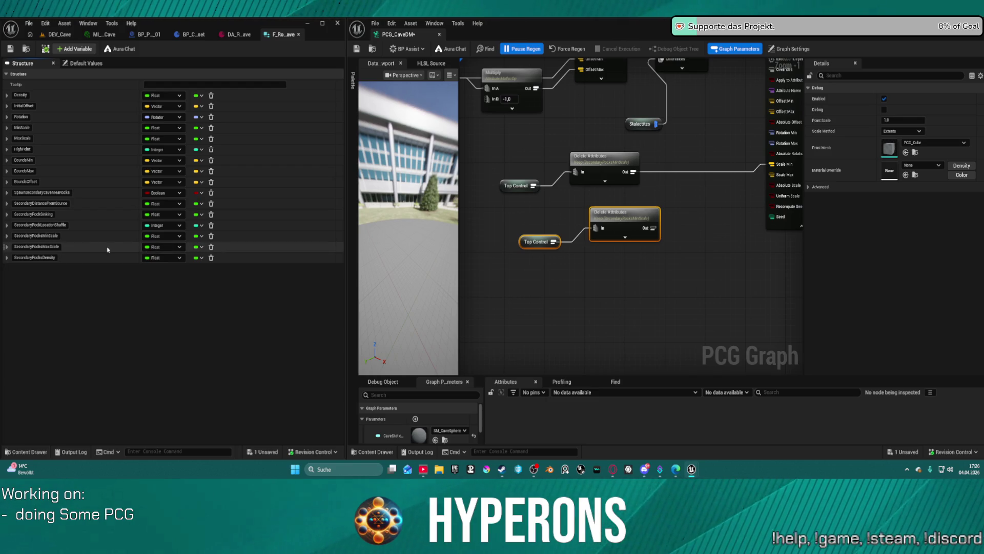
{"action": "right_click", "coordinate": [72, 248]}
{"action": "left_click", "coordinate": [61, 248]}
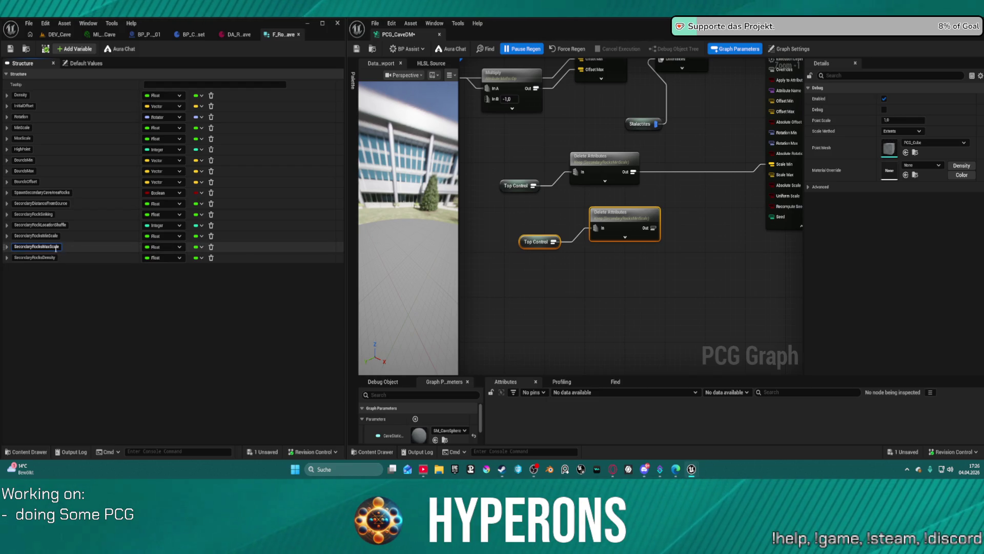
{"action": "left_click", "coordinate": [624, 221]}
{"action": "key", "text": "ctrl+v"}
{"action": "key", "text": "Return"}
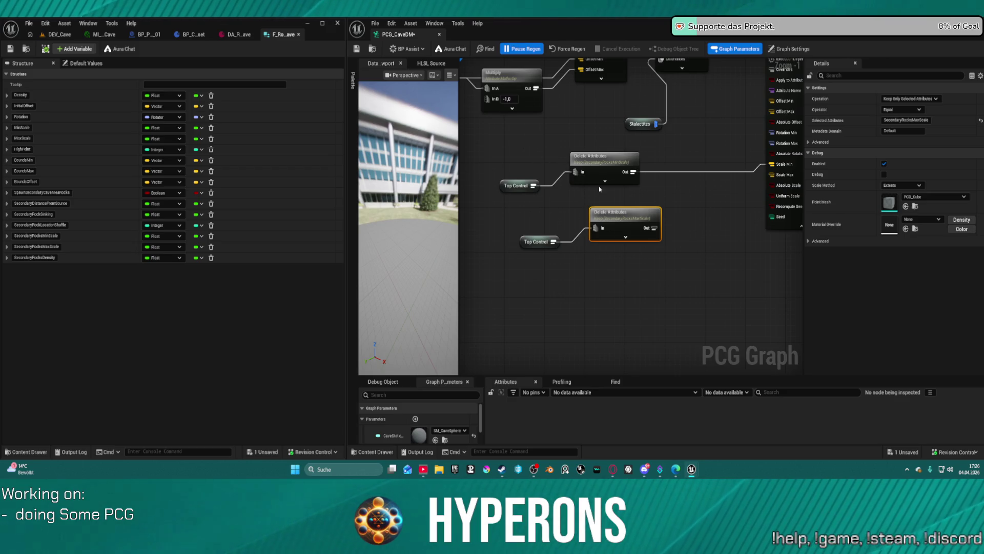
Compare the two Delete Attributes nodes and bring Transform Points into full view
{"action": "left_click", "coordinate": [601, 165]}
{"action": "left_click", "coordinate": [627, 212]}
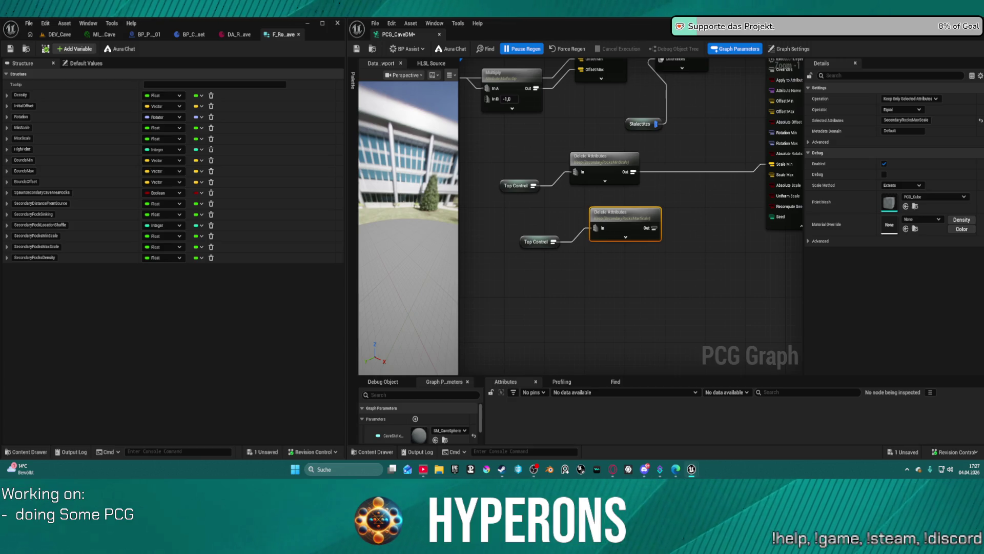
{"action": "mouse_move", "coordinate": [651, 230]}
{"action": "left_mouse_down"}
{"action": "mouse_move", "coordinate": [739, 190]}
{"action": "mouse_move", "coordinate": [721, 199]}
{"action": "left_mouse_up"}
{"action": "key", "text": "Escape"}
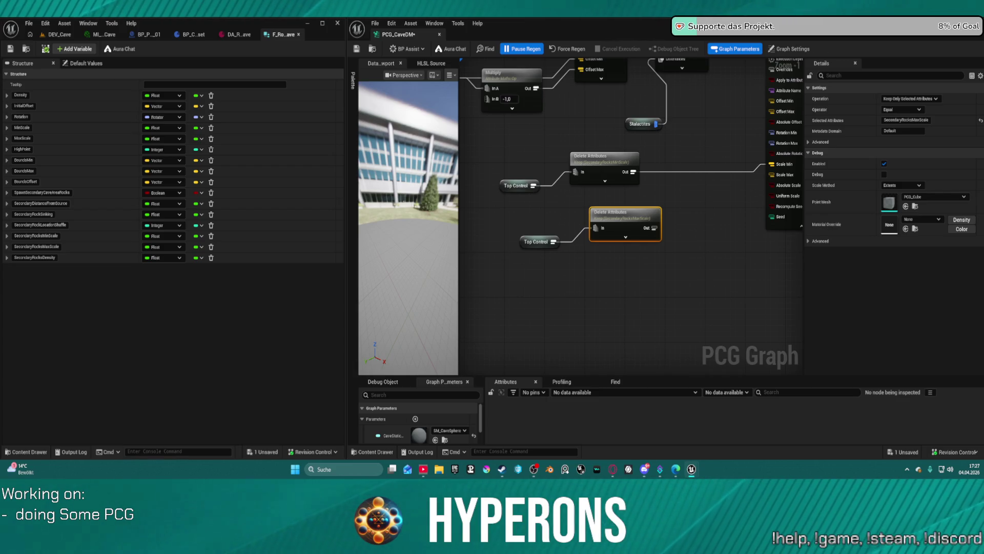
{"action": "double_click", "coordinate": [677, 163]}
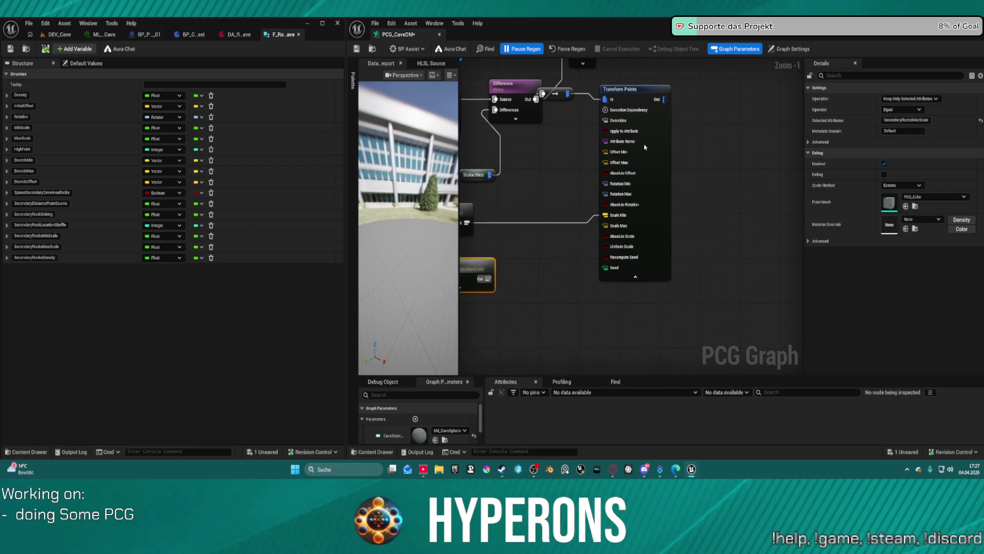
Add an Execute Blueprint node set to PCGE_GradientScaling on the Difference output wire
{"action": "left_click", "coordinate": [645, 147]}
{"action": "left_click", "coordinate": [635, 277]}
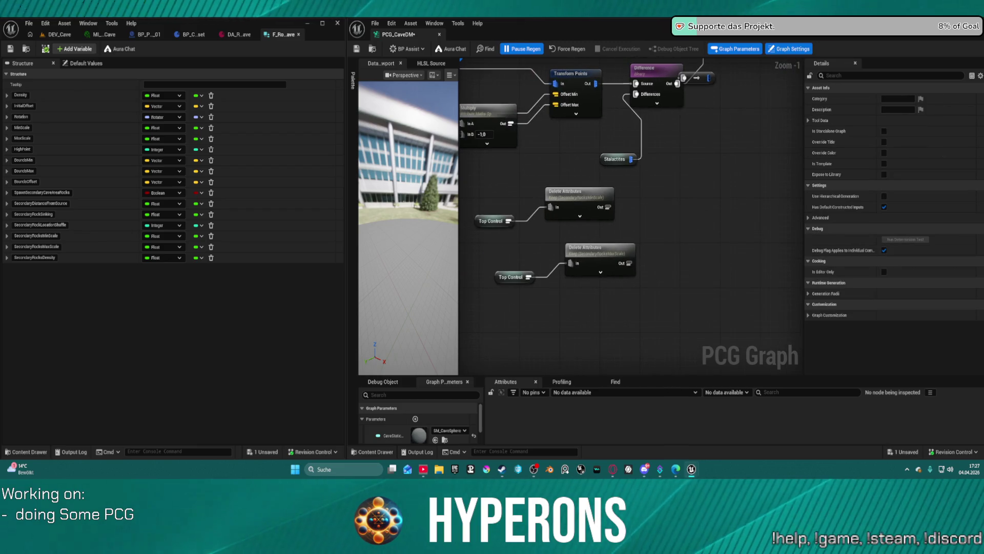
{"action": "mouse_move", "coordinate": [639, 71]}
{"action": "left_mouse_down"}
{"action": "mouse_move", "coordinate": [688, 97]}
{"action": "mouse_move", "coordinate": [690, 87]}
{"action": "left_mouse_up"}
{"action": "type", "text": "p"}
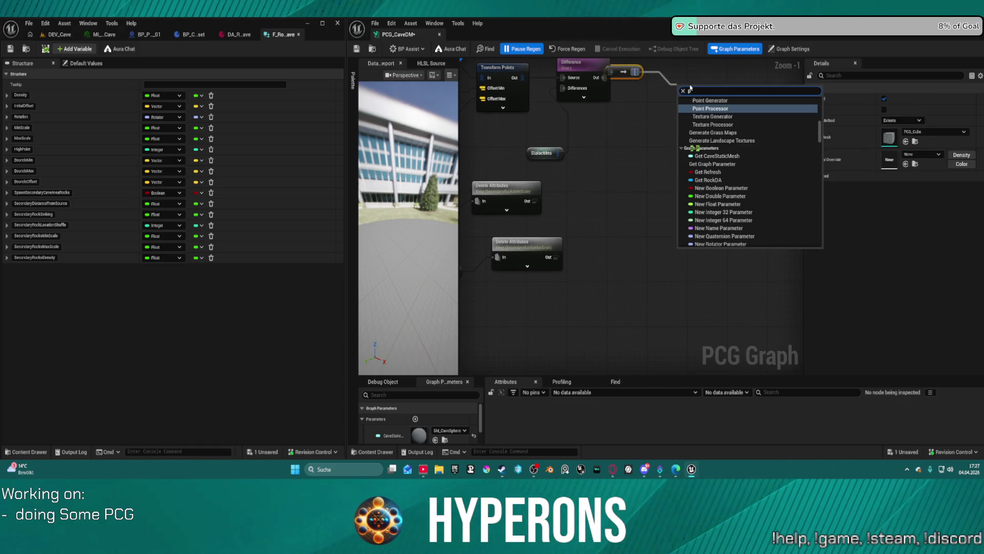
{"action": "type", "text": "cg"}
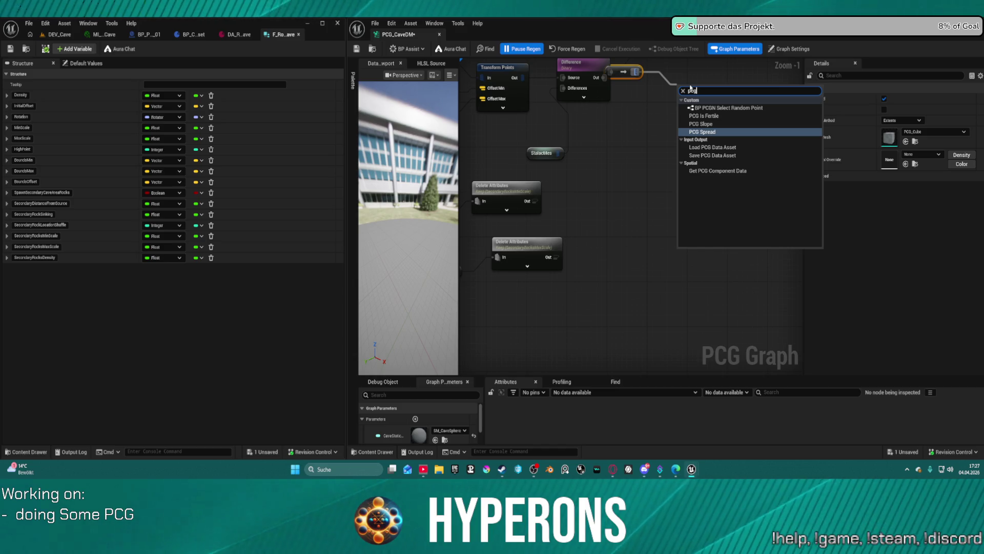
{"action": "key", "text": "BackSpace"}
{"action": "key", "text": "BackSpace"}
{"action": "key", "text": "BackSpace"}
{"action": "type", "text": "execute"}
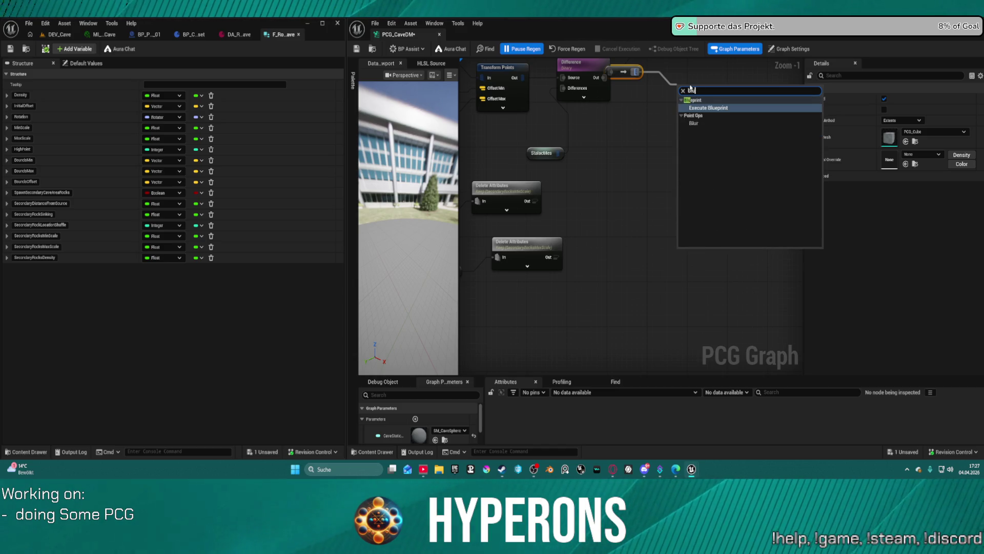
{"action": "key", "text": "Return"}
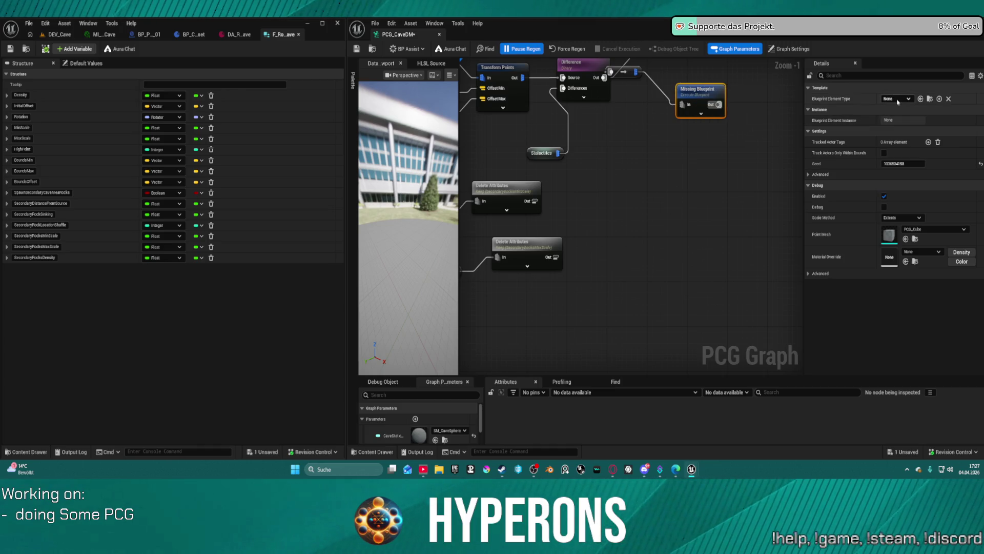
{"action": "left_click", "coordinate": [898, 99]}
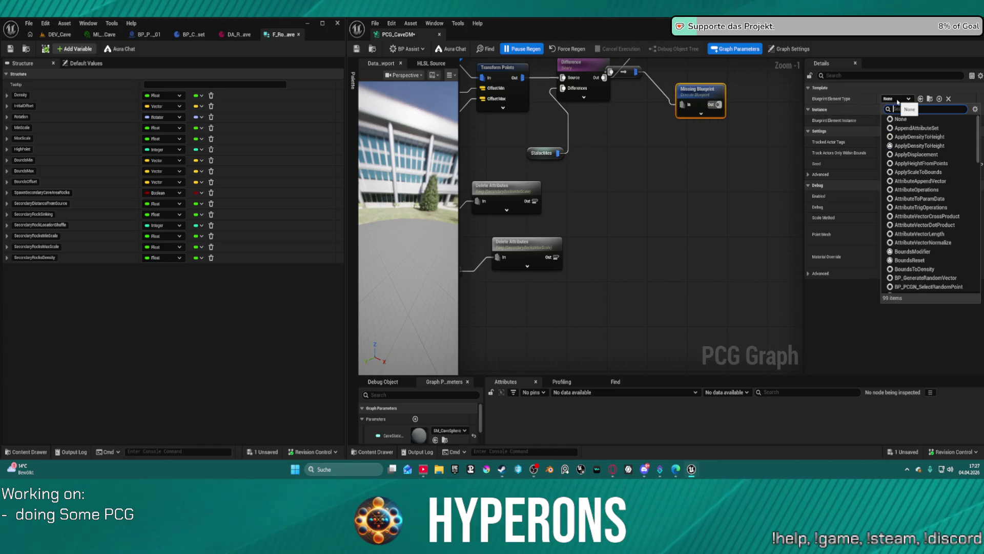
{"action": "type", "text": "ra"}
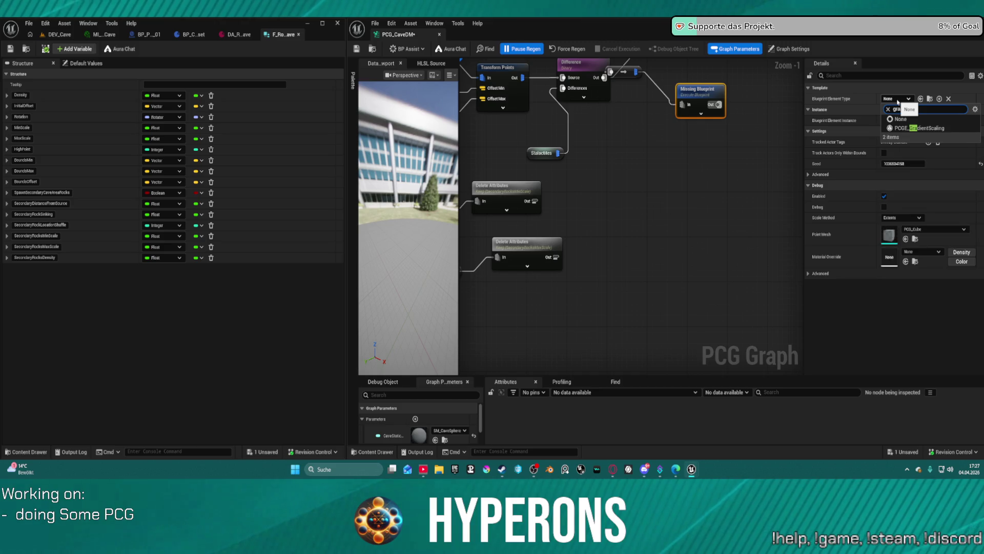
{"action": "left_click", "coordinate": [919, 127]}
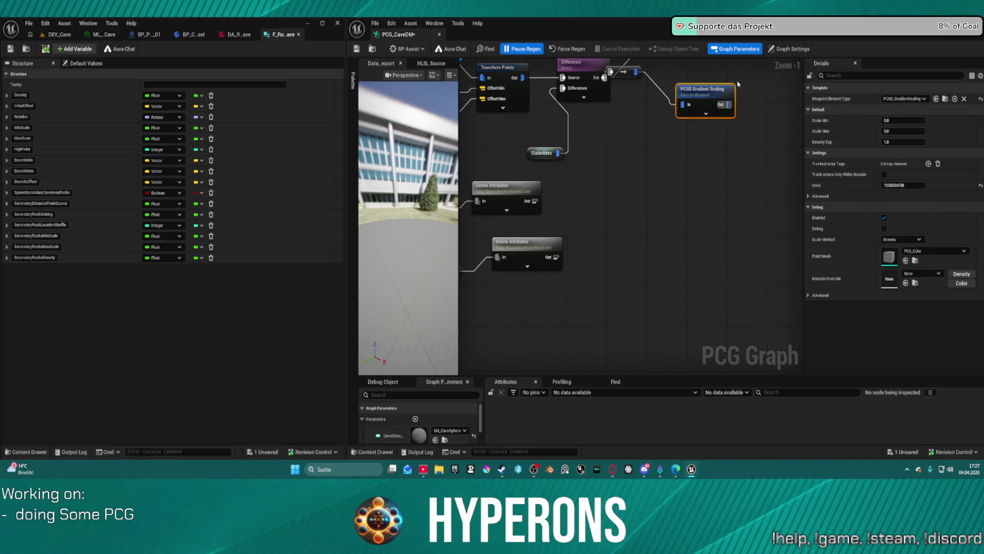
Place Gradient Scaling beside the reroute and feed the max-scale attribute into Scale Max
{"action": "mouse_move", "coordinate": [704, 117]}
{"action": "left_mouse_down"}
{"action": "mouse_move", "coordinate": [710, 103]}
{"action": "mouse_move", "coordinate": [638, 160]}
{"action": "mouse_move", "coordinate": [534, 203]}
{"action": "left_mouse_up"}
{"action": "left_click", "coordinate": [710, 101]}
{"action": "mouse_move", "coordinate": [553, 259]}
{"action": "left_mouse_down"}
{"action": "mouse_move", "coordinate": [682, 133]}
{"action": "mouse_move", "coordinate": [689, 143]}
{"action": "left_mouse_up"}
{"action": "left_click", "coordinate": [719, 163]}
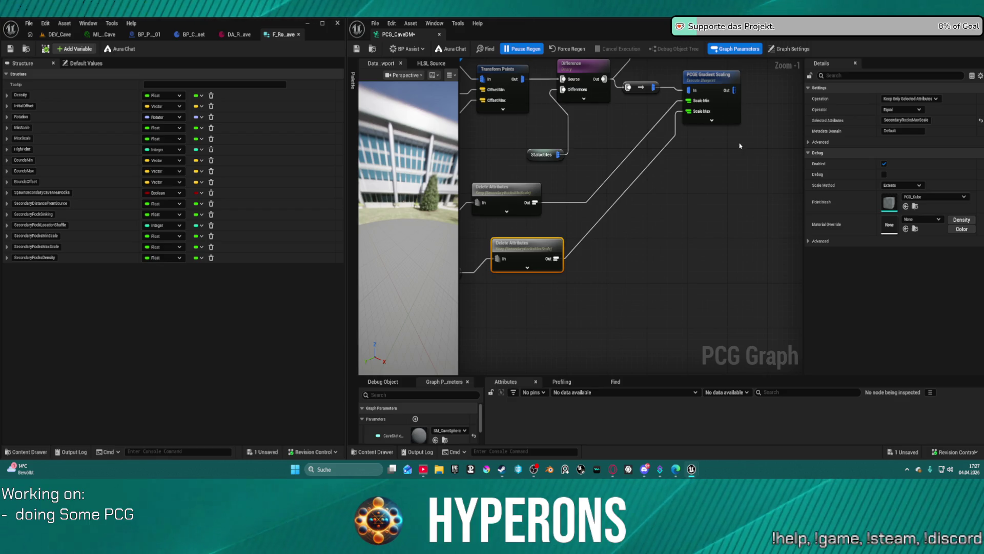
{"action": "scroll", "coordinate": [738, 149], "scroll_direction": "down", "scroll_amount": 4}
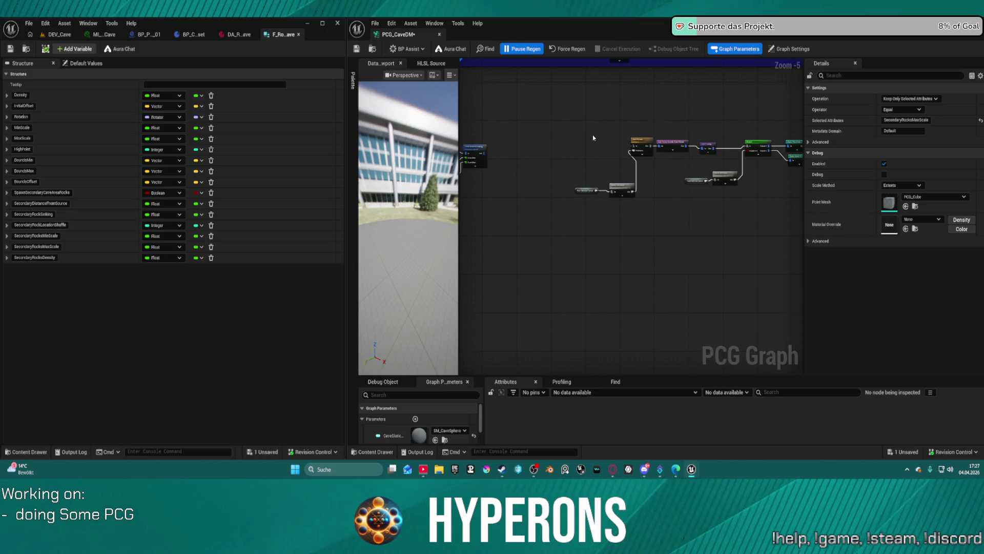
{"action": "left_click_drag", "start_coordinate": [554, 142], "coordinate": [595, 128]}
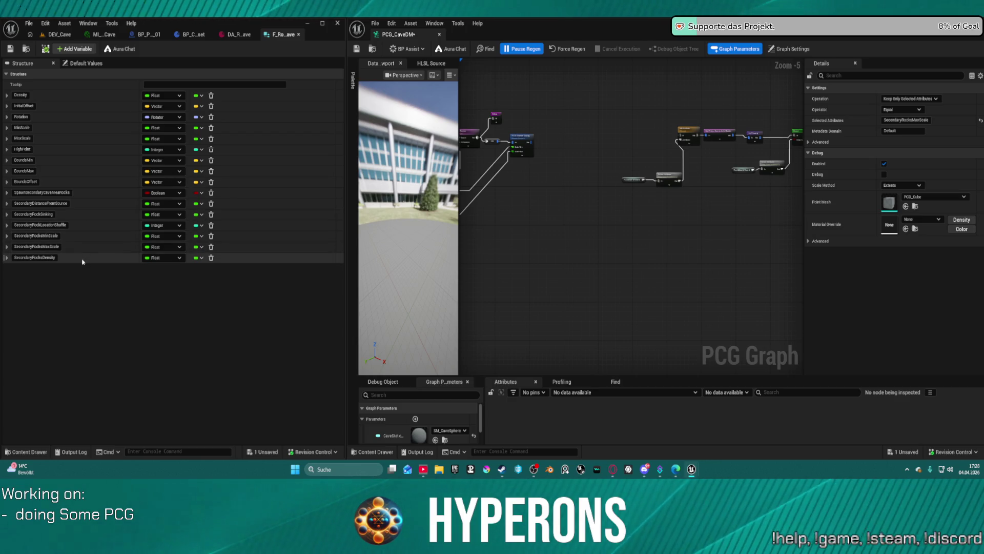
{"action": "scroll", "coordinate": [641, 124], "scroll_direction": "up", "scroll_amount": 2}
{"action": "mouse_move", "coordinate": [641, 123]}
{"action": "left_mouse_down"}
{"action": "mouse_move", "coordinate": [641, 114]}
{"action": "mouse_move", "coordinate": [732, 108]}
{"action": "left_mouse_up"}
Add a Density Filter after Gradient Scaling and move the lower Top Control/Delete Attributes pair beside it
{"action": "type", "text": "dens"}
{"action": "type", "text": "ity f"}
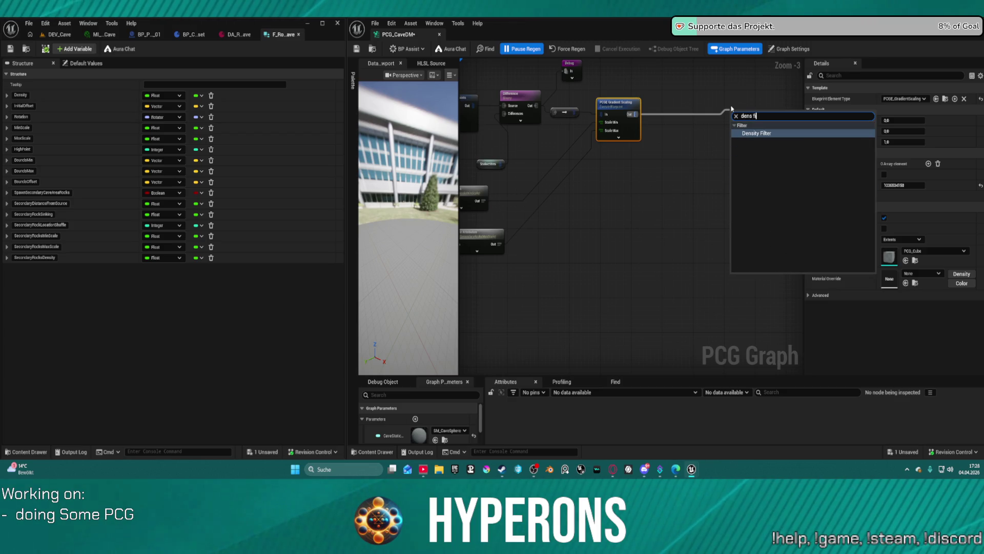
{"action": "key", "text": "Return"}
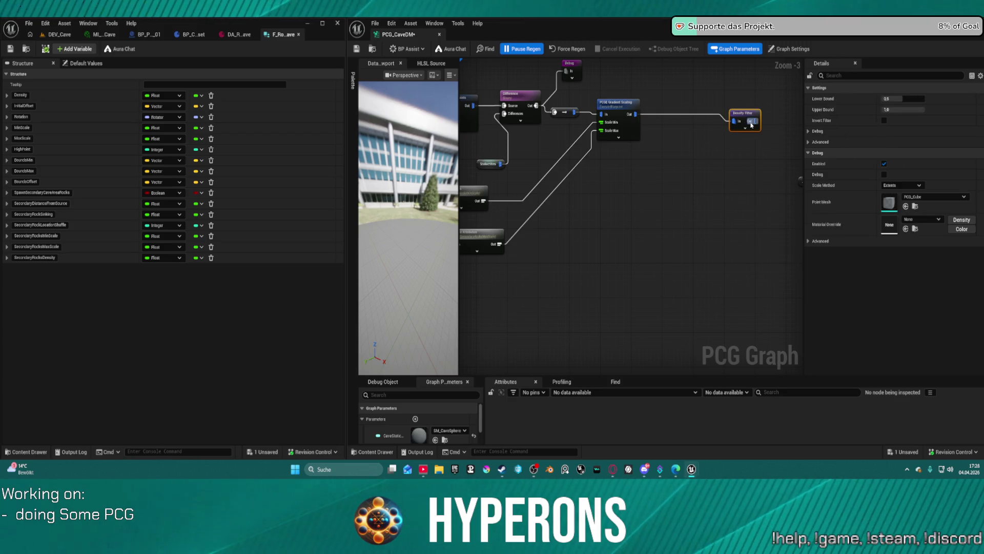
{"action": "left_click", "coordinate": [746, 128]}
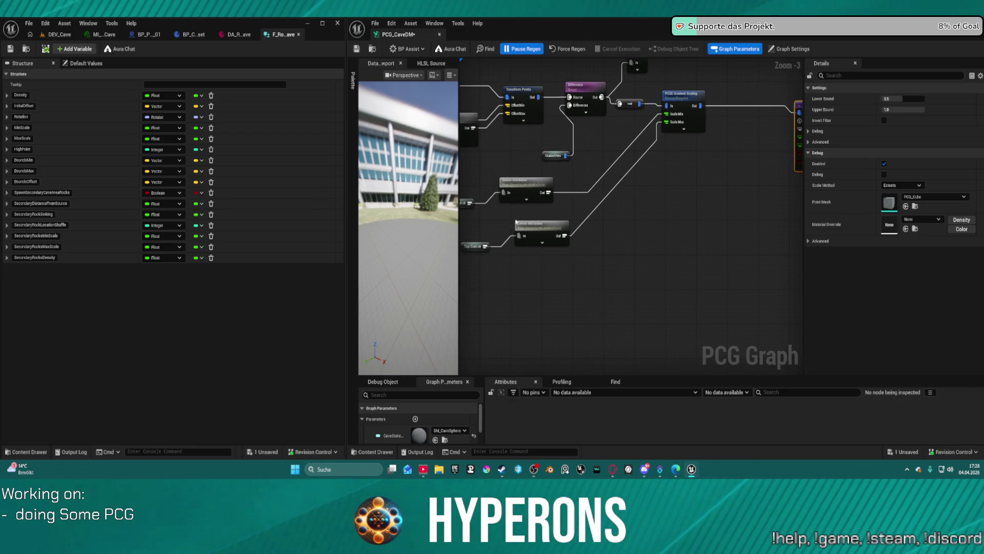
{"action": "left_click_drag", "start_coordinate": [475, 256], "coordinate": [632, 235]}
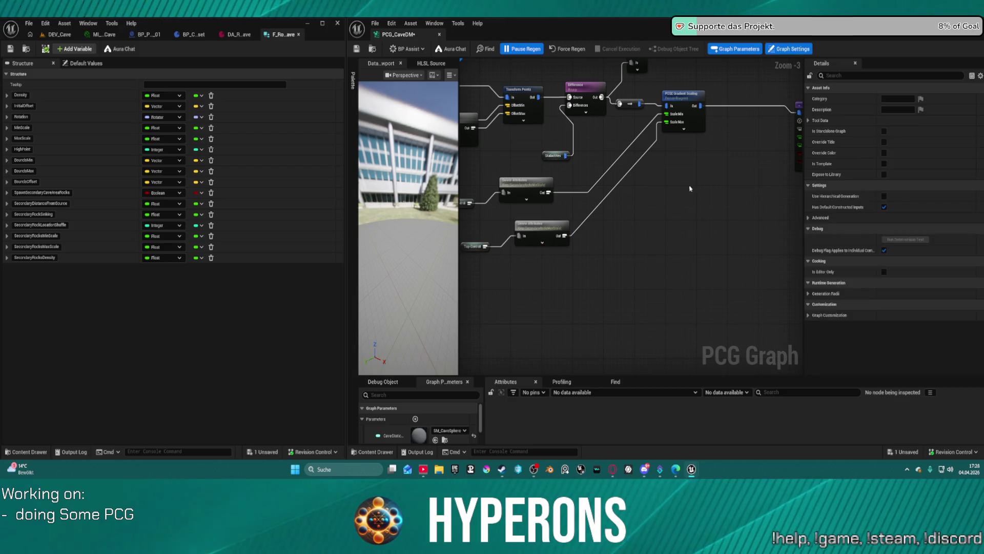
{"action": "left_click_drag", "start_coordinate": [523, 222], "coordinate": [580, 159]}
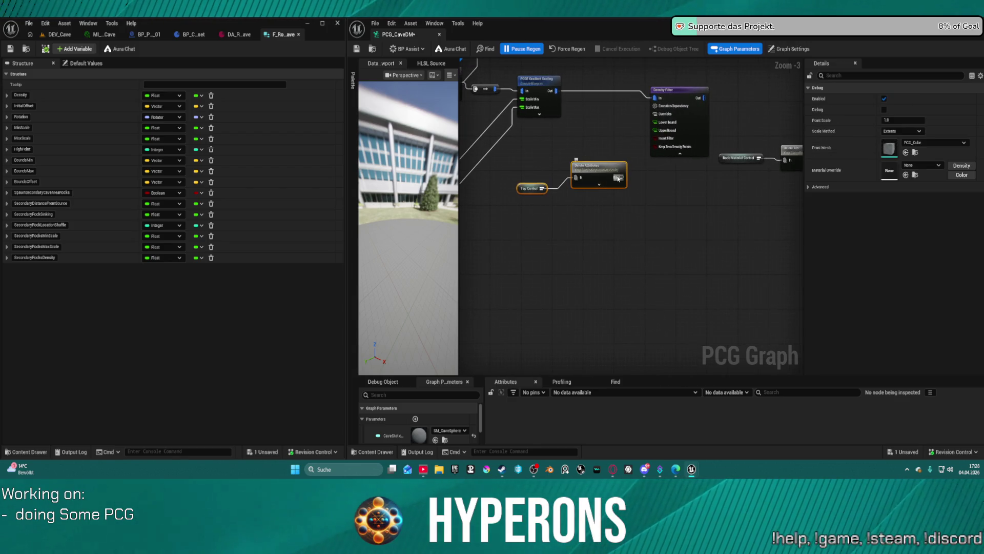
{"action": "scroll", "coordinate": [601, 161], "scroll_direction": "up", "scroll_amount": 2}
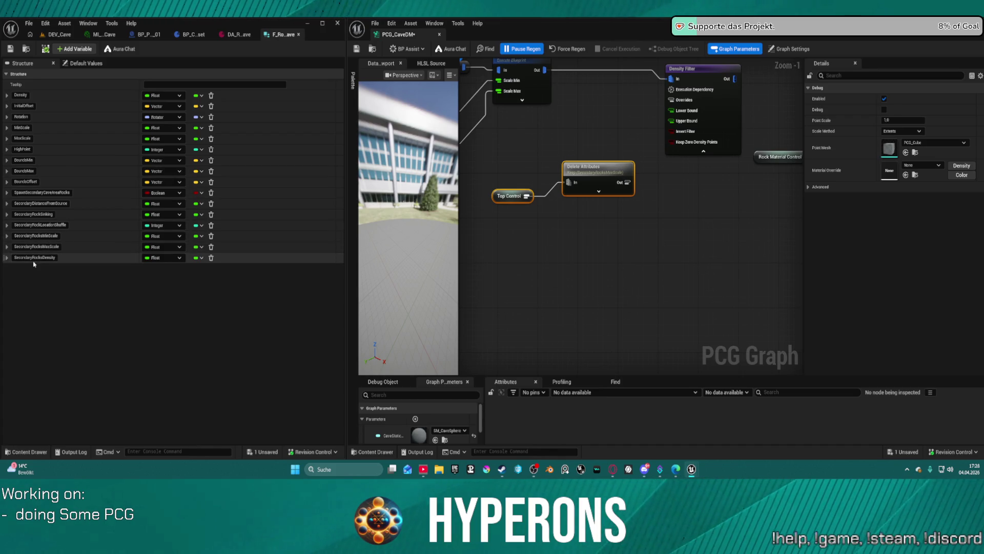
Wire Delete Attributes into the Density Filter, keeping only SecondaryRocksDensity
{"action": "left_click", "coordinate": [35, 258]}
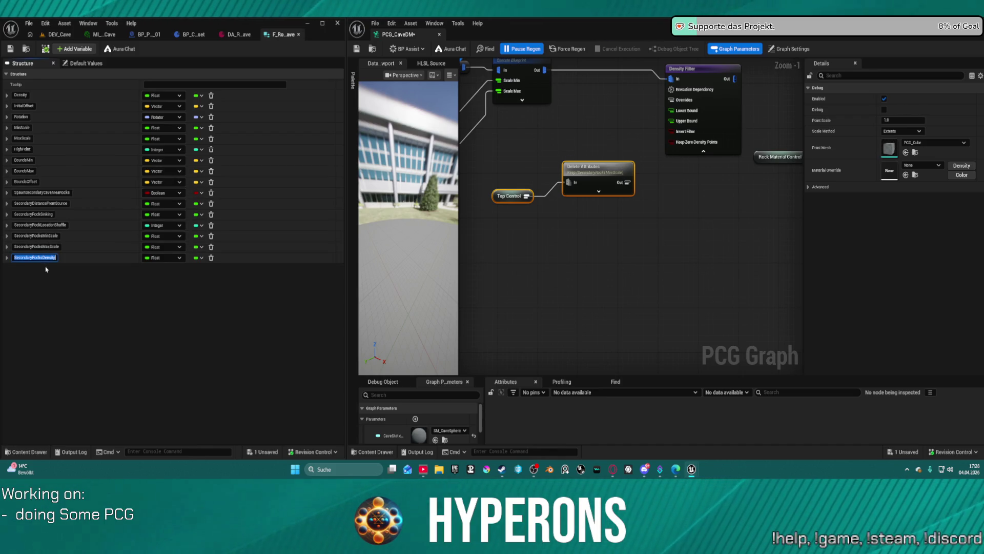
{"action": "left_click", "coordinate": [633, 183]}
{"action": "mouse_move", "coordinate": [628, 182]}
{"action": "left_mouse_down"}
{"action": "mouse_move", "coordinate": [672, 135]}
{"action": "mouse_move", "coordinate": [671, 121]}
{"action": "left_mouse_up"}
{"action": "left_click", "coordinate": [881, 121]}
{"action": "type", "text": "SecondaryRocksDensity"}
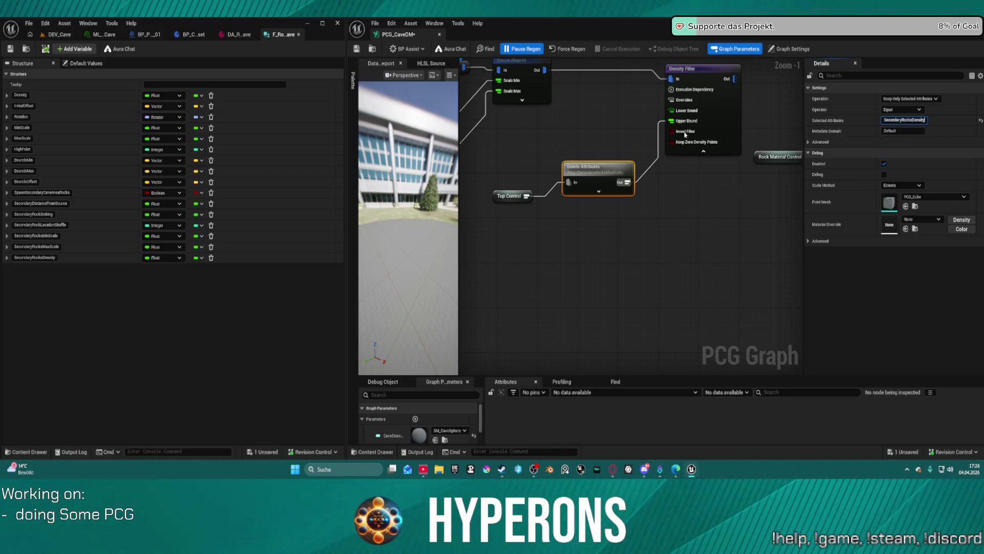
{"action": "left_click", "coordinate": [687, 164]}
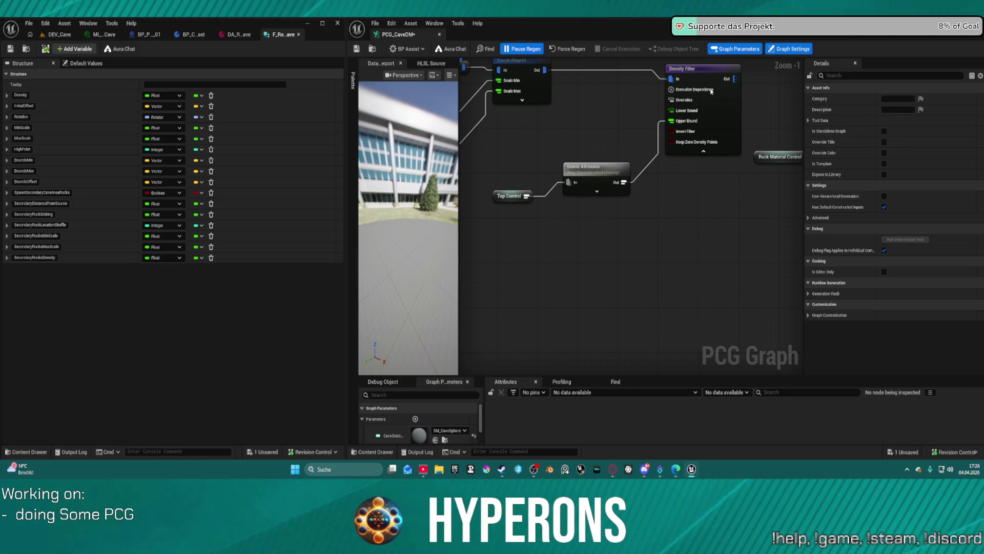
Check the Density Filter's Lower Bound, then return to the Transform Points area
{"action": "left_click", "coordinate": [684, 69]}
{"action": "left_click", "coordinate": [904, 97]}
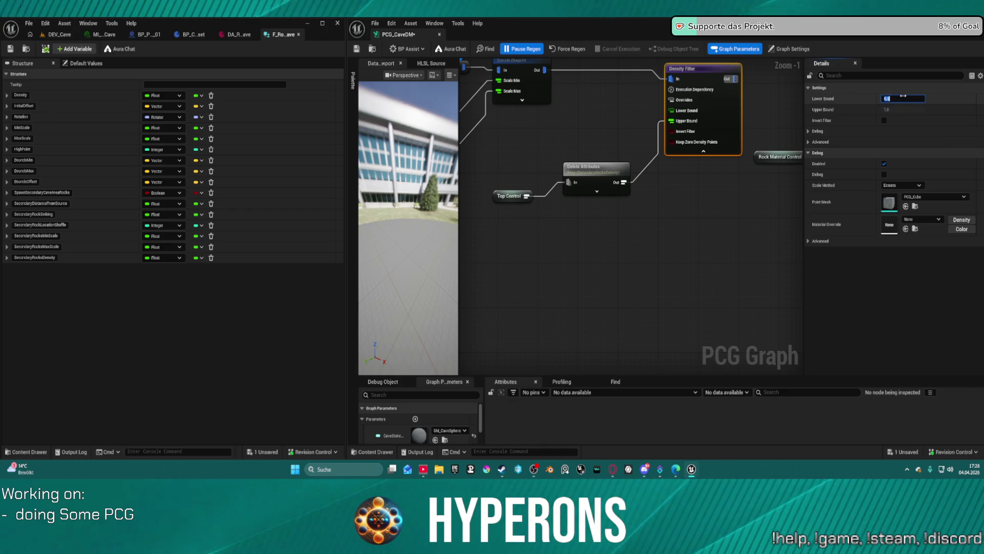
{"action": "left_click", "coordinate": [658, 198]}
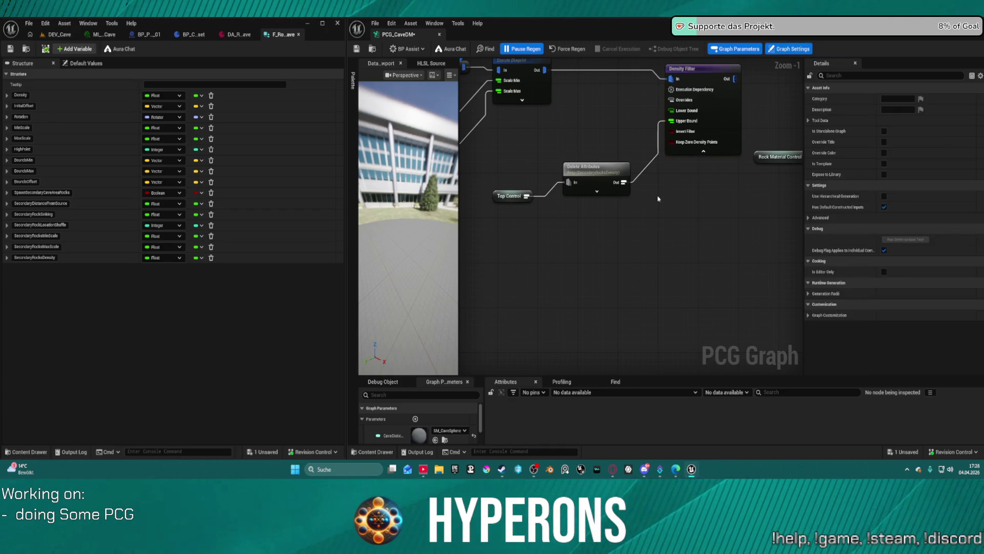
{"action": "mouse_move", "coordinate": [553, 150]}
{"action": "left_mouse_down"}
{"action": "mouse_move", "coordinate": [754, 147]}
{"action": "mouse_move", "coordinate": [667, 103]}
{"action": "mouse_move", "coordinate": [692, 153]}
{"action": "mouse_move", "coordinate": [673, 180]}
{"action": "left_mouse_up"}
{"action": "left_click_drag", "start_coordinate": [750, 160], "coordinate": [738, 161]}
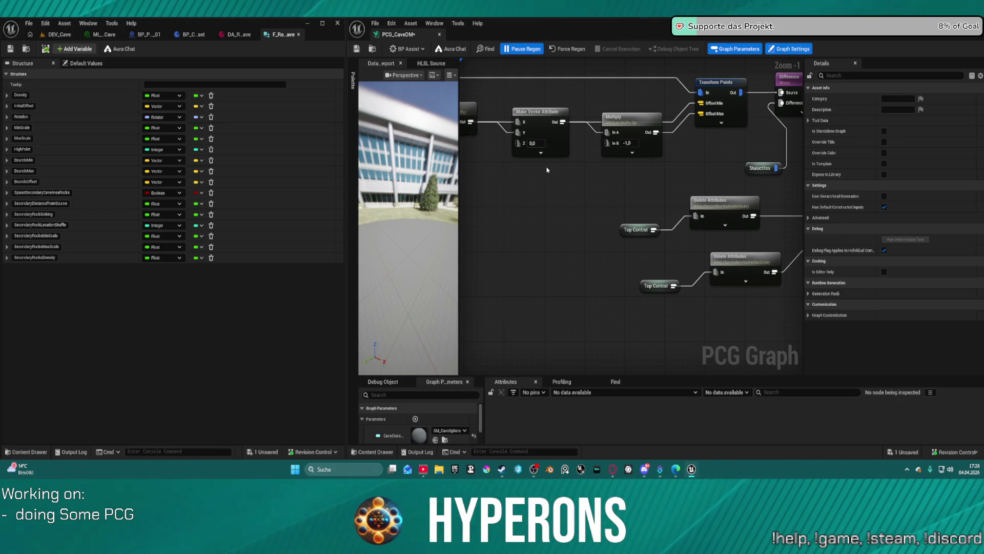
{"action": "scroll", "coordinate": [635, 155], "scroll_direction": "down", "scroll_amount": 2}
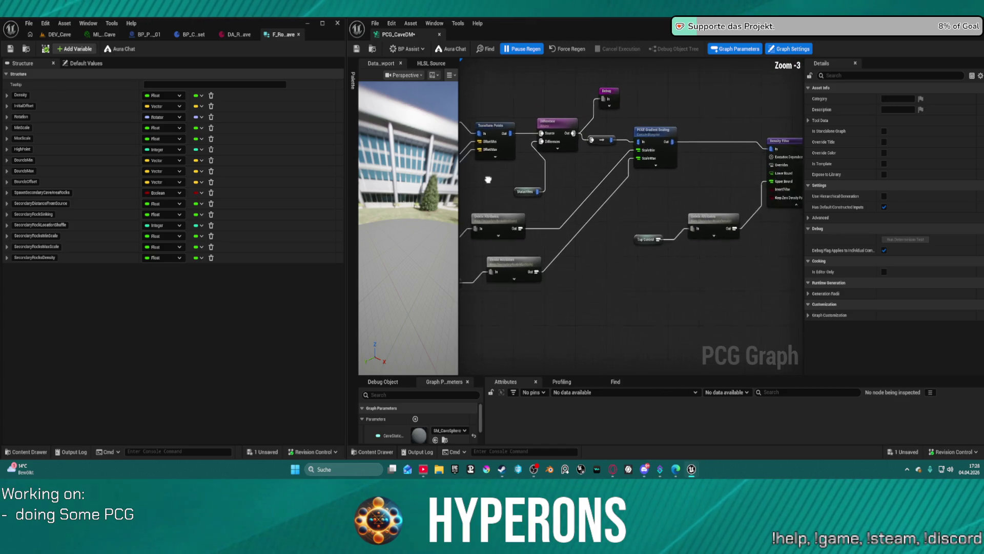
Tidy the layout, raising the Density Filter and shifting both Top Control/Delete Attributes pairs
{"action": "left_click_drag", "start_coordinate": [584, 143], "coordinate": [762, 131]}
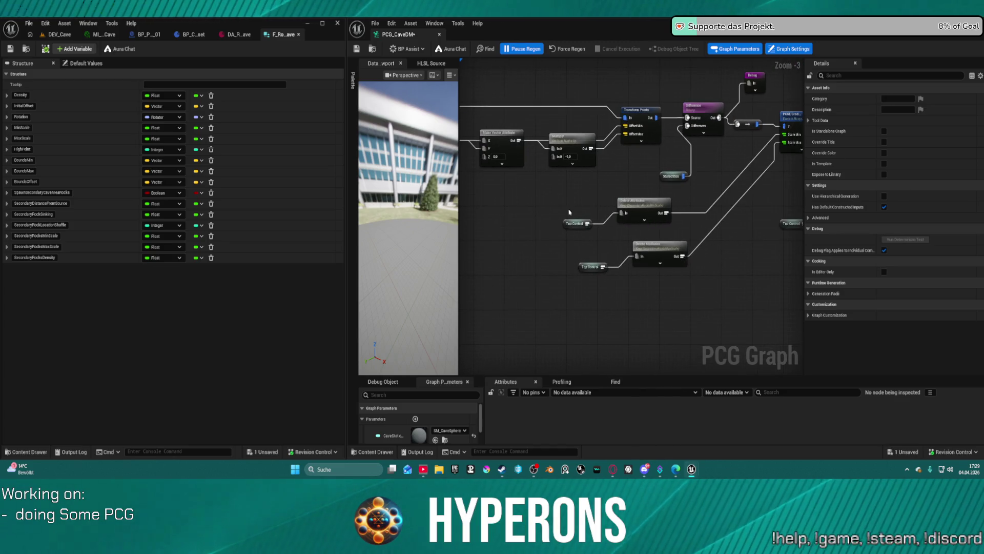
{"action": "mouse_move", "coordinate": [575, 213]}
{"action": "left_mouse_down"}
{"action": "mouse_move", "coordinate": [687, 266]}
{"action": "mouse_move", "coordinate": [456, 274]}
{"action": "mouse_move", "coordinate": [584, 275]}
{"action": "left_mouse_up"}
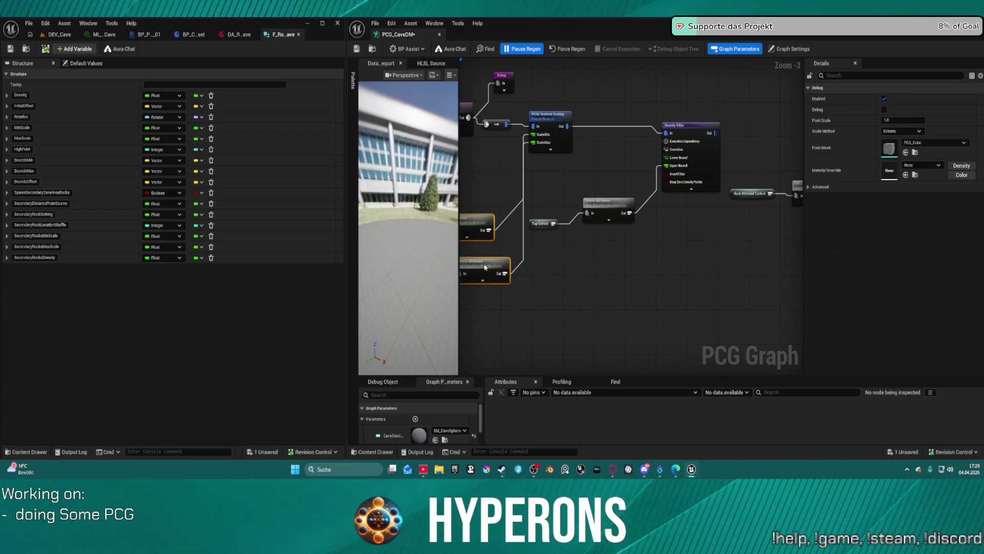
{"action": "left_click", "coordinate": [562, 115]}
{"action": "mouse_move", "coordinate": [692, 129]}
{"action": "left_mouse_down"}
{"action": "mouse_move", "coordinate": [715, 111]}
{"action": "mouse_move", "coordinate": [699, 111]}
{"action": "left_mouse_up"}
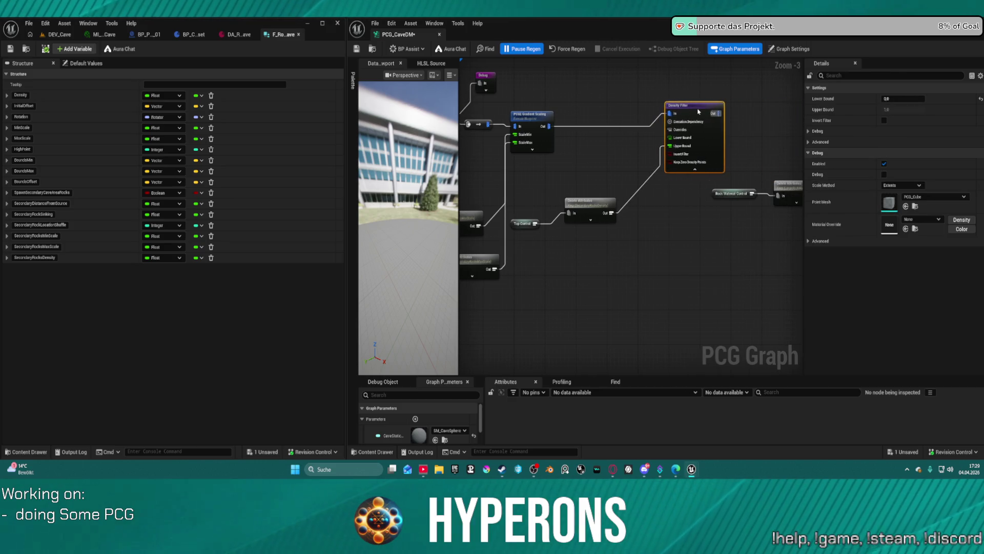
{"action": "left_click_drag", "start_coordinate": [594, 206], "coordinate": [671, 182]}
{"action": "left_click_drag", "start_coordinate": [522, 224], "coordinate": [583, 210]}
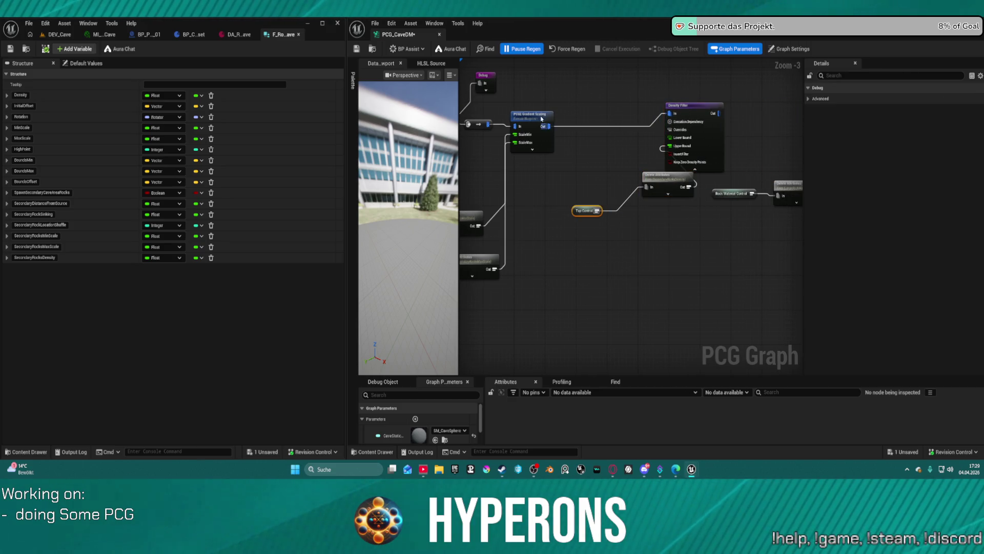
{"action": "left_click_drag", "start_coordinate": [519, 126], "coordinate": [622, 130]}
{"action": "mouse_move", "coordinate": [513, 287]}
{"action": "left_mouse_down"}
{"action": "mouse_move", "coordinate": [462, 205]}
{"action": "mouse_move", "coordinate": [609, 221]}
{"action": "left_mouse_up"}
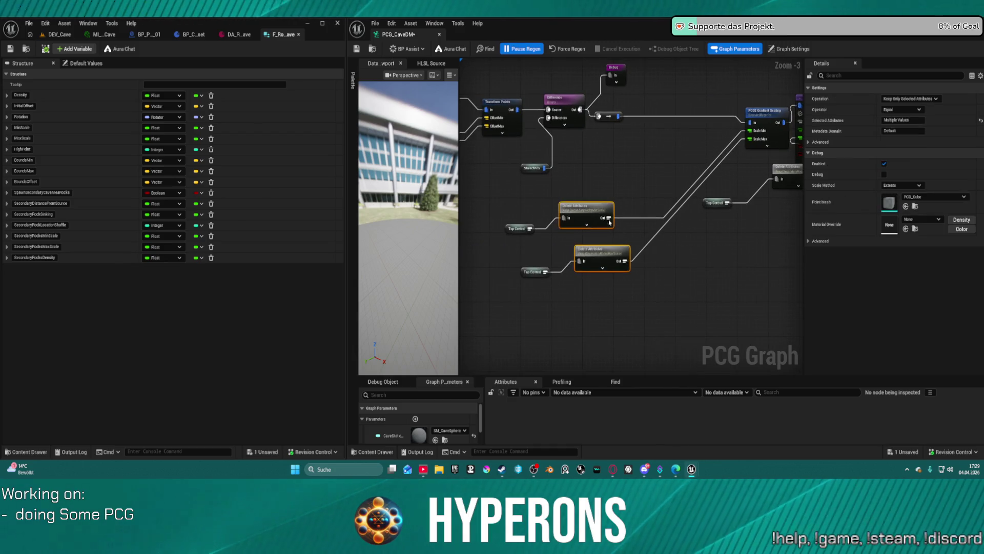
{"action": "left_click_drag", "start_coordinate": [514, 211], "coordinate": [548, 279]}
{"action": "mouse_move", "coordinate": [591, 254]}
{"action": "left_mouse_down"}
{"action": "mouse_move", "coordinate": [732, 257]}
{"action": "mouse_move", "coordinate": [657, 256]}
{"action": "mouse_move", "coordinate": [697, 262]}
{"action": "mouse_move", "coordinate": [710, 280]}
{"action": "mouse_move", "coordinate": [700, 289]}
{"action": "left_mouse_up"}
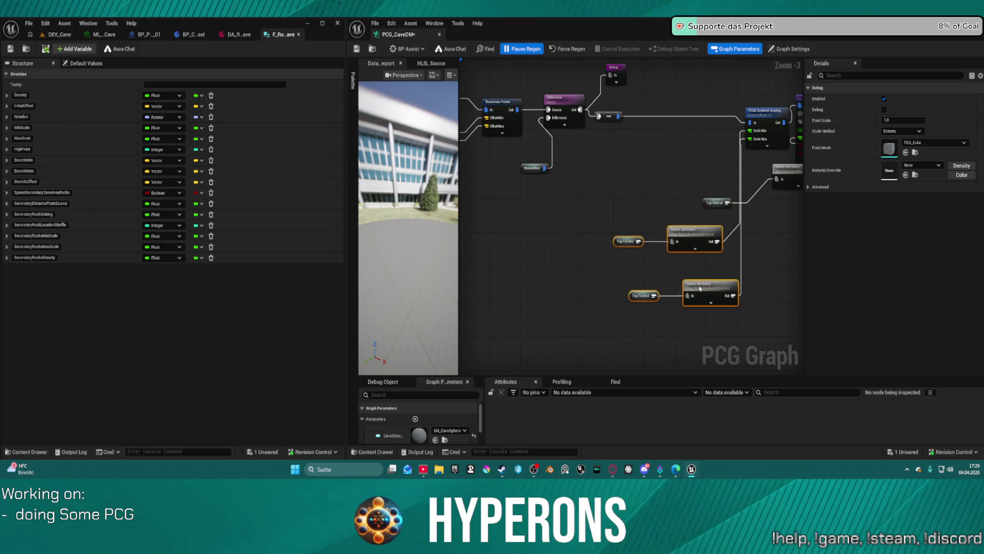
{"action": "scroll", "coordinate": [512, 154], "scroll_direction": "up", "scroll_amount": 3}
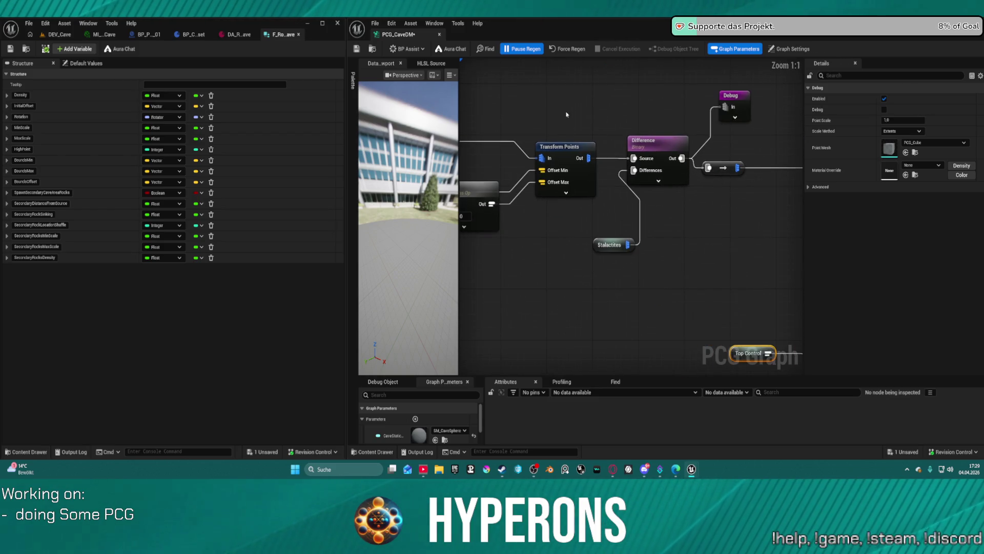
Connect Transform Points' output to PCGE Gradient Scaling's input and straighten the wire
{"action": "left_click", "coordinate": [561, 147]}
{"action": "mouse_move", "coordinate": [739, 170]}
{"action": "left_mouse_down"}
{"action": "mouse_move", "coordinate": [528, 130]}
{"action": "mouse_move", "coordinate": [555, 132]}
{"action": "left_mouse_up"}
{"action": "mouse_move", "coordinate": [564, 128]}
{"action": "left_mouse_down"}
{"action": "mouse_move", "coordinate": [672, 149]}
{"action": "mouse_move", "coordinate": [581, 172]}
{"action": "left_mouse_up"}
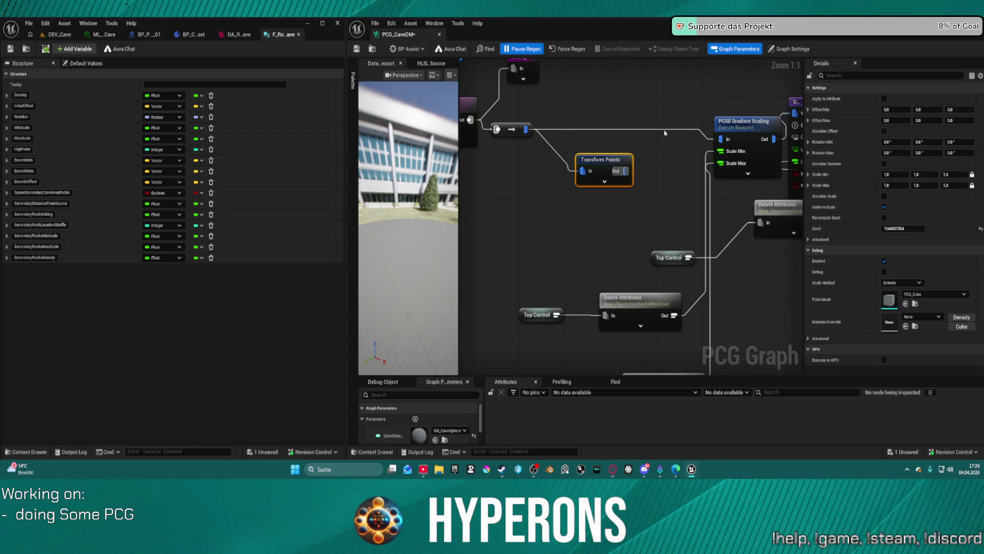
{"action": "left_click_drag", "start_coordinate": [625, 171], "coordinate": [721, 139]}
{"action": "left_click", "coordinate": [619, 134]}
{"action": "left_click", "coordinate": [628, 175]}
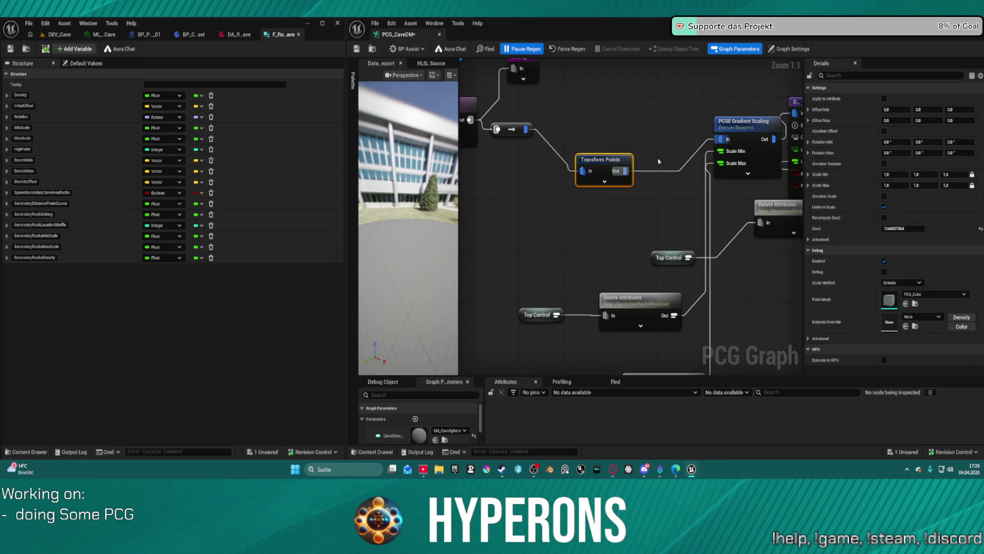
{"action": "key", "text": "q"}
Duplicate the lower Top Control/Delete Attributes pair for a SecondaryRockSinking branch
{"action": "mouse_move", "coordinate": [492, 221]}
{"action": "left_mouse_down"}
{"action": "mouse_move", "coordinate": [576, 285]}
{"action": "mouse_move", "coordinate": [597, 288]}
{"action": "left_mouse_up"}
{"action": "key", "text": "ctrl+c"}
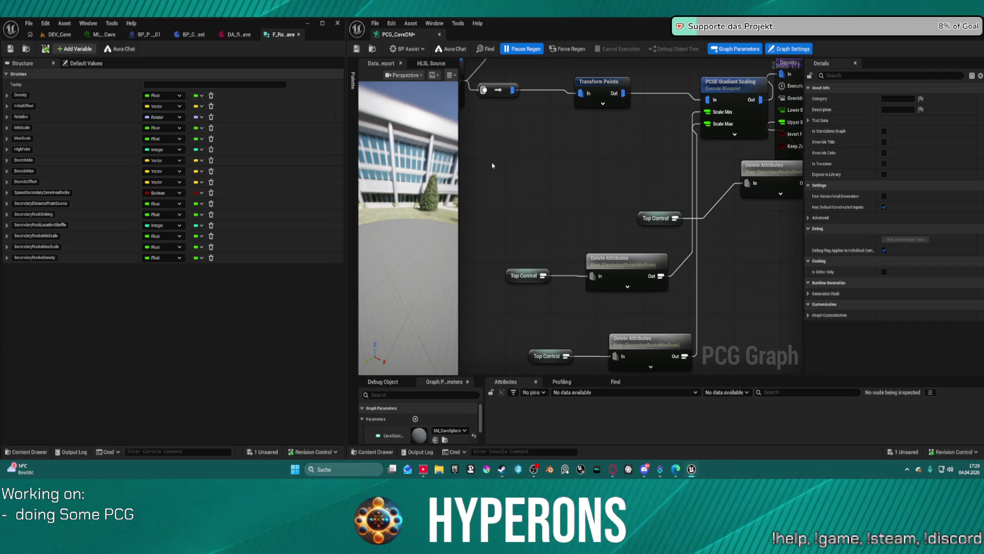
{"action": "key", "text": "ctrl+v"}
{"action": "scroll", "coordinate": [548, 170], "scroll_direction": "up", "scroll_amount": 1}
{"action": "left_click", "coordinate": [52, 214]}
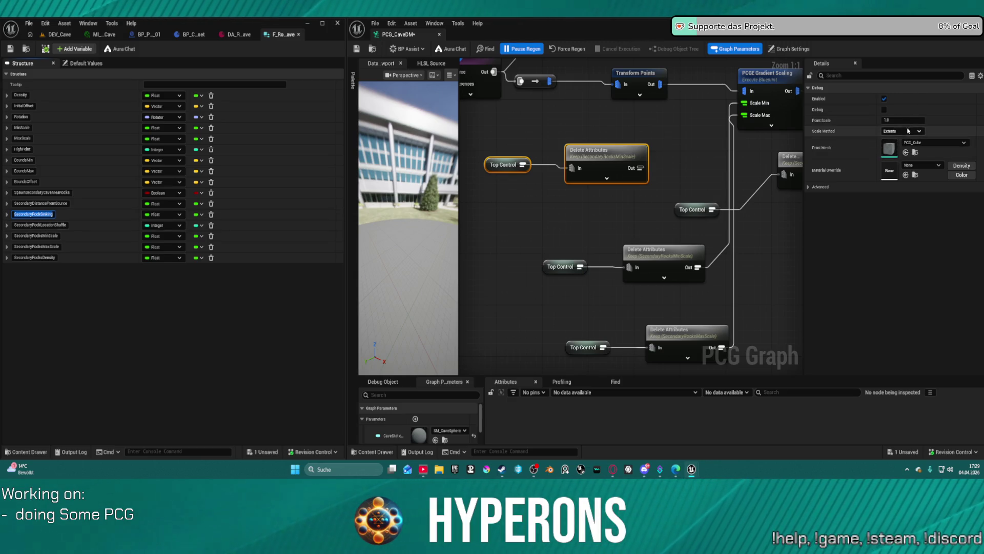
{"action": "left_click", "coordinate": [682, 251]}
{"action": "left_click", "coordinate": [582, 153]}
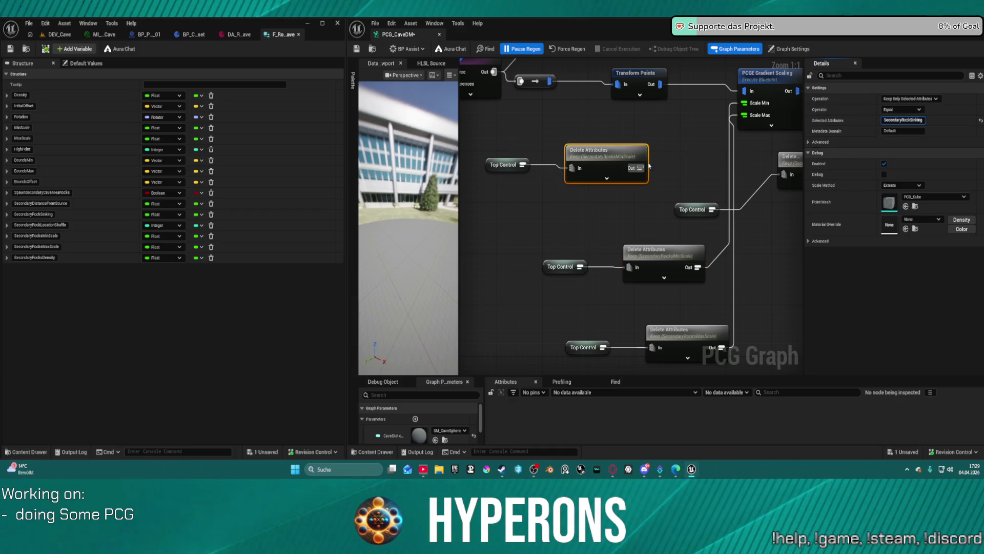
{"action": "left_click_drag", "start_coordinate": [619, 156], "coordinate": [683, 151]}
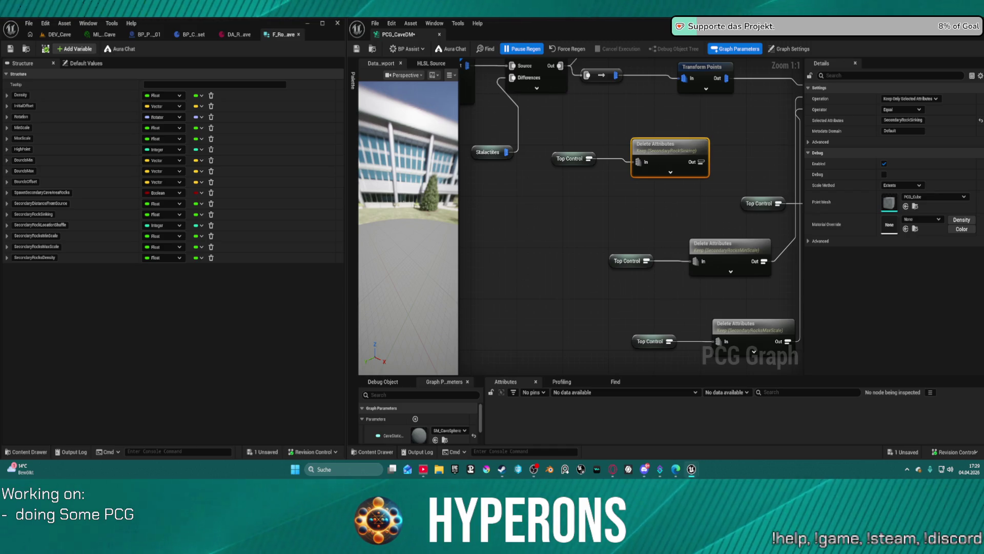
Add a Multiply node with In B -1.0 after the SecondaryRockSinking Delete Attributes
{"action": "left_click_drag", "start_coordinate": [701, 161], "coordinate": [724, 144]}
{"action": "type", "text": "multi"}
{"action": "key", "text": "Return"}
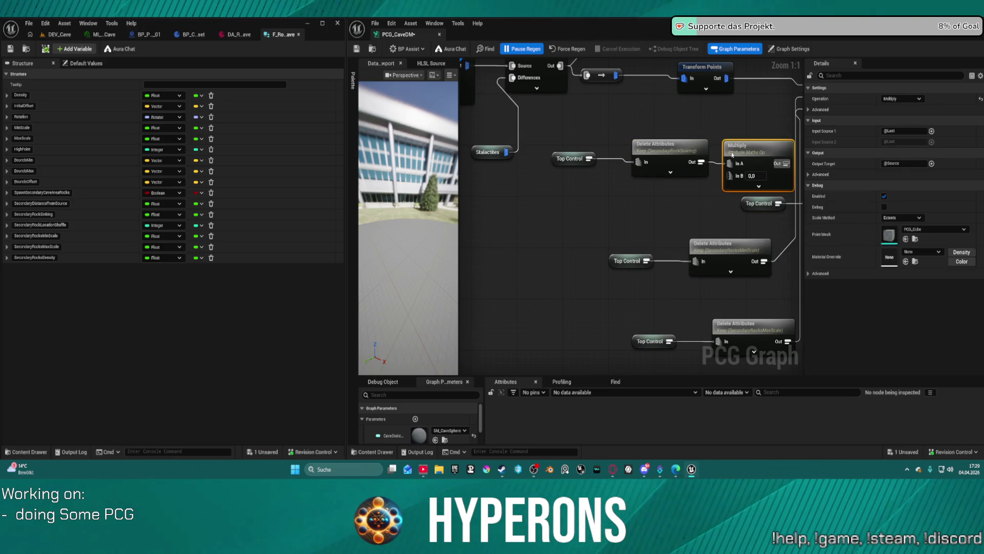
{"action": "left_click", "coordinate": [752, 176]}
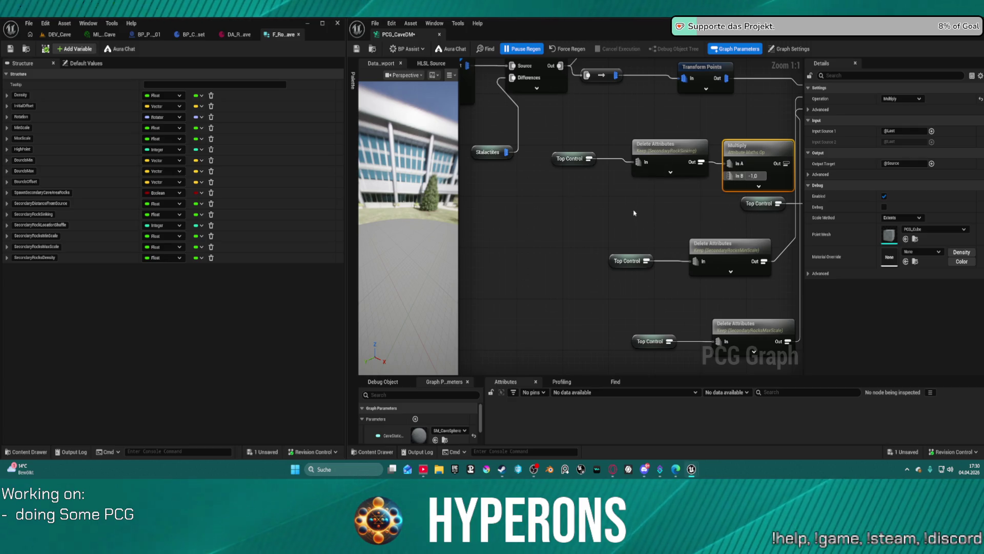
{"action": "scroll", "coordinate": [665, 184], "scroll_direction": "down", "scroll_amount": 3}
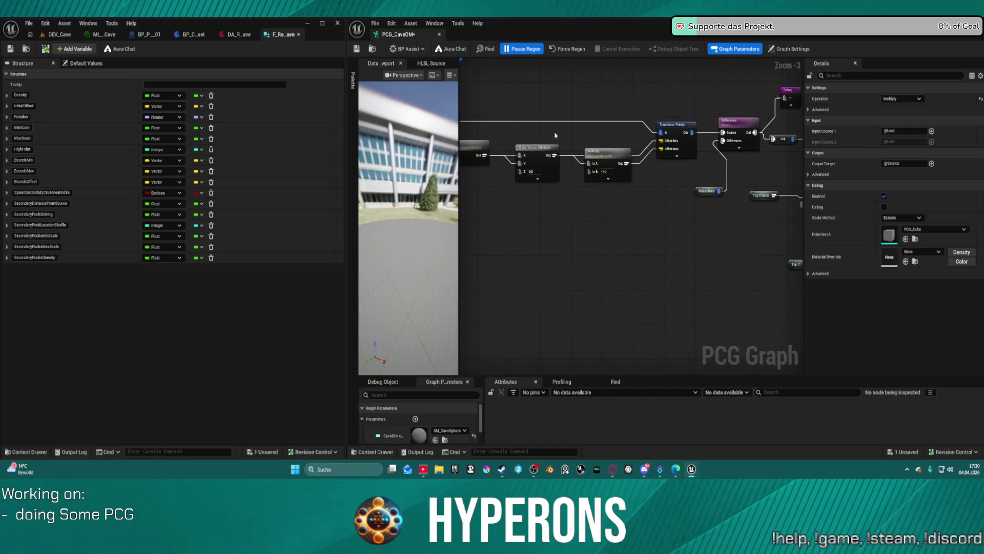
{"action": "left_click", "coordinate": [537, 154]}
{"action": "left_click_drag", "start_coordinate": [654, 195], "coordinate": [724, 168]}
{"action": "left_click_drag", "start_coordinate": [567, 160], "coordinate": [733, 196]}
{"action": "left_click_drag", "start_coordinate": [645, 166], "coordinate": [497, 200]}
{"action": "mouse_move", "coordinate": [670, 136]}
{"action": "left_mouse_down"}
{"action": "mouse_move", "coordinate": [685, 70]}
{"action": "mouse_move", "coordinate": [716, 72]}
{"action": "mouse_move", "coordinate": [739, 93]}
{"action": "left_mouse_up"}
Paste a Make Vector Attribute fed by Multiply and wire it into Transform Points' Offset Max
{"action": "key", "text": "ctrl+v"}
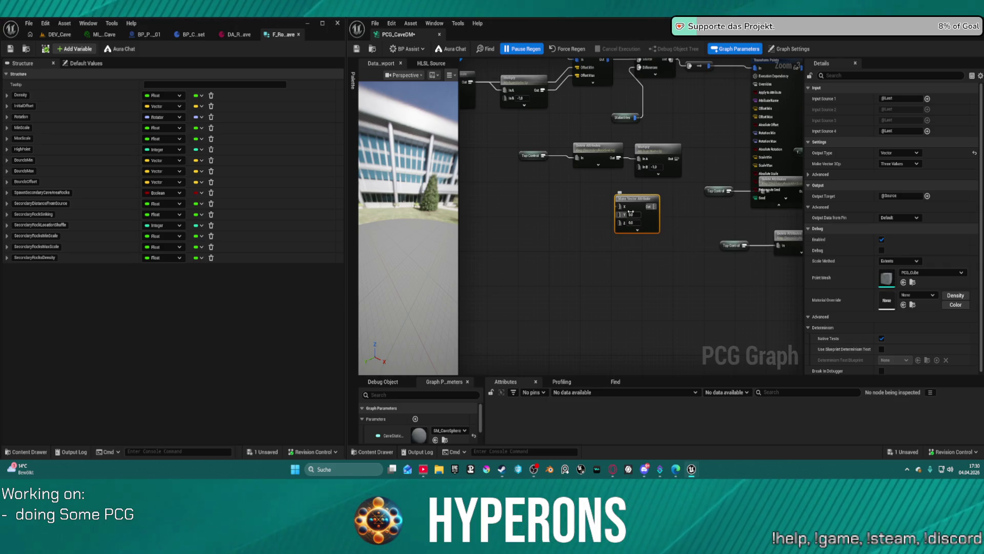
{"action": "scroll", "coordinate": [624, 210], "scroll_direction": "up", "scroll_amount": 3}
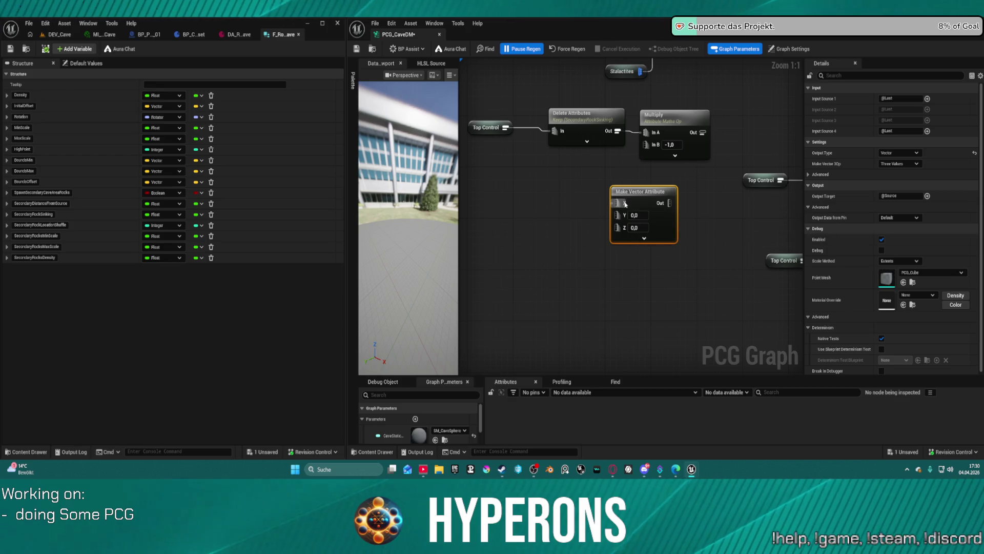
{"action": "right_click", "coordinate": [625, 204]}
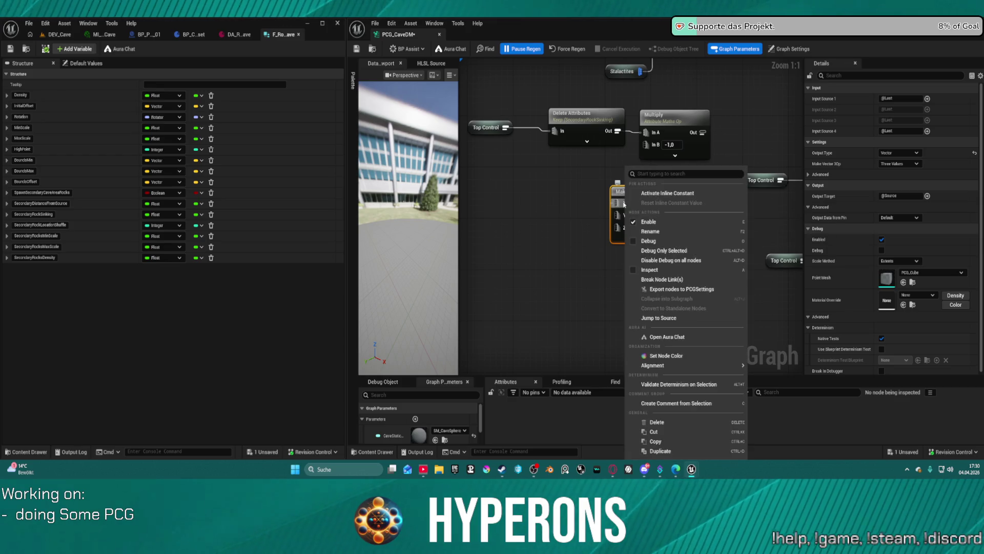
{"action": "left_click", "coordinate": [662, 196]}
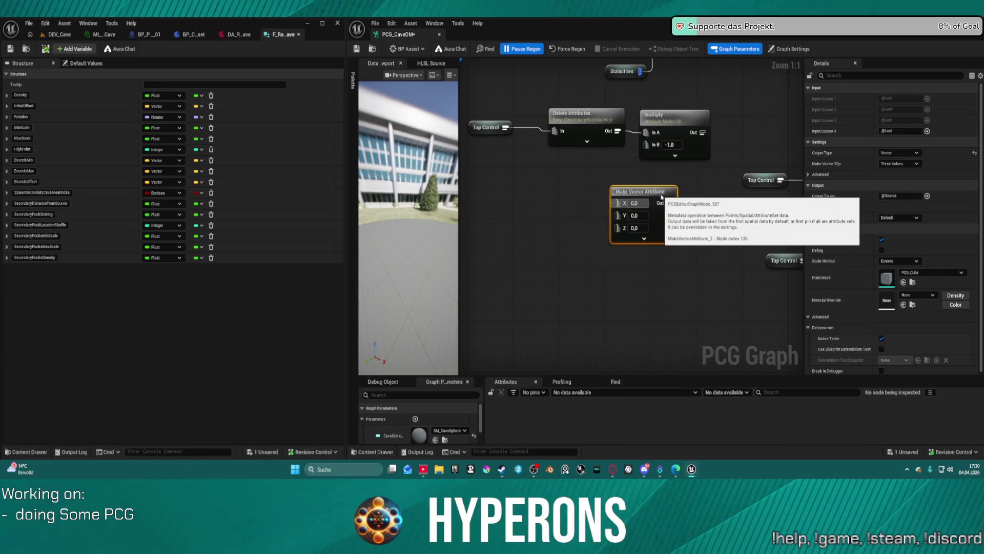
{"action": "mouse_move", "coordinate": [661, 196]}
{"action": "left_mouse_down"}
{"action": "mouse_move", "coordinate": [704, 190]}
{"action": "mouse_move", "coordinate": [759, 102]}
{"action": "left_mouse_up"}
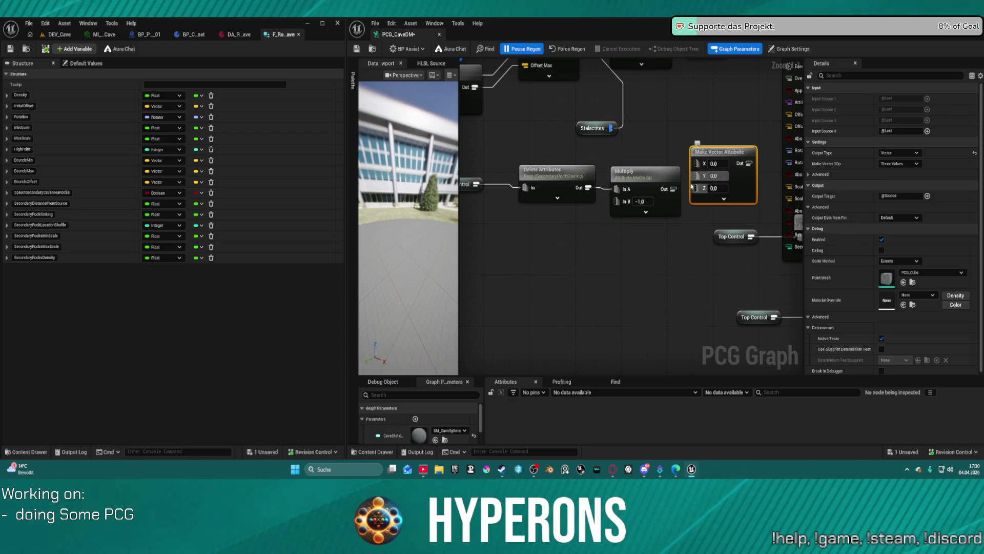
{"action": "left_click", "coordinate": [675, 188]}
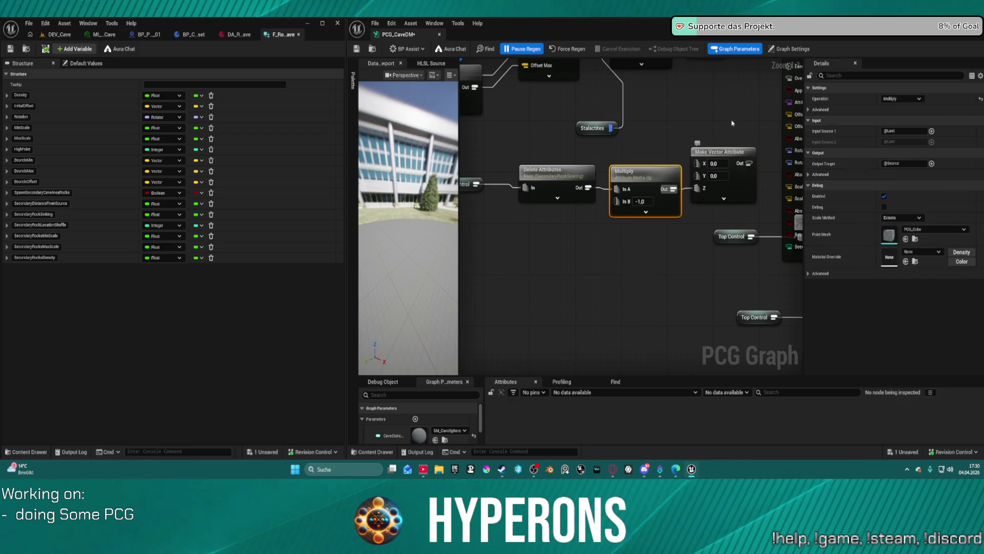
{"action": "mouse_move", "coordinate": [675, 148]}
{"action": "left_mouse_down"}
{"action": "mouse_move", "coordinate": [811, 153]}
{"action": "mouse_move", "coordinate": [876, 103]}
{"action": "mouse_move", "coordinate": [912, 128]}
{"action": "left_mouse_up"}
{"action": "left_click_drag", "start_coordinate": [840, 152], "coordinate": [758, 171]}
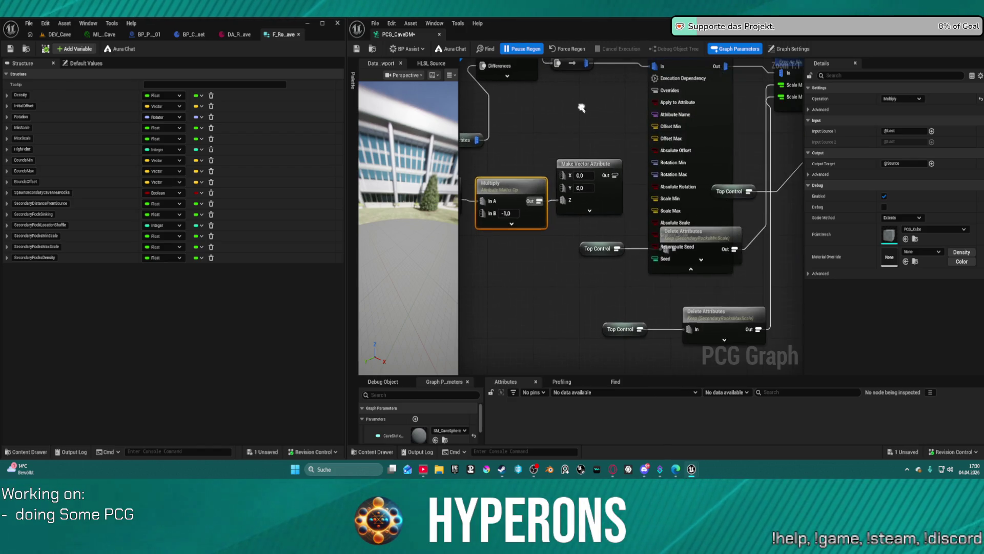
{"action": "mouse_move", "coordinate": [615, 176]}
{"action": "left_mouse_down"}
{"action": "mouse_move", "coordinate": [654, 128]}
{"action": "mouse_move", "coordinate": [665, 147]}
{"action": "mouse_move", "coordinate": [668, 129]}
{"action": "mouse_move", "coordinate": [684, 123]}
{"action": "left_mouse_up"}
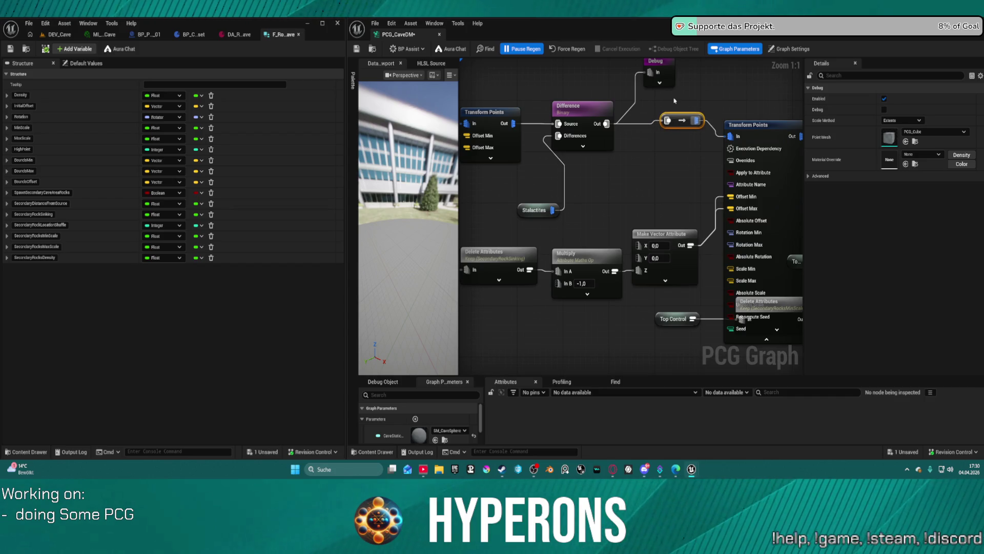
Save the graph, inspect Difference and Filter Attributes, and undo an accidental formatting
{"action": "key", "text": "ctrl+s"}
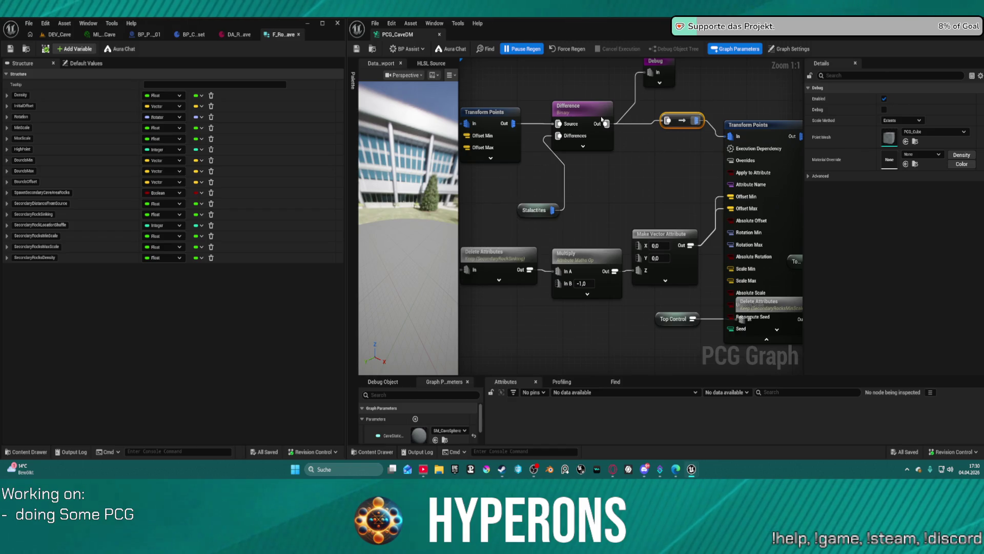
{"action": "left_click", "coordinate": [600, 114]}
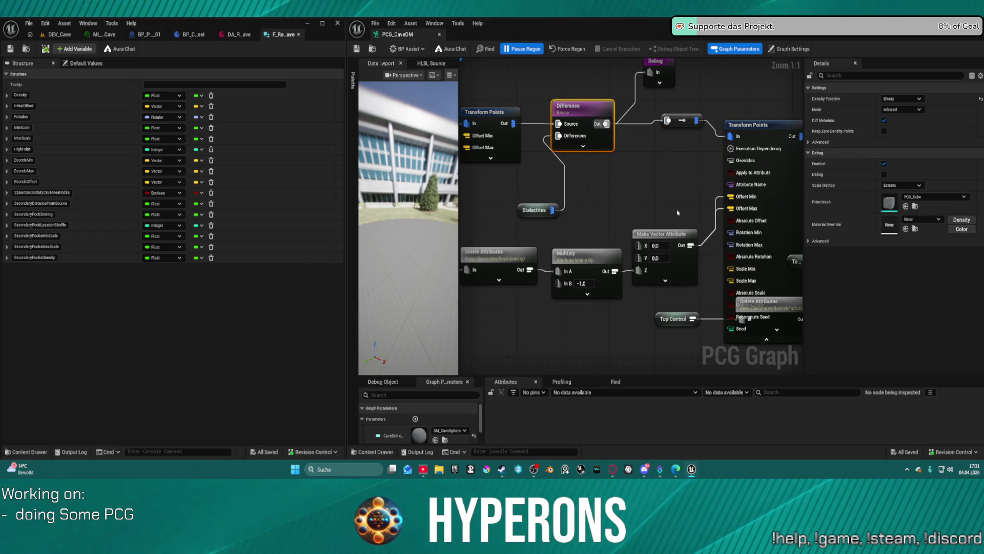
{"action": "scroll", "coordinate": [654, 212], "scroll_direction": "down", "scroll_amount": 4}
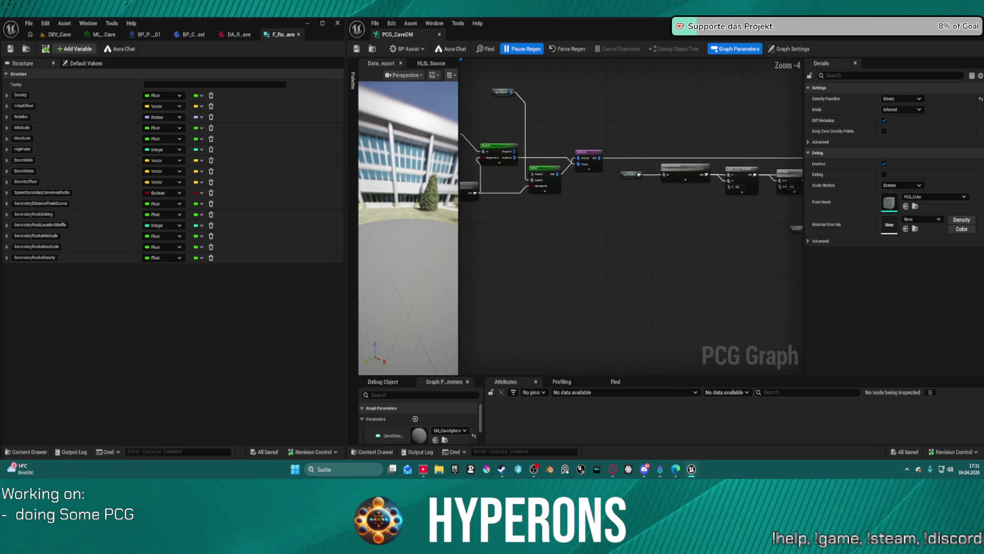
{"action": "left_click", "coordinate": [615, 185]}
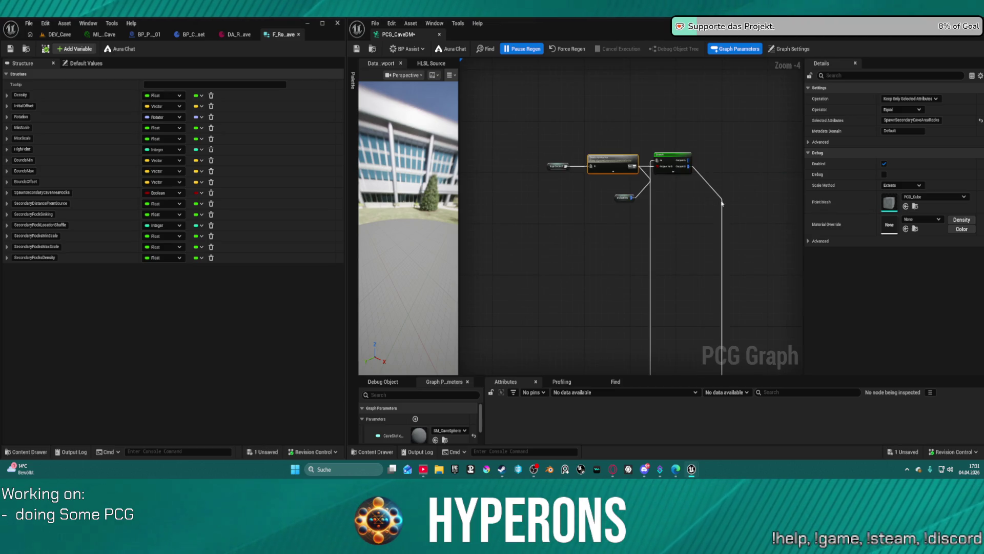
{"action": "scroll", "coordinate": [640, 145], "scroll_direction": "down", "scroll_amount": 7}
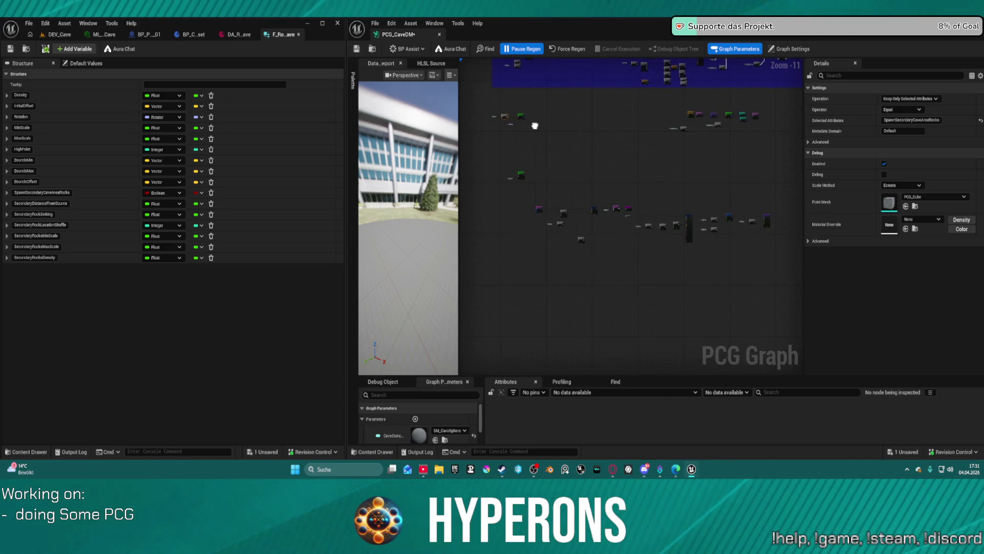
{"action": "left_click_drag", "start_coordinate": [534, 126], "coordinate": [531, 131]}
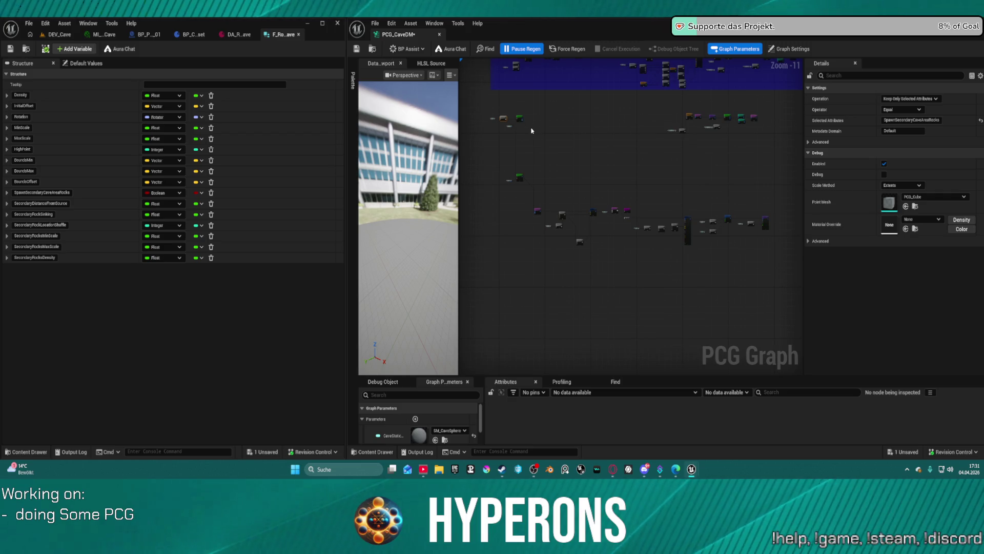
{"action": "key", "text": "ctrl+z"}
{"action": "scroll", "coordinate": [715, 117], "scroll_direction": "up", "scroll_amount": 3}
{"action": "scroll", "coordinate": [715, 116], "scroll_direction": "up", "scroll_amount": 6}
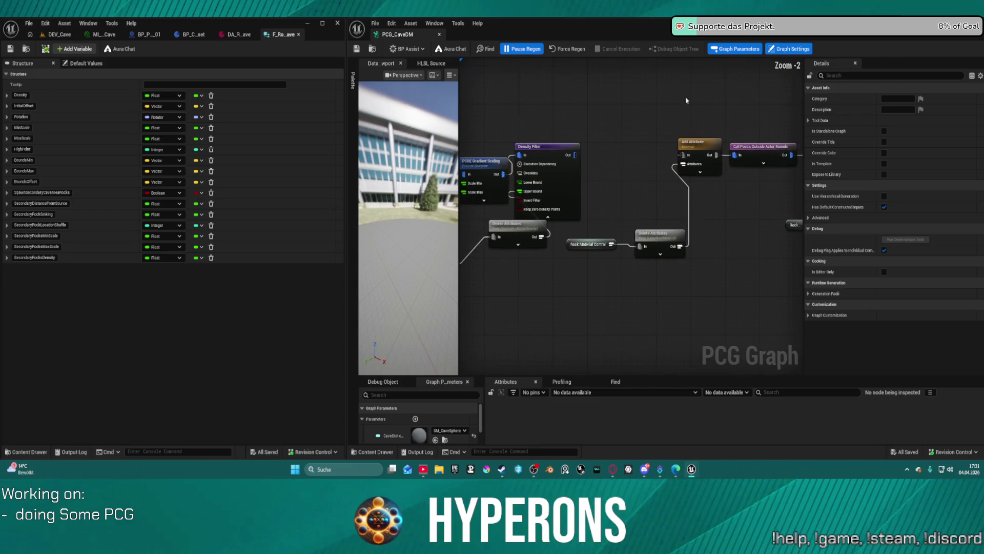
Collapse pins on Transform Points and Gradient Scaling, and move the lower Delete Attributes/Top Control up
{"action": "mouse_move", "coordinate": [789, 129]}
{"action": "left_mouse_down"}
{"action": "mouse_move", "coordinate": [743, 130]}
{"action": "mouse_move", "coordinate": [694, 103]}
{"action": "mouse_move", "coordinate": [553, 142]}
{"action": "mouse_move", "coordinate": [672, 212]}
{"action": "left_mouse_up"}
{"action": "left_click_drag", "start_coordinate": [662, 250], "coordinate": [435, 240]}
{"action": "mouse_move", "coordinate": [631, 215]}
{"action": "left_mouse_down"}
{"action": "mouse_move", "coordinate": [579, 205]}
{"action": "mouse_move", "coordinate": [553, 174]}
{"action": "mouse_move", "coordinate": [470, 174]}
{"action": "left_mouse_up"}
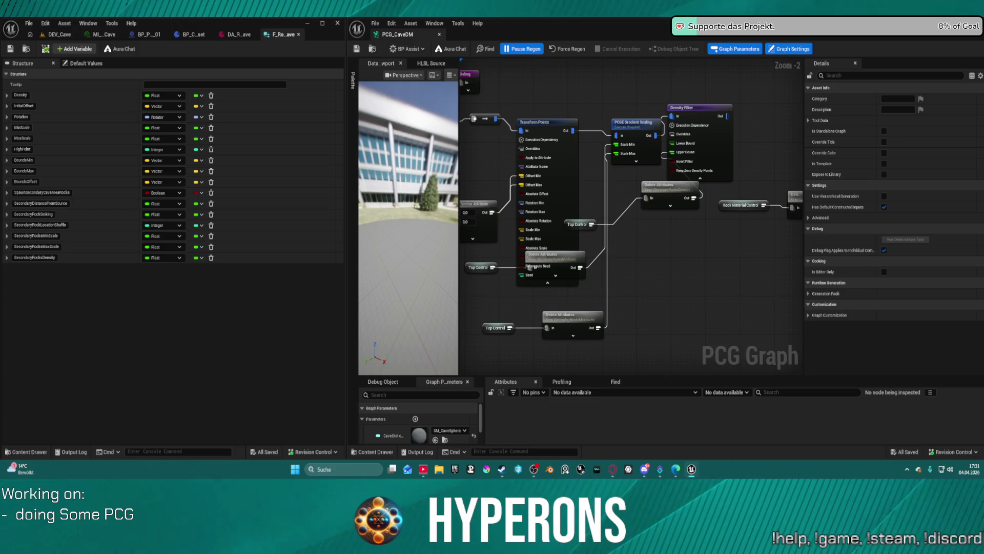
{"action": "left_click", "coordinate": [547, 282]}
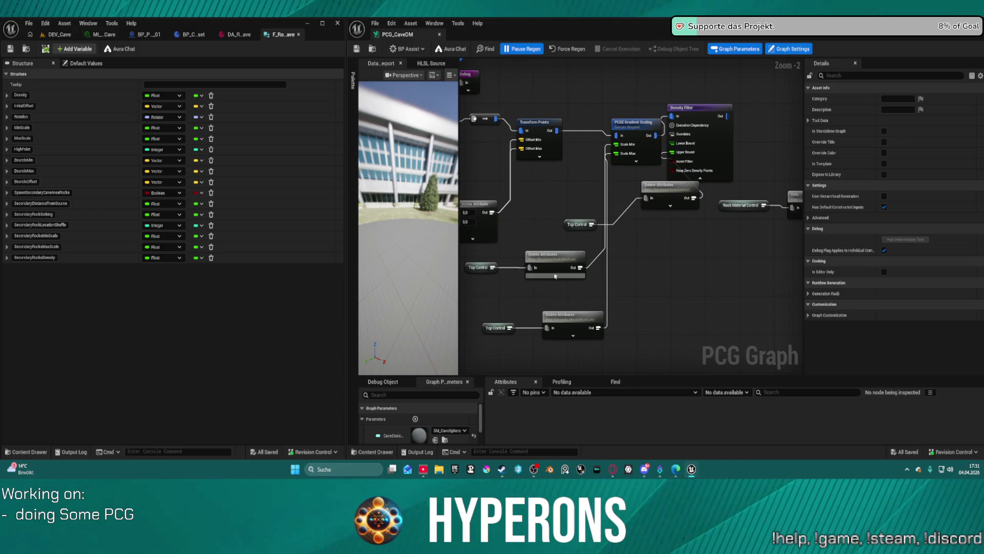
{"action": "left_click", "coordinate": [634, 160]}
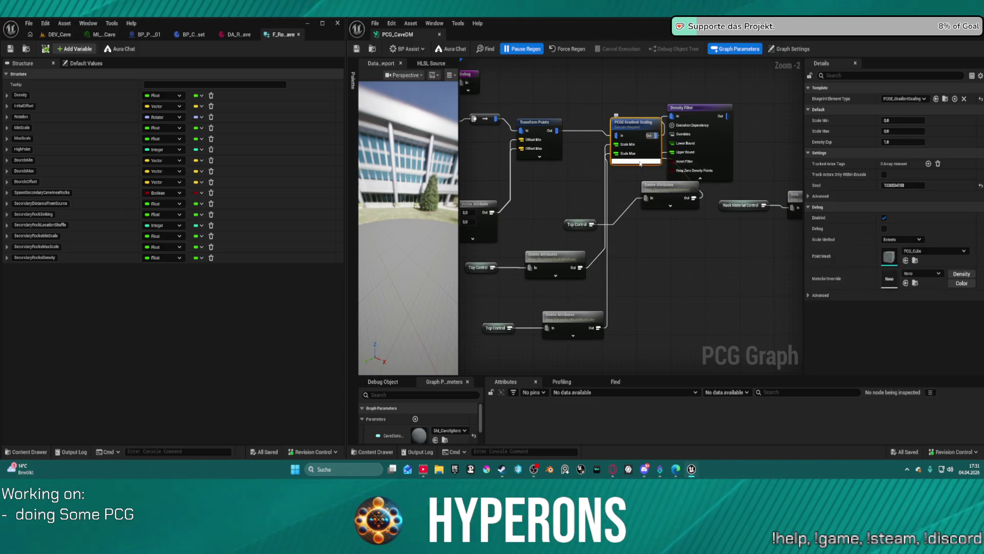
{"action": "left_click_drag", "start_coordinate": [645, 117], "coordinate": [628, 117]}
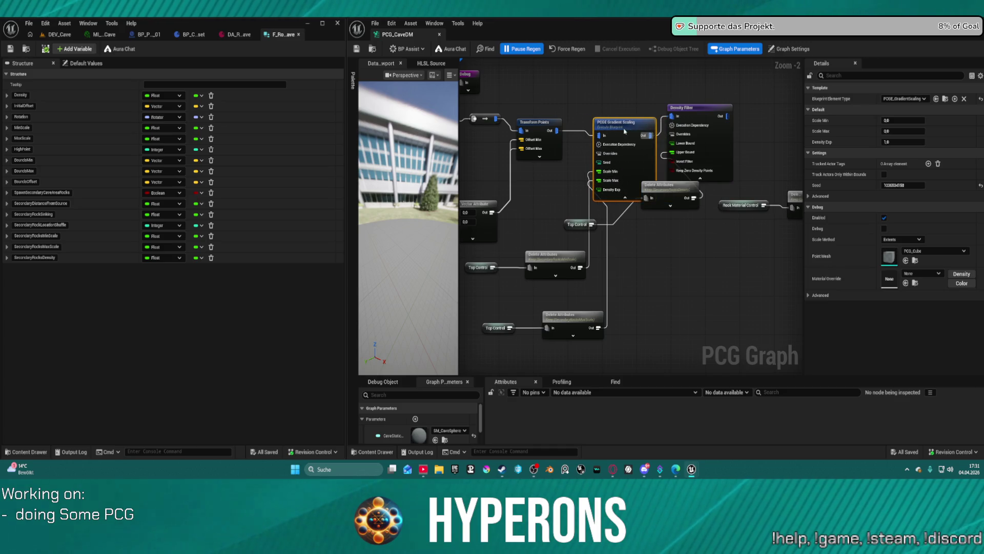
{"action": "left_click", "coordinate": [623, 198]}
{"action": "left_click_drag", "start_coordinate": [564, 314], "coordinate": [541, 295]}
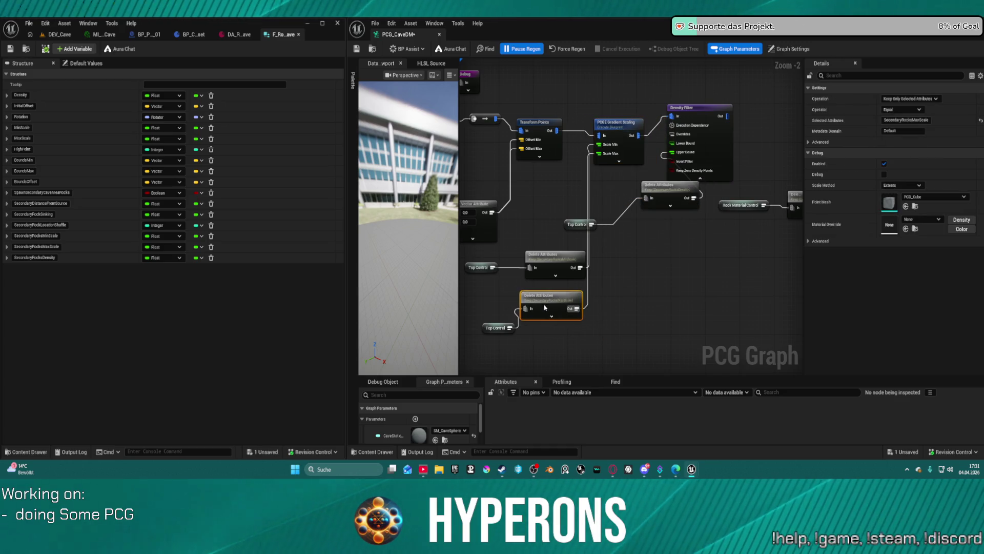
{"action": "left_click_drag", "start_coordinate": [494, 328], "coordinate": [482, 301]}
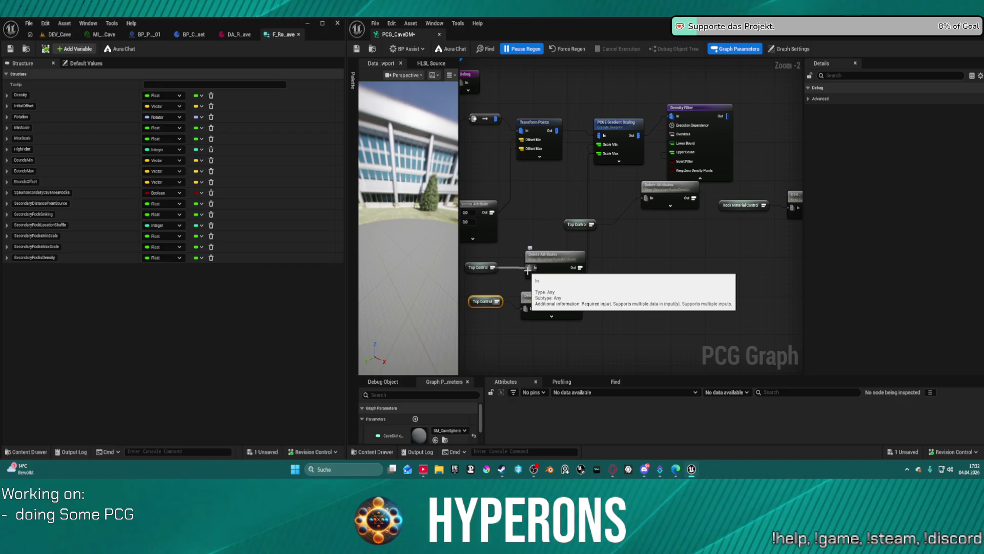
Review the nodes from Density Filter through to the mesh spawner end
{"action": "scroll", "coordinate": [528, 271], "scroll_direction": "up", "scroll_amount": 2}
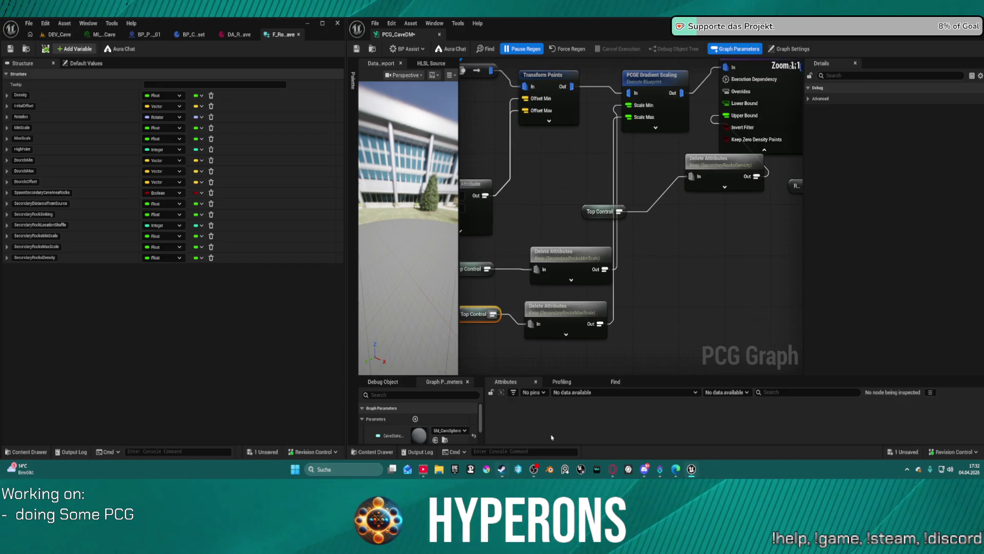
{"action": "scroll", "coordinate": [589, 240], "scroll_direction": "down", "scroll_amount": 2}
{"action": "left_click_drag", "start_coordinate": [589, 240], "coordinate": [604, 275]}
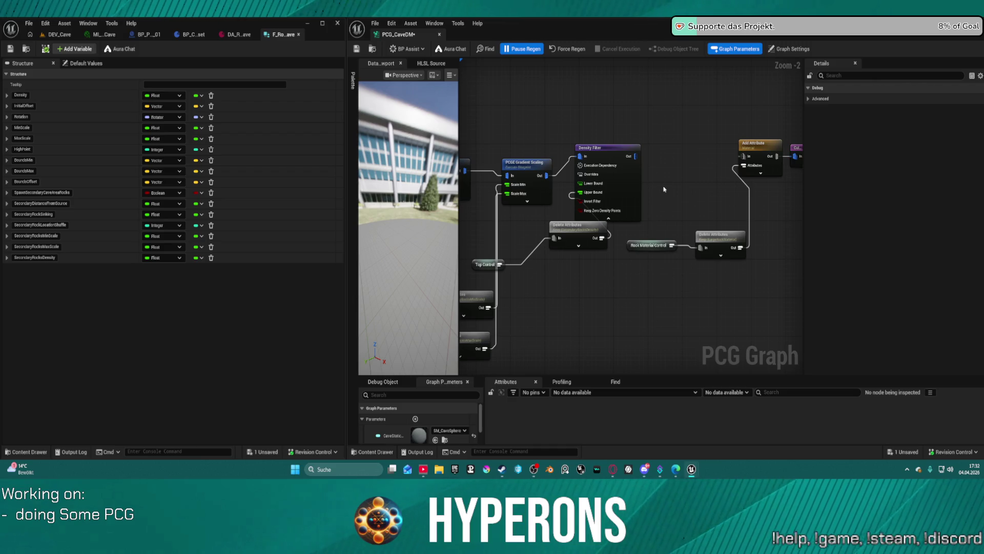
{"action": "left_click", "coordinate": [636, 154]}
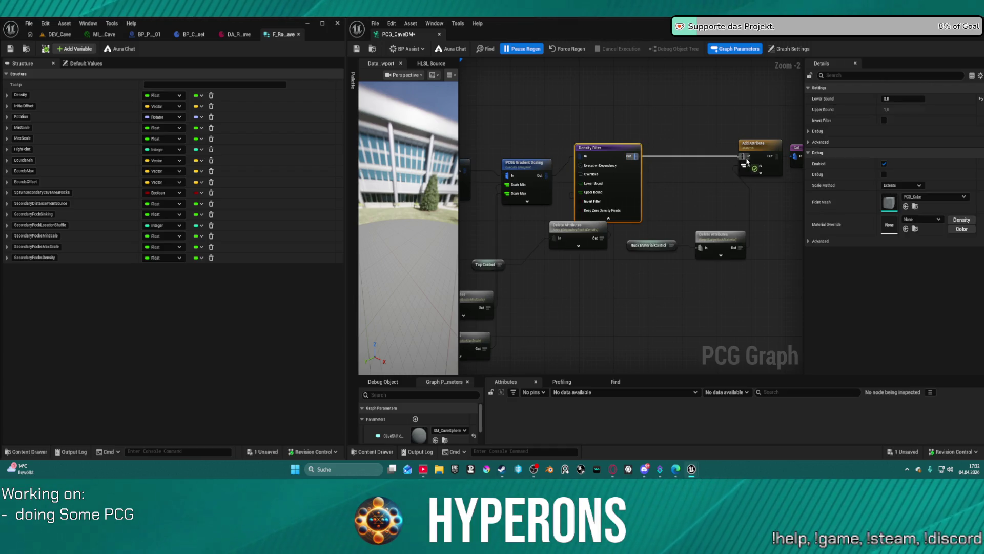
{"action": "left_click_drag", "start_coordinate": [791, 244], "coordinate": [446, 247]}
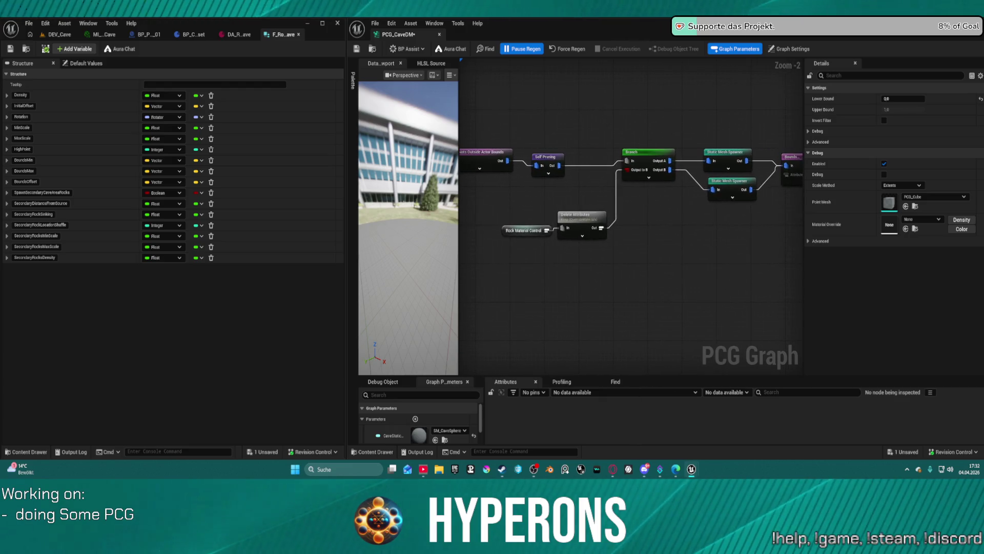
{"action": "mouse_move", "coordinate": [582, 111]}
{"action": "left_mouse_down"}
{"action": "mouse_move", "coordinate": [476, 108]}
{"action": "mouse_move", "coordinate": [736, 101]}
{"action": "mouse_move", "coordinate": [707, 66]}
{"action": "mouse_move", "coordinate": [728, 70]}
{"action": "mouse_move", "coordinate": [681, 149]}
{"action": "mouse_move", "coordinate": [697, 155]}
{"action": "left_mouse_up"}
{"action": "mouse_move", "coordinate": [623, 152]}
{"action": "left_mouse_down"}
{"action": "mouse_move", "coordinate": [666, 162]}
{"action": "mouse_move", "coordinate": [670, 138]}
{"action": "left_mouse_up"}
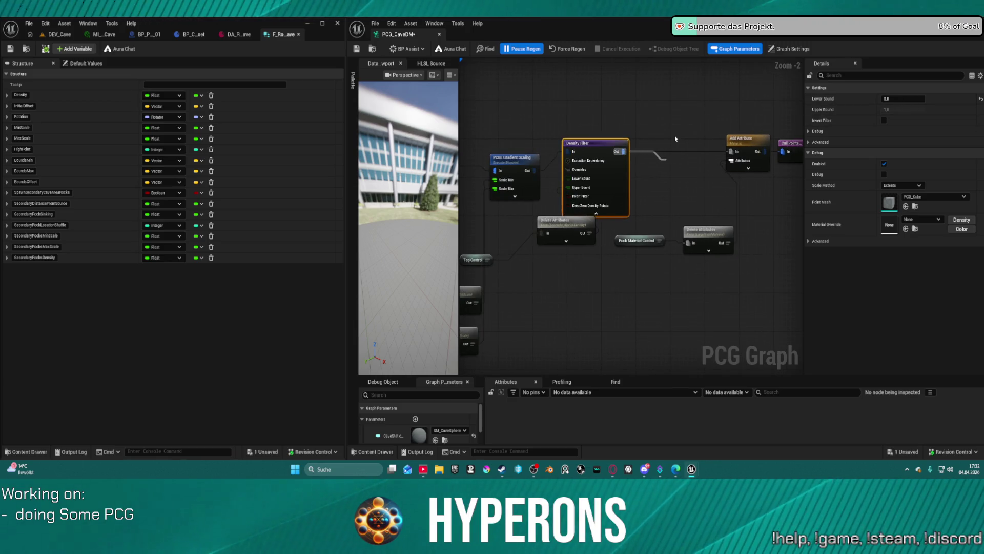
{"action": "left_click", "coordinate": [672, 126]}
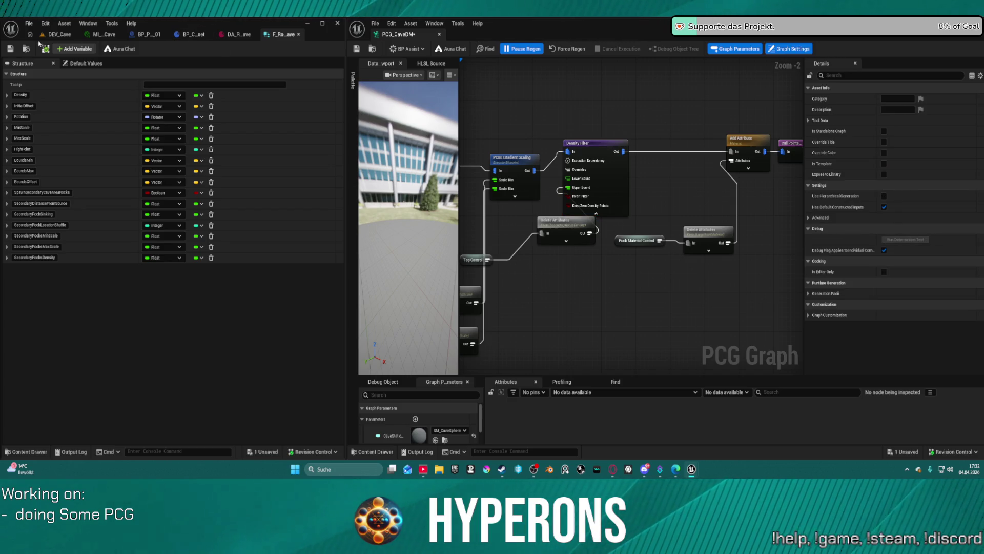
Open the cave rock data asset's settings and survey the Make Vector and Multiply nodes
{"action": "left_click", "coordinate": [247, 35]}
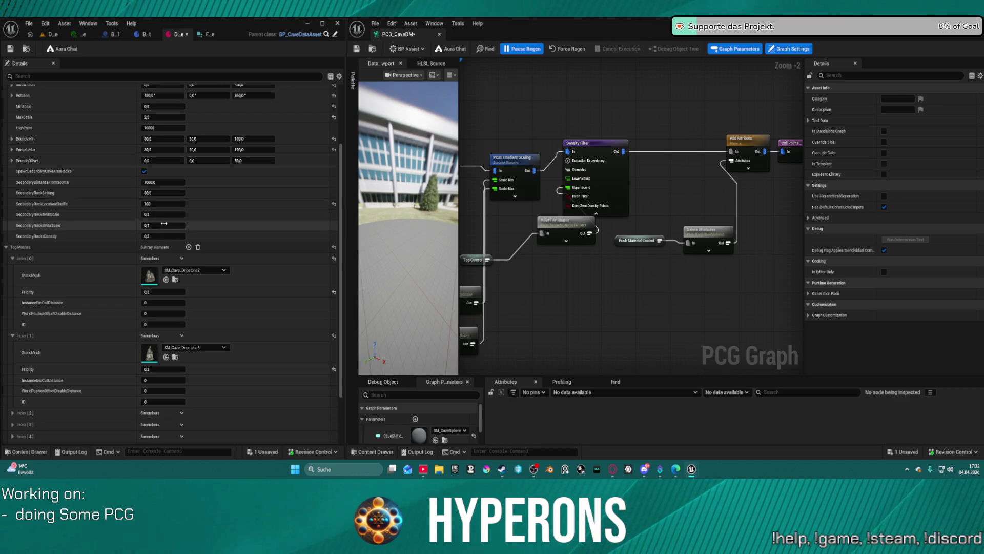
{"action": "mouse_move", "coordinate": [656, 201]}
{"action": "left_mouse_down"}
{"action": "mouse_move", "coordinate": [667, 170]}
{"action": "mouse_move", "coordinate": [707, 205]}
{"action": "mouse_move", "coordinate": [775, 222]}
{"action": "mouse_move", "coordinate": [737, 232]}
{"action": "mouse_move", "coordinate": [781, 226]}
{"action": "left_mouse_up"}
{"action": "scroll", "coordinate": [781, 227], "scroll_direction": "down", "scroll_amount": 2}
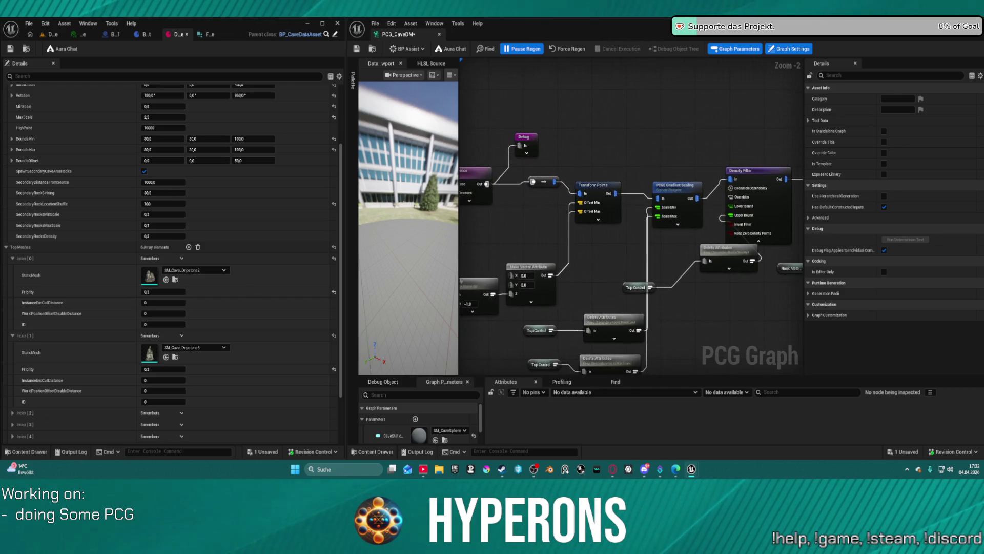
{"action": "scroll", "coordinate": [660, 200], "scroll_direction": "up", "scroll_amount": 4}
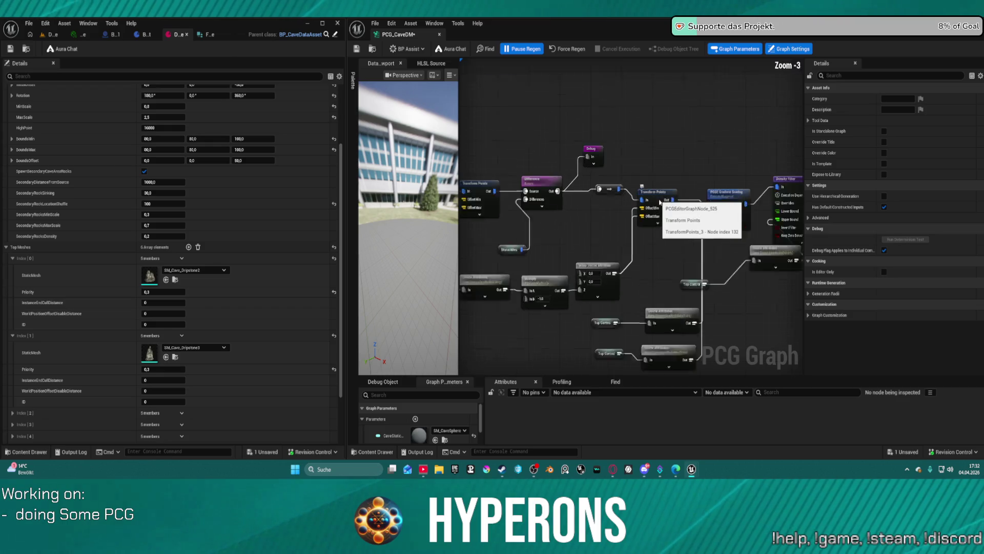
{"action": "left_click_drag", "start_coordinate": [748, 217], "coordinate": [959, 238]}
{"action": "scroll", "coordinate": [610, 203], "scroll_direction": "down", "scroll_amount": 5}
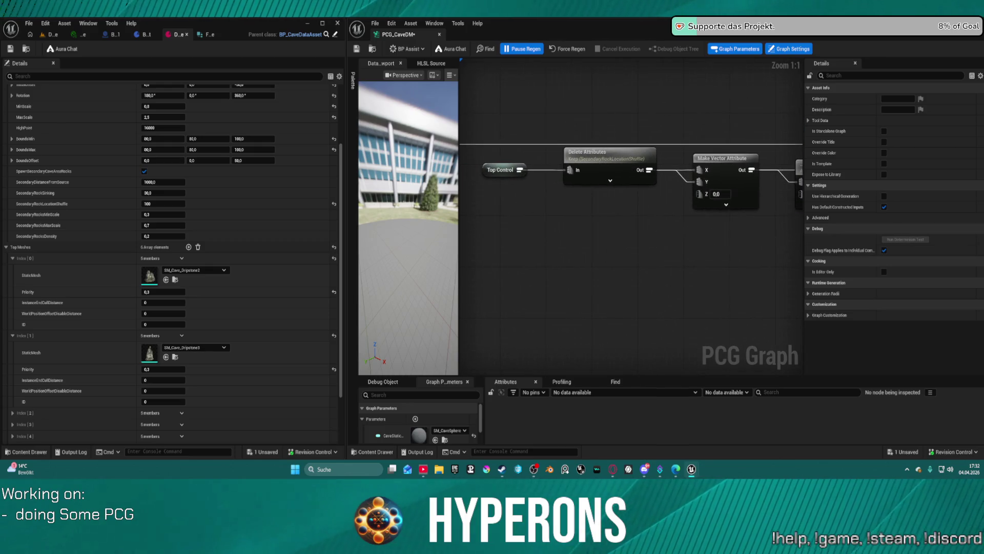
{"action": "left_click_drag", "start_coordinate": [610, 202], "coordinate": [594, 203]}
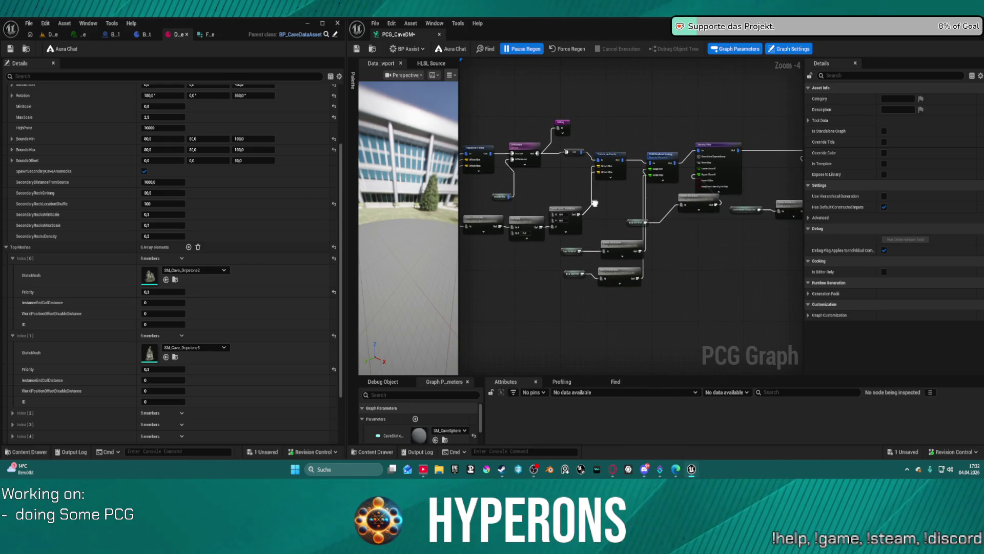
{"action": "scroll", "coordinate": [594, 203], "scroll_direction": "up", "scroll_amount": 3}
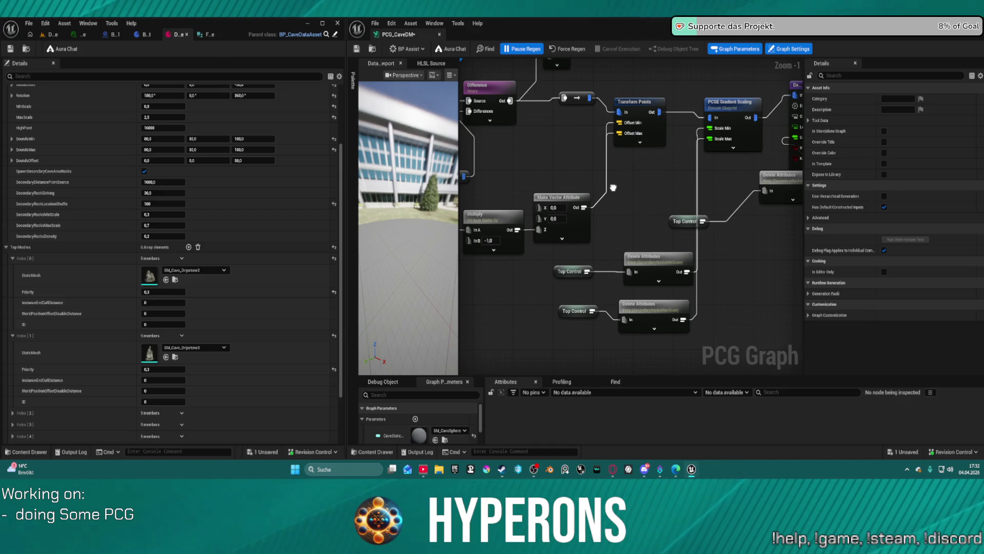
Review Density Filter and Rock Material Control, then save PCG_CaveDM to regenerate the cave
{"action": "mouse_move", "coordinate": [613, 187]}
{"action": "left_mouse_down"}
{"action": "mouse_move", "coordinate": [564, 205]}
{"action": "mouse_move", "coordinate": [530, 231]}
{"action": "mouse_move", "coordinate": [539, 236]}
{"action": "left_mouse_up"}
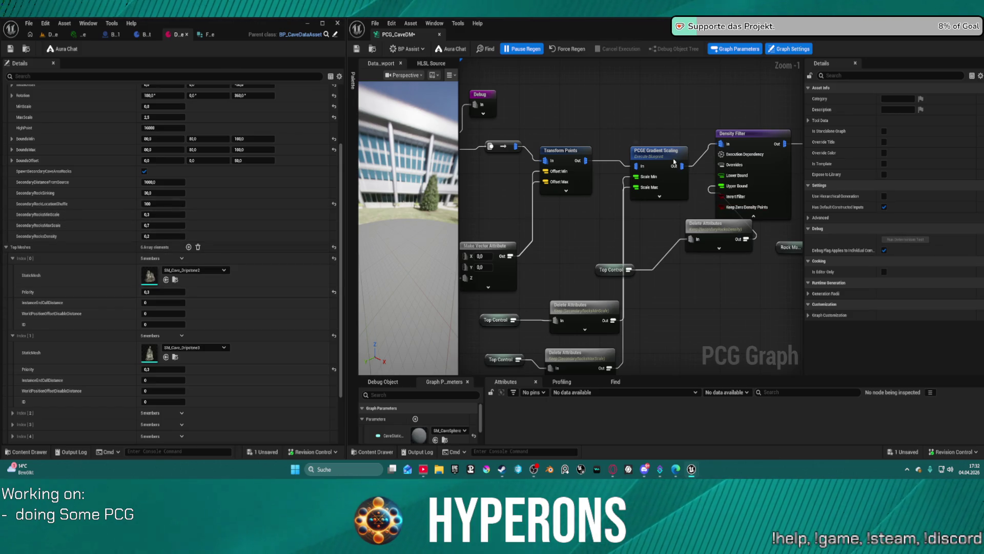
{"action": "left_click_drag", "start_coordinate": [674, 162], "coordinate": [616, 172]}
{"action": "left_click", "coordinate": [356, 52]}
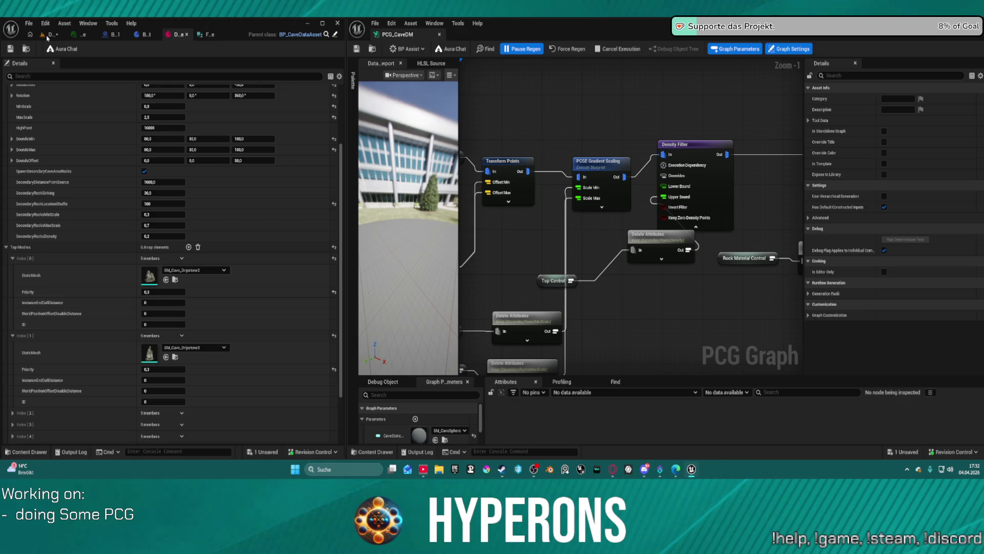
{"action": "key", "text": "ctrl+s"}
Return to the cave level to regenerate it and inspect the rocks on the ceiling
{"action": "left_click", "coordinate": [48, 35]}
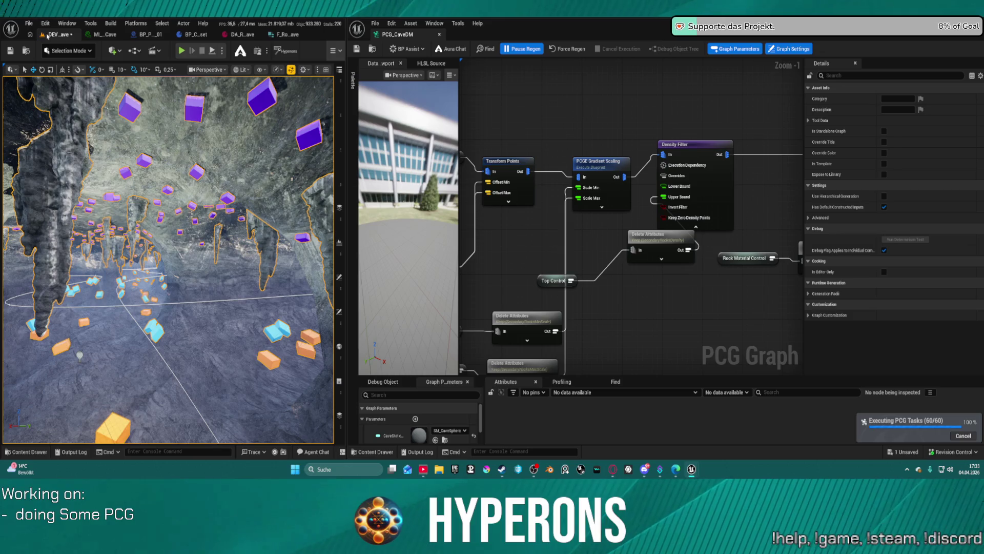
{"action": "left_click_drag", "start_coordinate": [252, 168], "coordinate": [243, 127]}
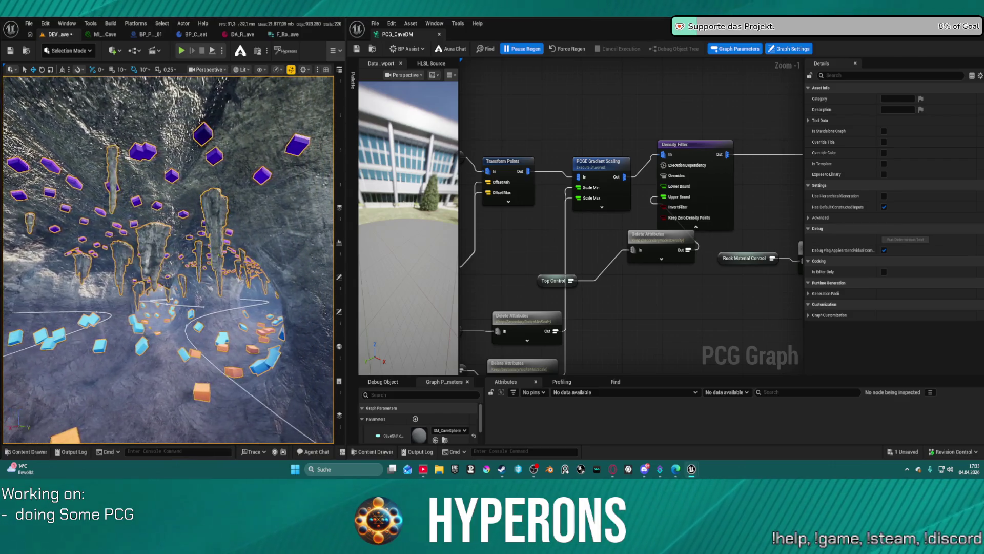
{"action": "scroll", "coordinate": [641, 278], "scroll_direction": "down", "scroll_amount": 2}
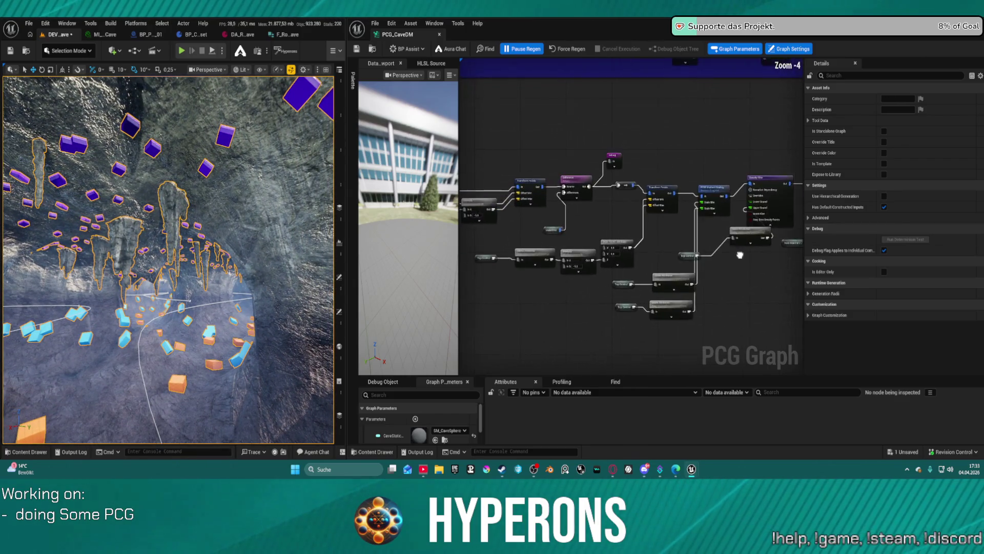
{"action": "scroll", "coordinate": [594, 210], "scroll_direction": "up", "scroll_amount": 4}
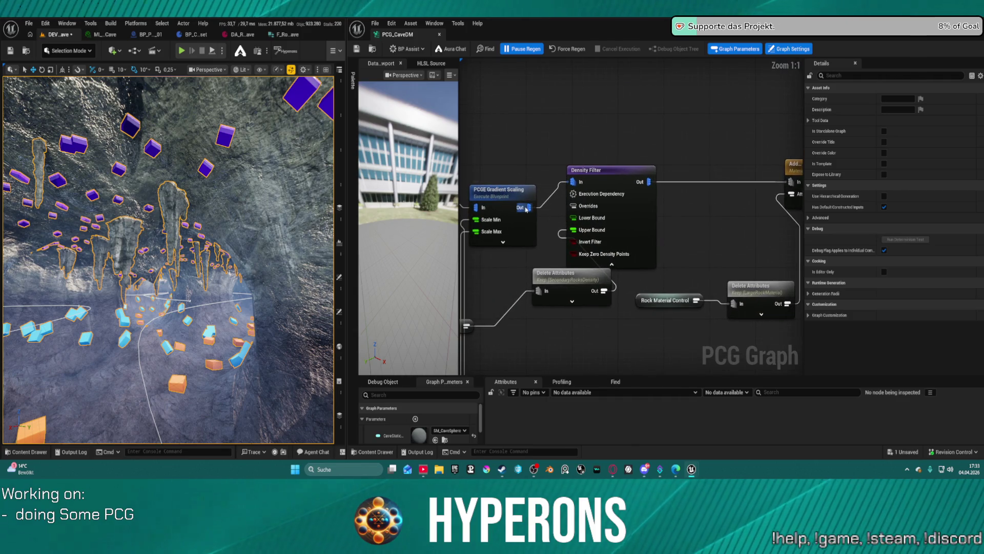
Undo the accidental node removal near the Density Filter node
{"action": "left_click", "coordinate": [612, 187]}
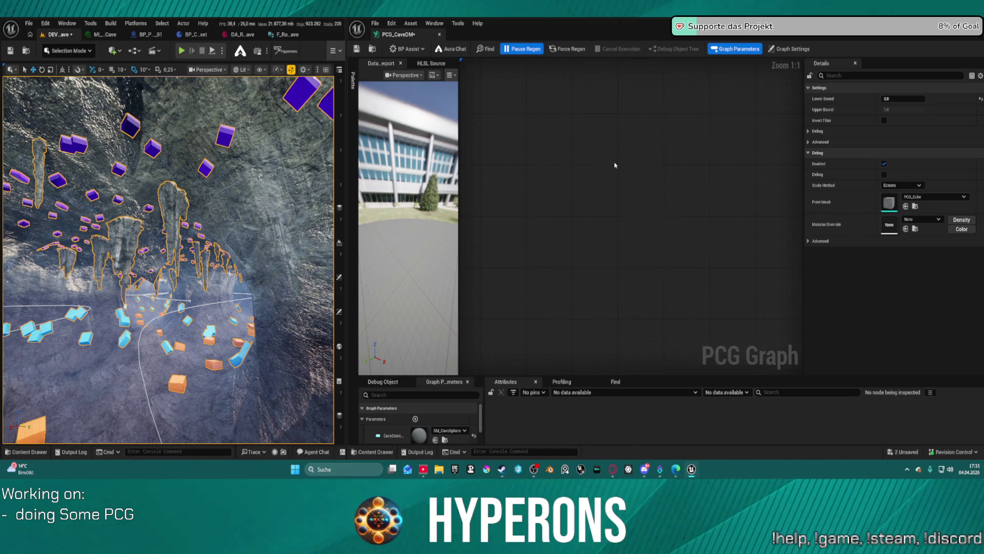
{"action": "key", "text": "ctrl+z"}
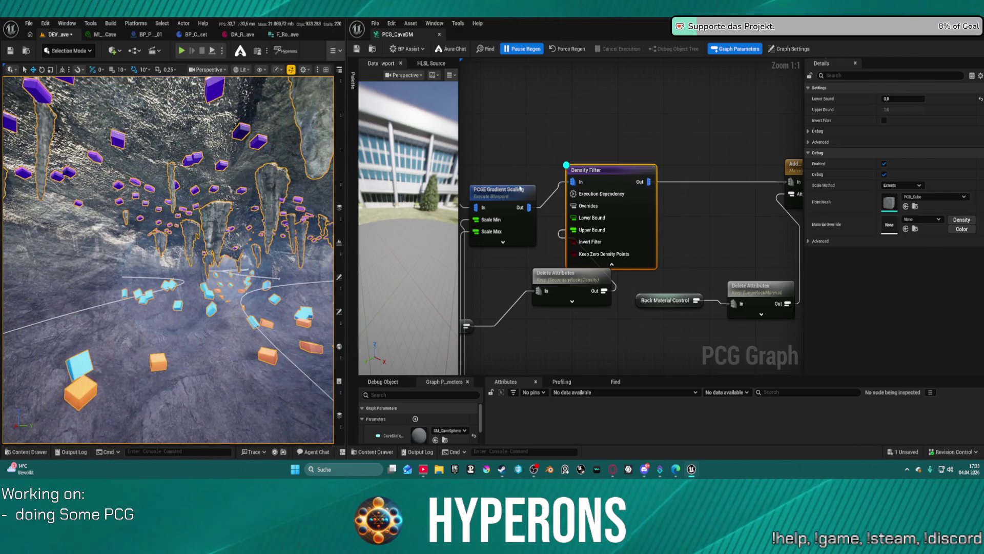
{"action": "scroll", "coordinate": [620, 164], "scroll_direction": "down", "scroll_amount": 5}
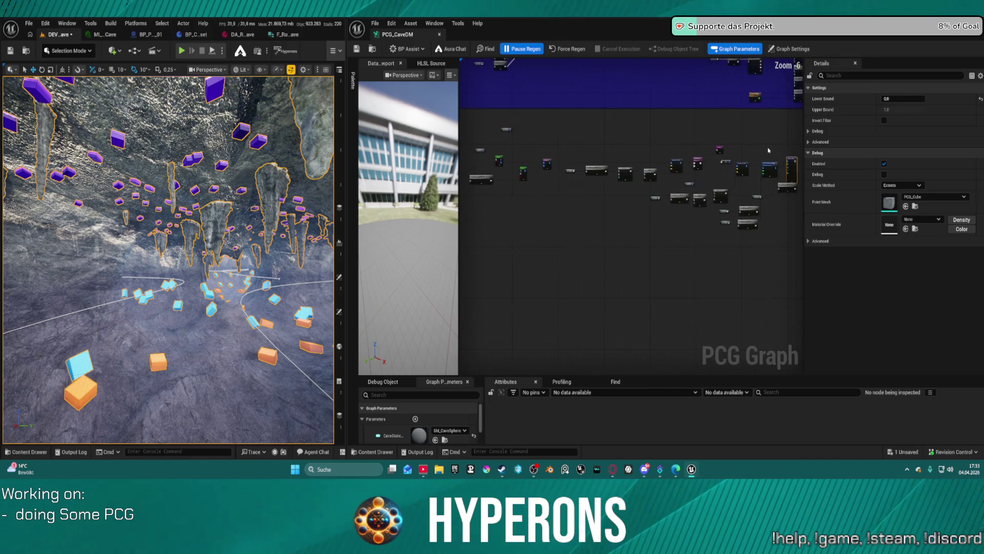
{"action": "scroll", "coordinate": [637, 166], "scroll_direction": "up", "scroll_amount": 5}
Rewire the Debug node from Difference to Add Attribute's output, placing it above Add Attribute
{"action": "left_click", "coordinate": [567, 189], "text": "alt"}
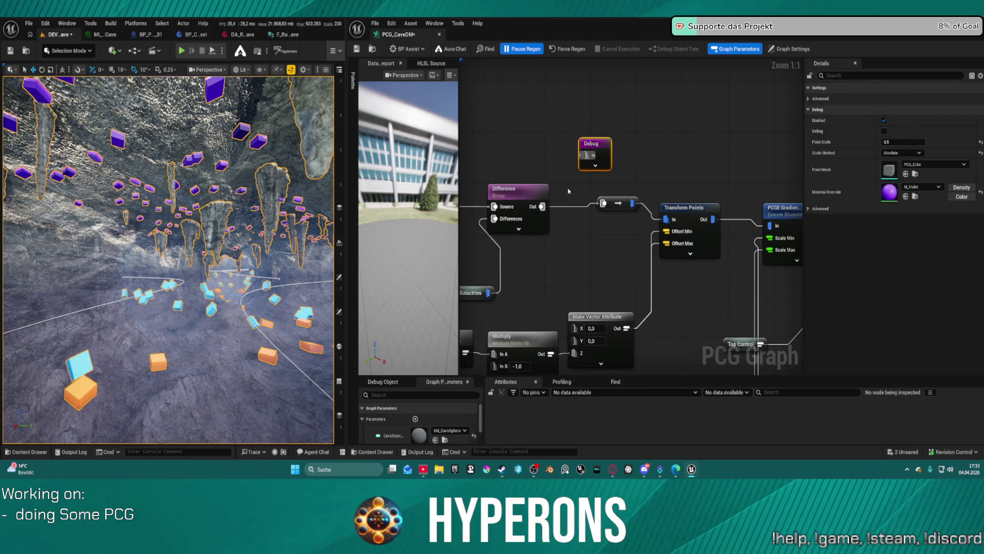
{"action": "mouse_move", "coordinate": [587, 148]}
{"action": "left_mouse_down"}
{"action": "mouse_move", "coordinate": [744, 134]}
{"action": "mouse_move", "coordinate": [642, 128]}
{"action": "mouse_move", "coordinate": [719, 128]}
{"action": "mouse_move", "coordinate": [667, 122]}
{"action": "left_mouse_up"}
{"action": "left_click_drag", "start_coordinate": [626, 199], "coordinate": [666, 136]}
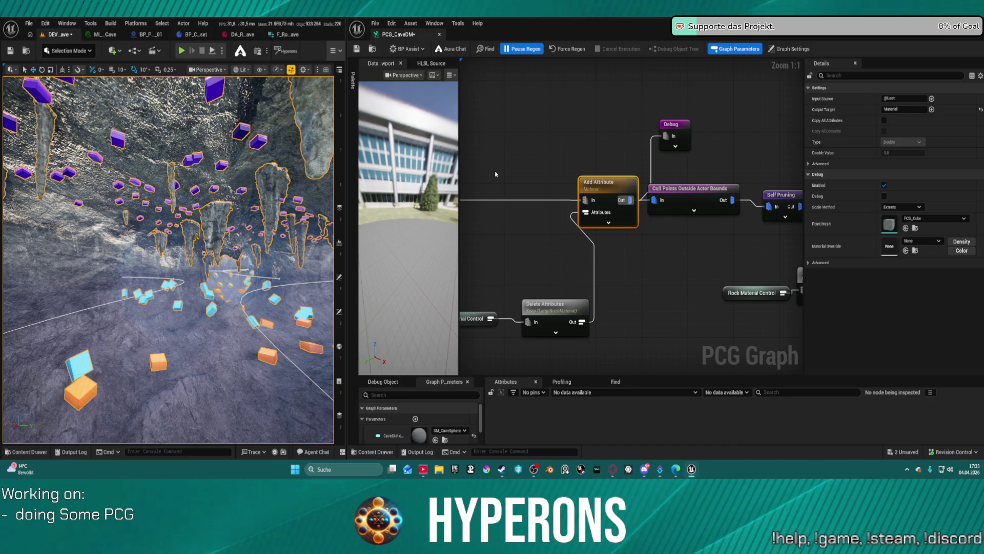
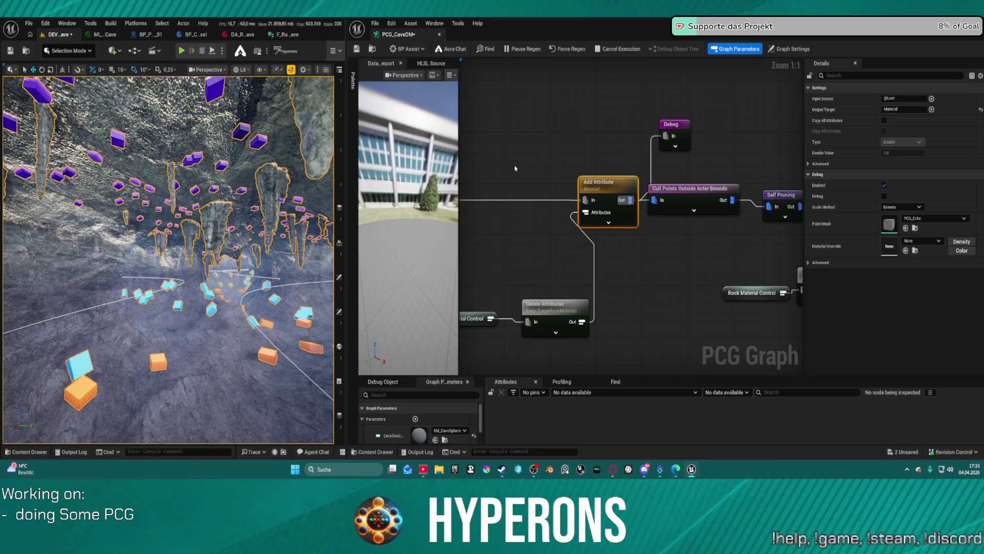
Save the cave PCG graph and zoom the graph out to the Density Filter area
{"action": "key", "text": "ctrl+s"}
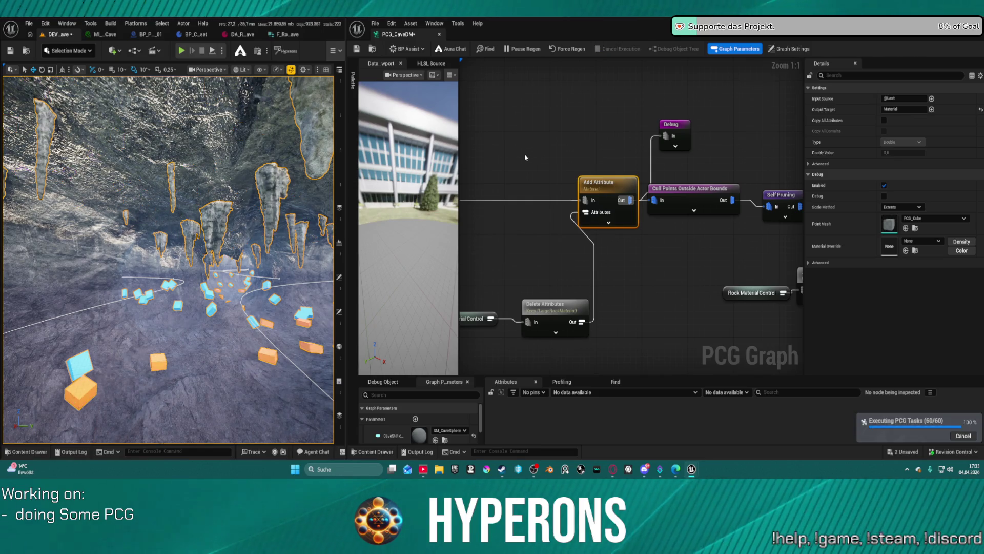
{"action": "scroll", "coordinate": [168, 259], "scroll_direction": "up", "scroll_amount": 5}
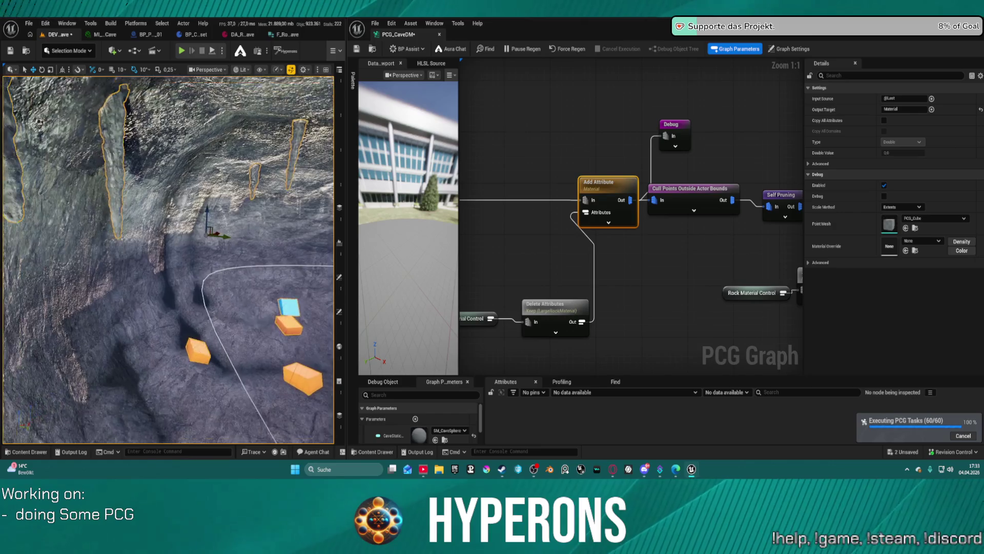
{"action": "scroll", "coordinate": [168, 259], "scroll_direction": "up", "scroll_amount": 5}
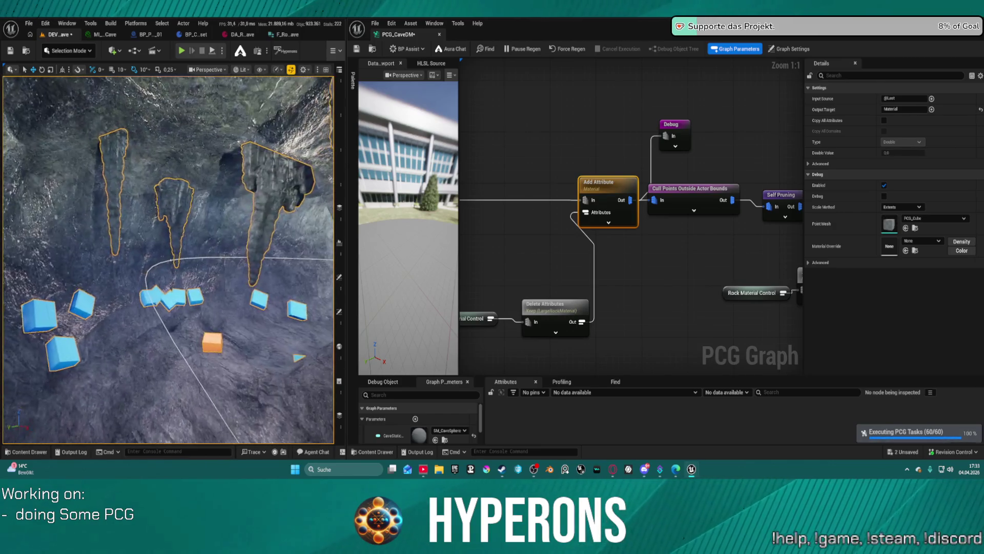
{"action": "scroll", "coordinate": [168, 259], "scroll_direction": "up", "scroll_amount": 5}
{"action": "scroll", "coordinate": [168, 260], "scroll_direction": "up", "scroll_amount": 5}
{"action": "mouse_move", "coordinate": [590, 154]}
{"action": "left_mouse_down"}
{"action": "mouse_move", "coordinate": [768, 160]}
{"action": "mouse_move", "coordinate": [647, 110]}
{"action": "mouse_move", "coordinate": [517, 170]}
{"action": "mouse_move", "coordinate": [559, 175]}
{"action": "mouse_move", "coordinate": [759, 115]}
{"action": "mouse_move", "coordinate": [769, 136]}
{"action": "mouse_move", "coordinate": [632, 99]}
{"action": "mouse_move", "coordinate": [741, 129]}
{"action": "left_mouse_up"}
{"action": "scroll", "coordinate": [647, 110], "scroll_direction": "down", "scroll_amount": 2}
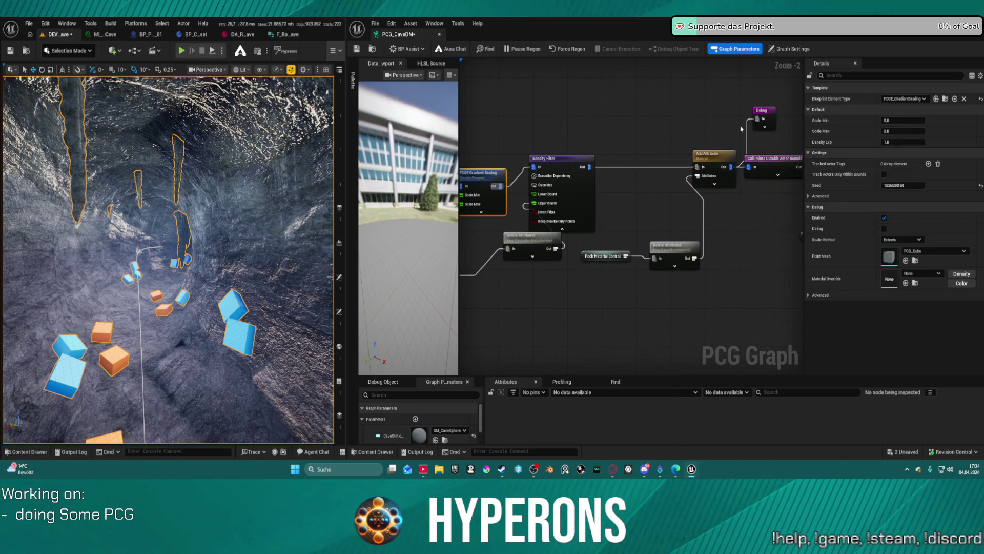
Wire PCGE Gradient Scaling's output into the Debug node's input and save the graph
{"action": "left_click", "coordinate": [752, 130]}
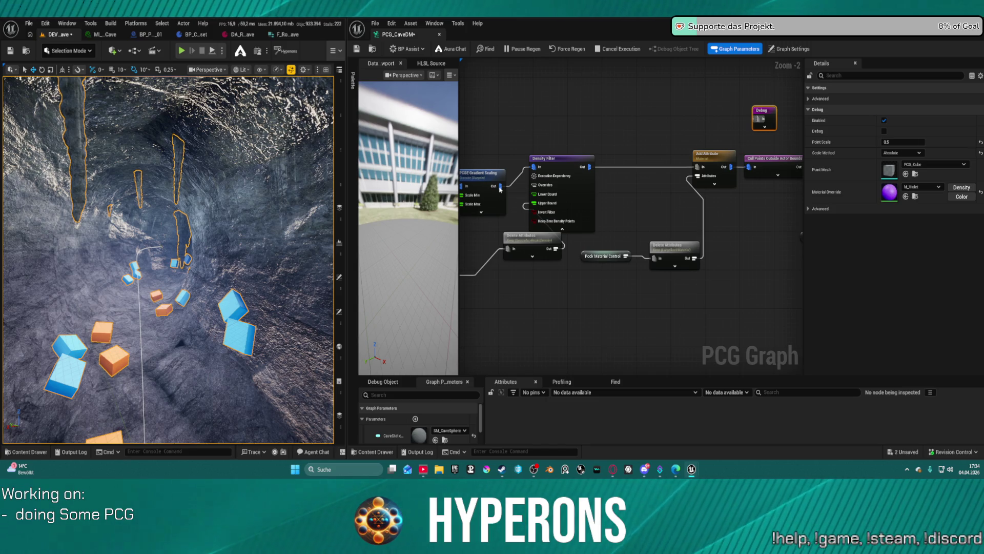
{"action": "mouse_move", "coordinate": [500, 187]}
{"action": "left_mouse_down"}
{"action": "mouse_move", "coordinate": [733, 169]}
{"action": "mouse_move", "coordinate": [758, 119]}
{"action": "left_mouse_up"}
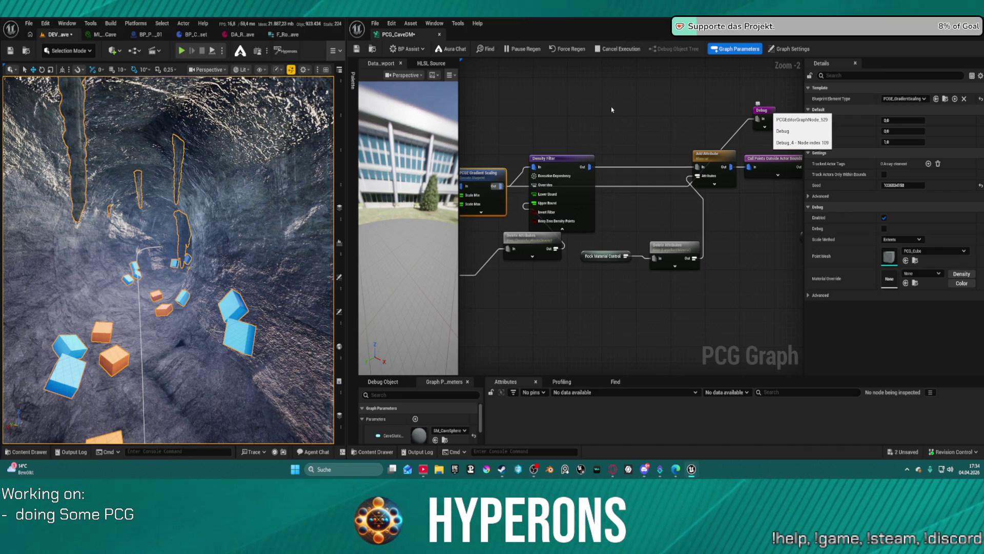
{"action": "key", "text": "ctrl+s"}
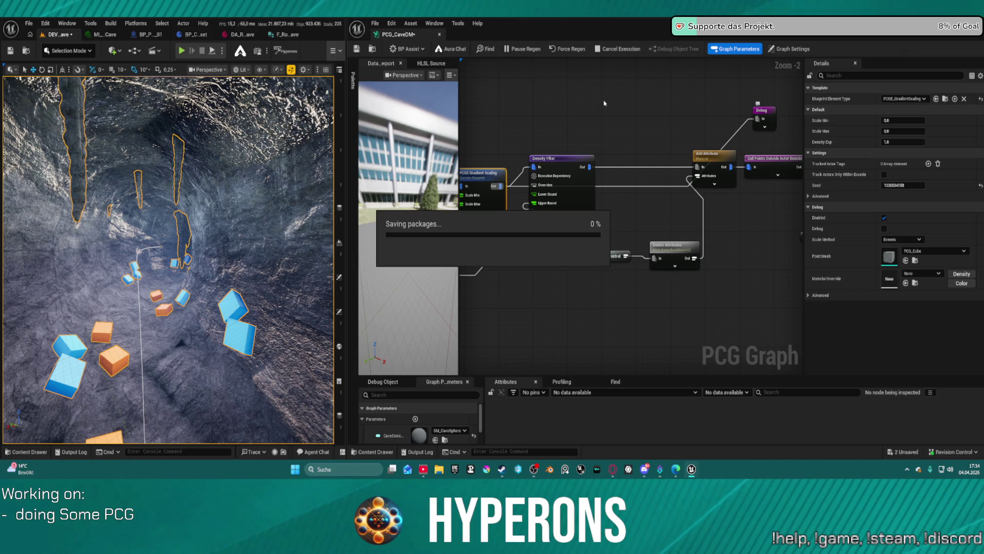
Select the Debug node, fly through the cave, and bring up the cave data asset
{"action": "left_click", "coordinate": [763, 110]}
{"action": "left_click_drag", "start_coordinate": [170, 256], "coordinate": [143, 318]}
{"action": "left_click_drag", "start_coordinate": [179, 222], "coordinate": [111, 253]}
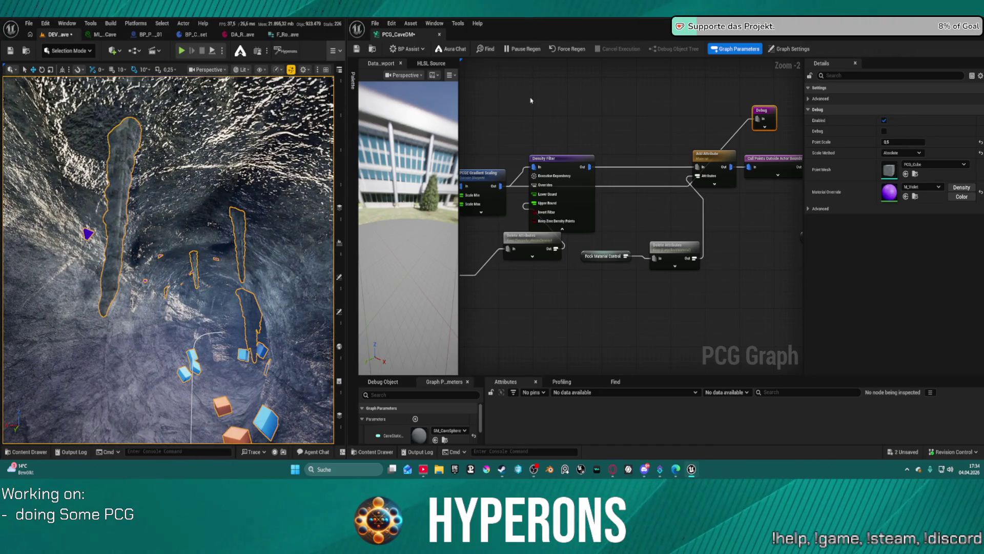
{"action": "left_click", "coordinate": [231, 36]}
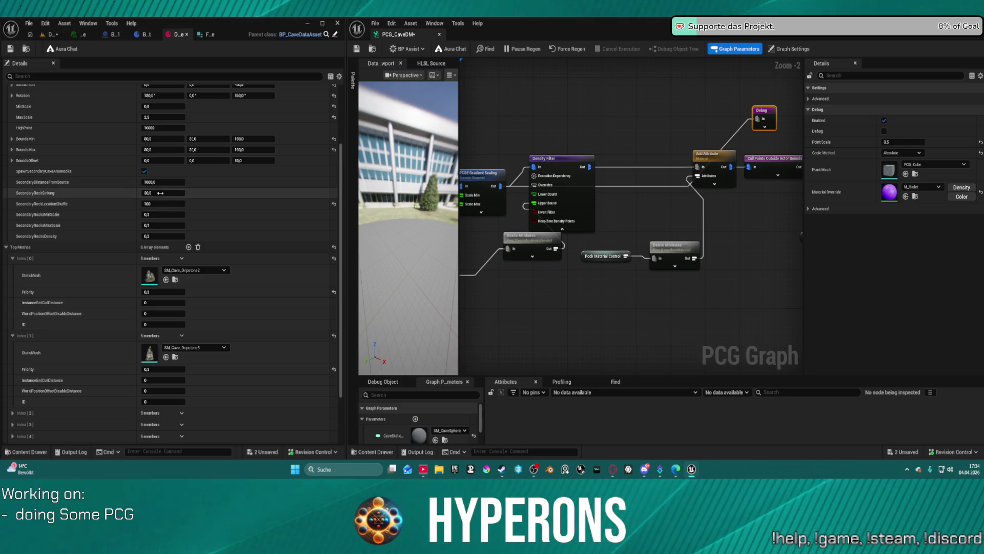
Raise SecondaryRocksDensity from 0,2 to 1,0 and save the data asset
{"action": "left_click_drag", "start_coordinate": [162, 236], "coordinate": [214, 242]}
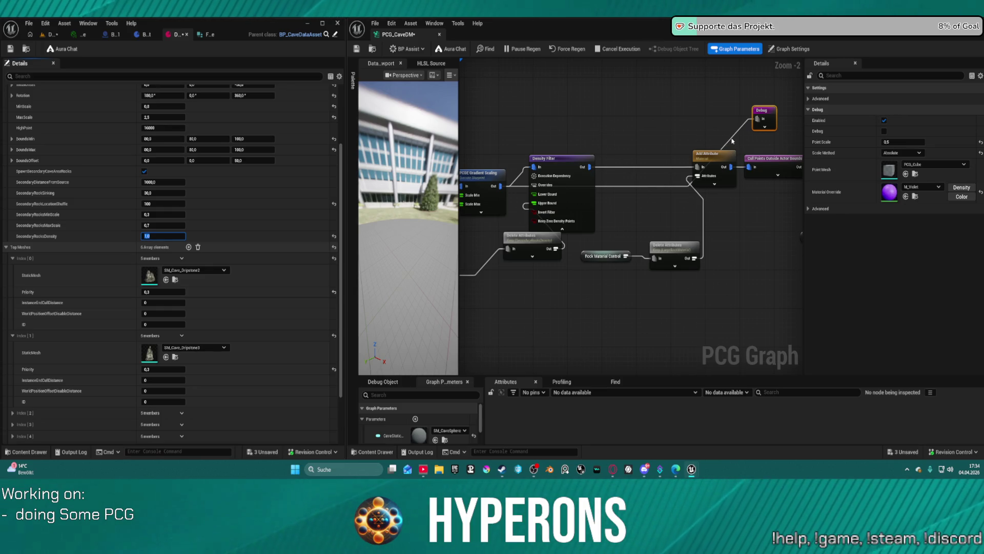
{"action": "key", "text": "ctrl+s"}
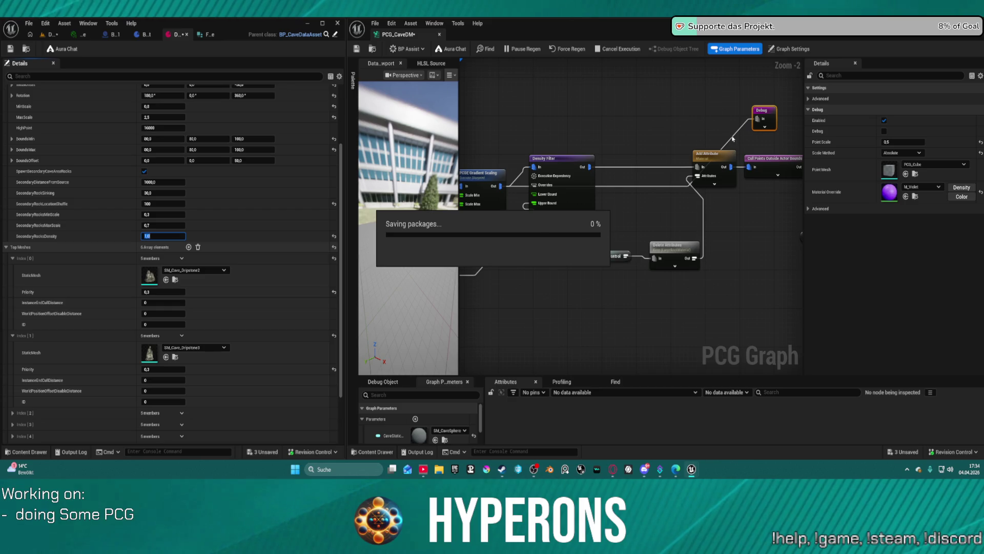
{"action": "left_click", "coordinate": [45, 35]}
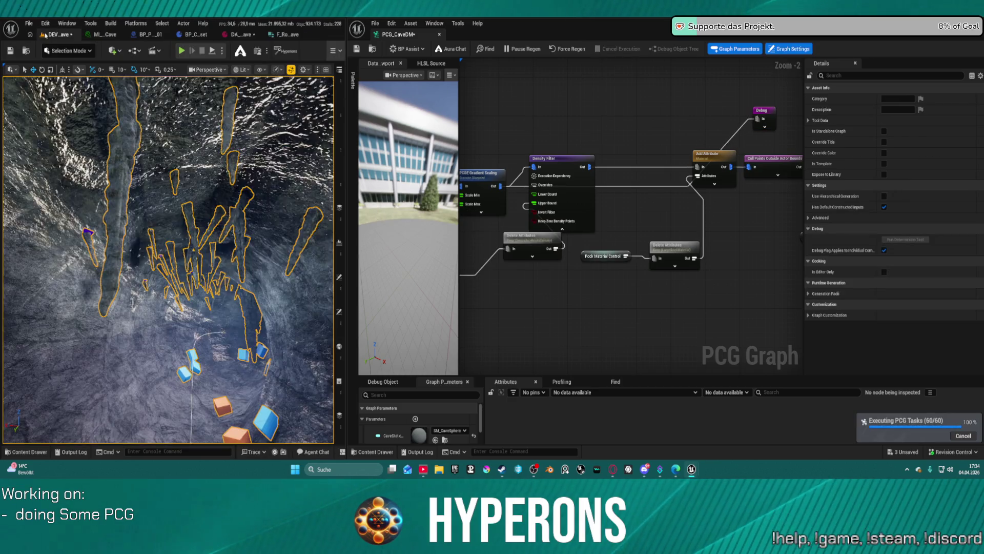
Fly around the DEV_Cave level with WASD to inspect the denser ceiling stalactites
{"action": "key", "text": "w"}
{"action": "key", "text": "s"}
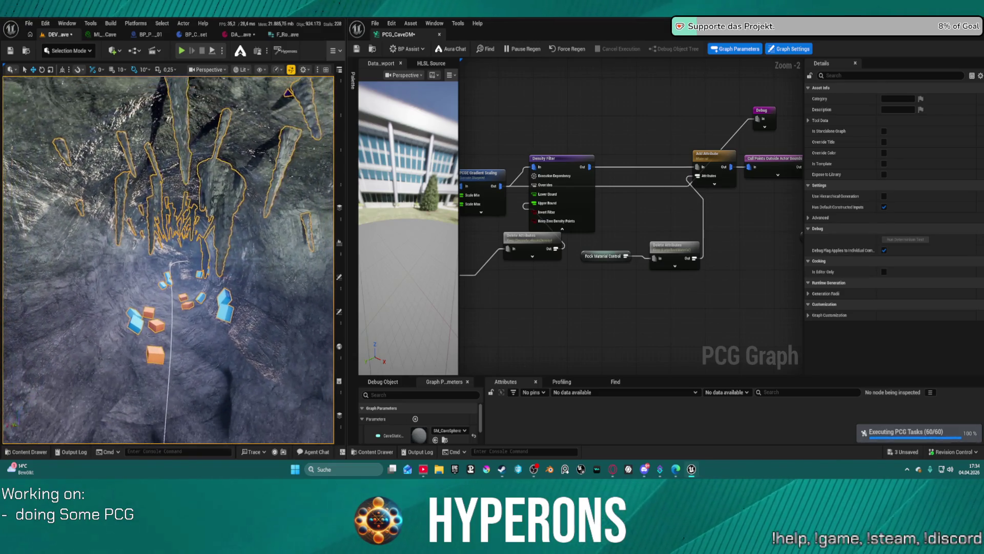
{"action": "key", "text": "w"}
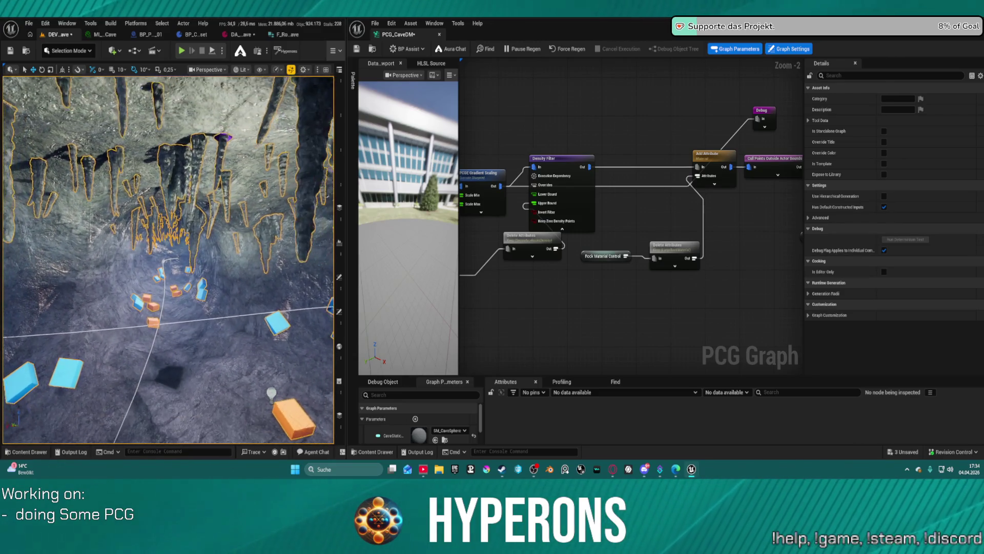
{"action": "key", "text": "s"}
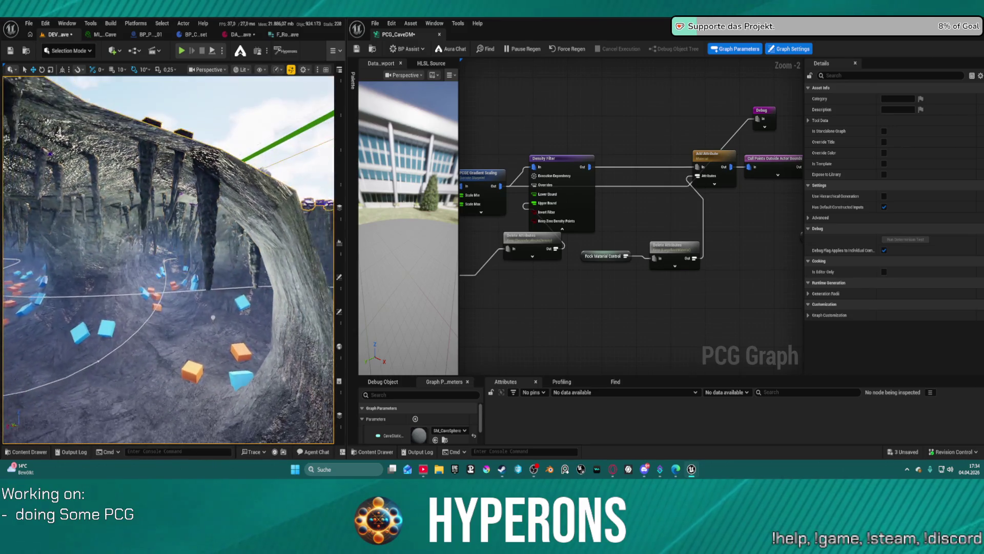
{"action": "key", "text": "w"}
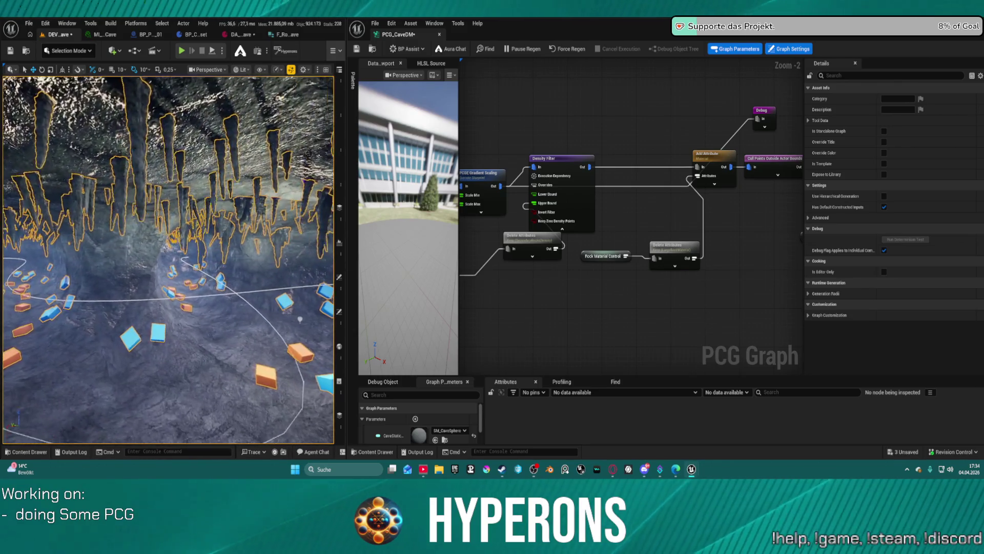
{"action": "key", "text": "w"}
{"action": "key", "text": "w"}
{"action": "mouse_move", "coordinate": [729, 94]}
{"action": "left_mouse_down"}
{"action": "mouse_move", "coordinate": [538, 136]}
{"action": "mouse_move", "coordinate": [600, 141]}
{"action": "mouse_move", "coordinate": [587, 142]}
{"action": "left_mouse_up"}
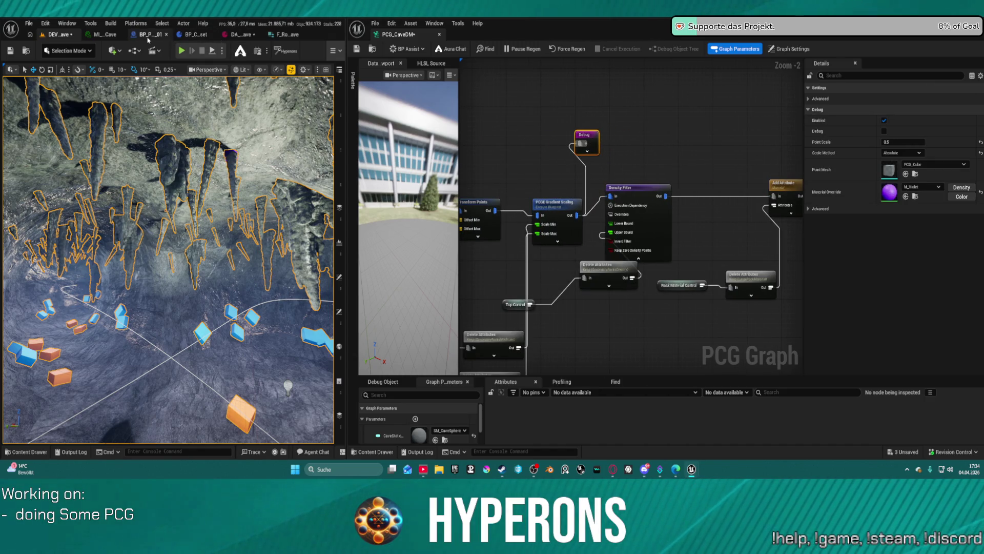
Set SecondaryRocksMaxScale to 0,3 in the data asset, then check the stalactites in the level
{"action": "left_click", "coordinate": [239, 34]}
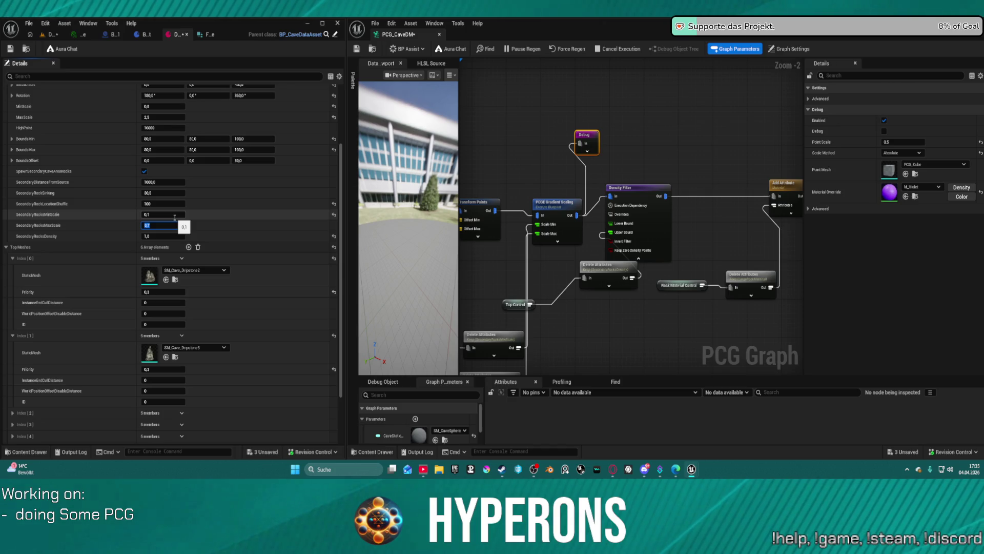
{"action": "key", "text": "Return"}
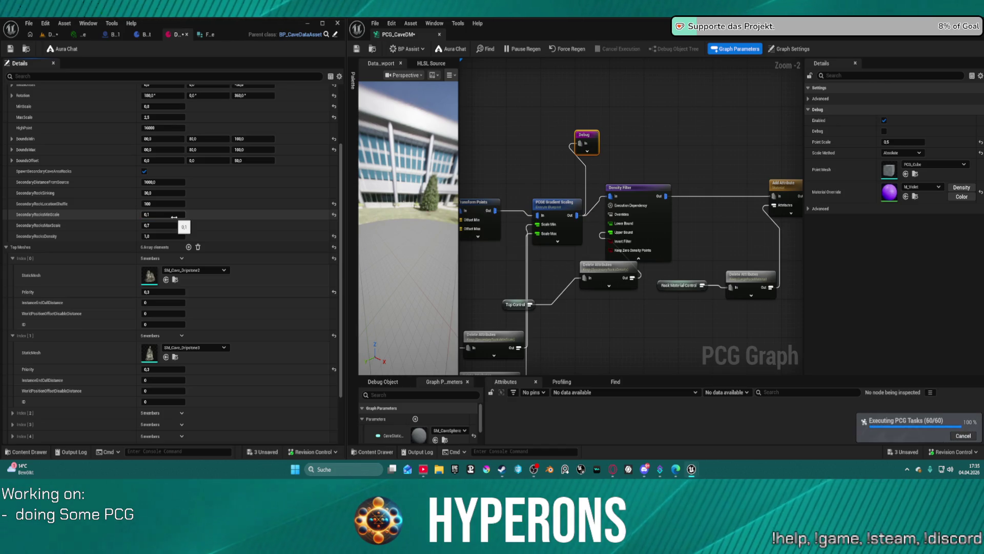
{"action": "left_click", "coordinate": [163, 225]}
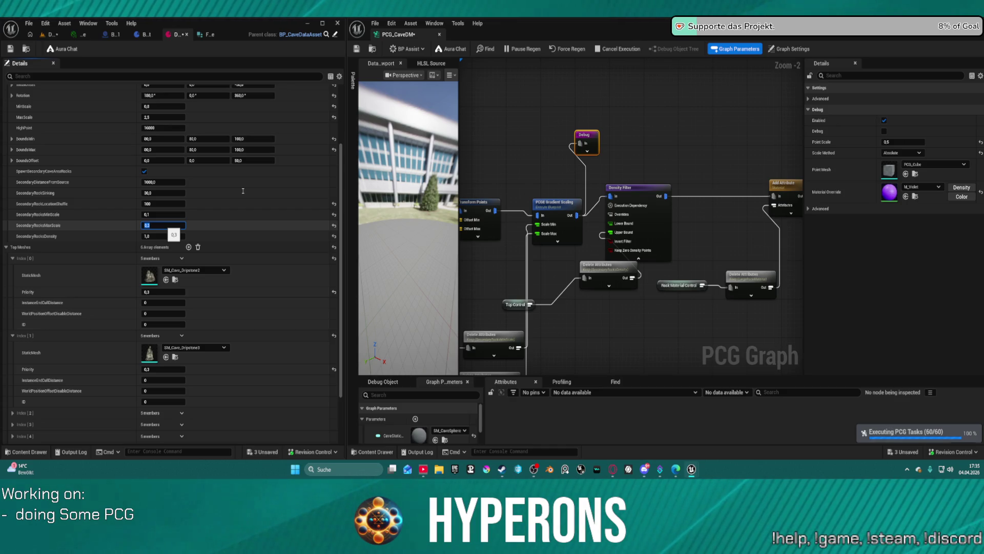
{"action": "key", "text": "Return"}
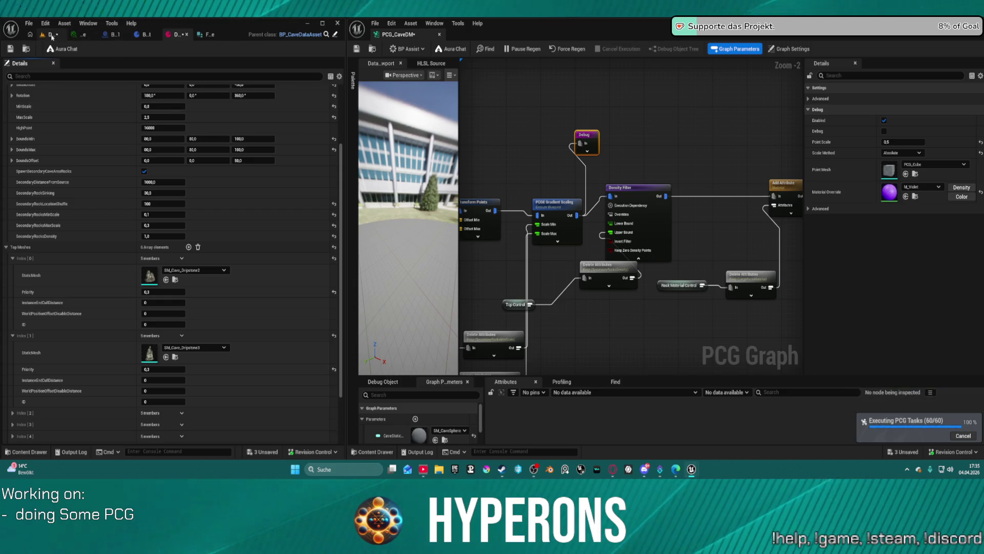
{"action": "left_click", "coordinate": [52, 35]}
{"action": "mouse_move", "coordinate": [262, 228]}
{"action": "left_mouse_down"}
{"action": "mouse_move", "coordinate": [262, 200]}
{"action": "mouse_move", "coordinate": [262, 215]}
{"action": "left_mouse_up"}
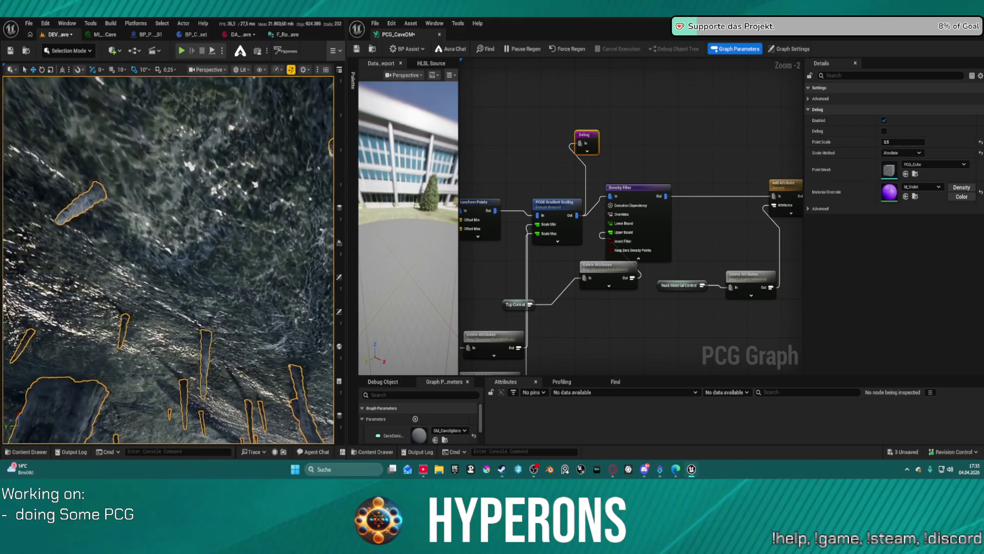
{"action": "left_click_drag", "start_coordinate": [261, 215], "coordinate": [262, 229]}
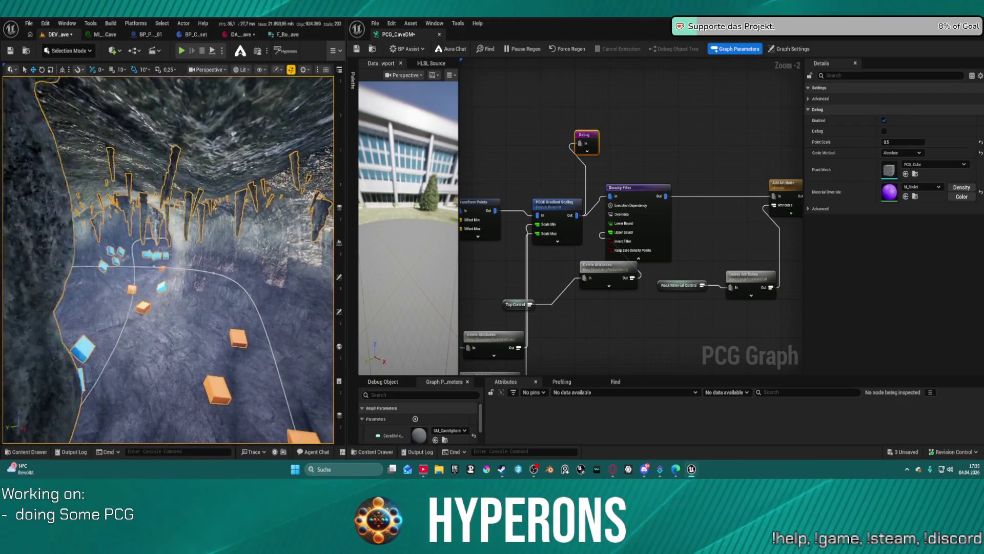
{"action": "left_click_drag", "start_coordinate": [604, 241], "coordinate": [621, 158]}
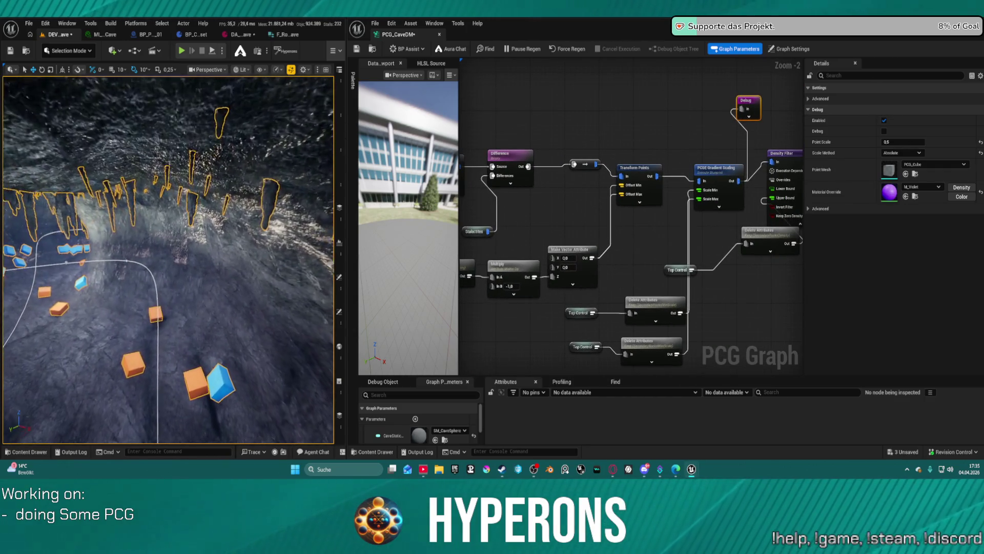
{"action": "left_click_drag", "start_coordinate": [262, 229], "coordinate": [262, 213]}
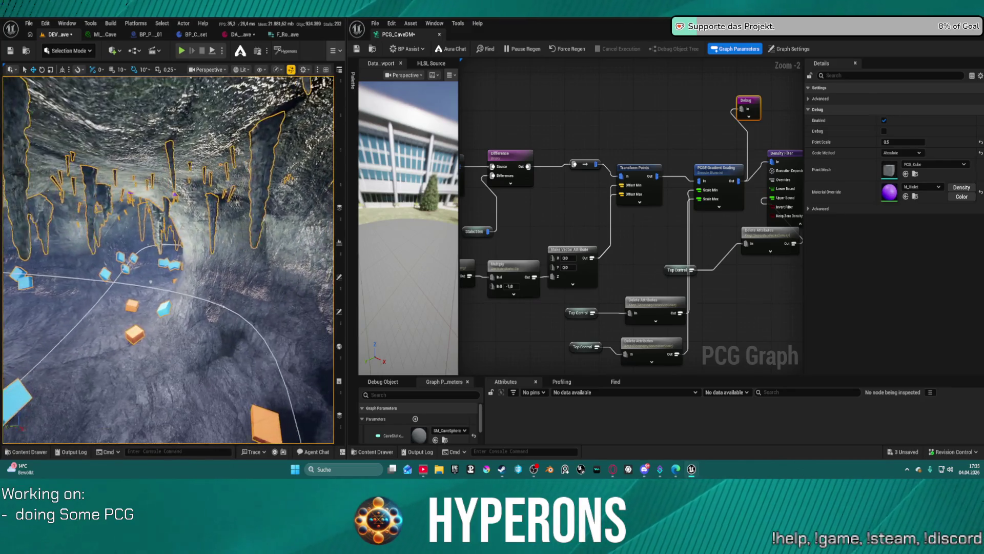
{"action": "left_click_drag", "start_coordinate": [523, 183], "coordinate": [760, 180]}
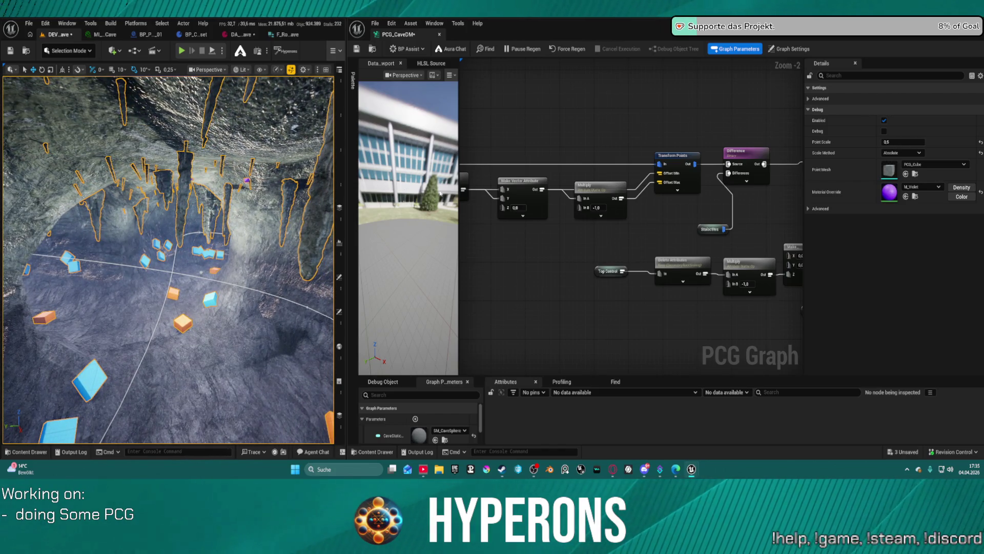
{"action": "mouse_move", "coordinate": [573, 245]}
{"action": "left_mouse_down"}
{"action": "mouse_move", "coordinate": [694, 243]}
{"action": "mouse_move", "coordinate": [528, 228]}
{"action": "mouse_move", "coordinate": [512, 169]}
{"action": "left_mouse_up"}
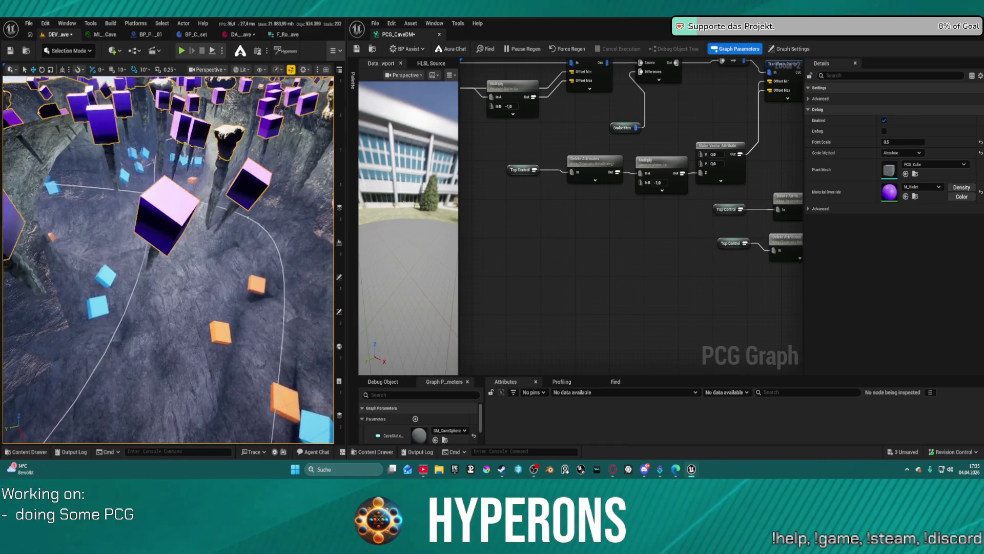
{"action": "mouse_move", "coordinate": [169, 256]}
{"action": "left_mouse_down"}
{"action": "mouse_move", "coordinate": [169, 218]}
{"action": "mouse_move", "coordinate": [126, 218]}
{"action": "mouse_move", "coordinate": [131, 172]}
{"action": "left_mouse_up"}
{"action": "scroll", "coordinate": [510, 120], "scroll_direction": "down", "scroll_amount": 2}
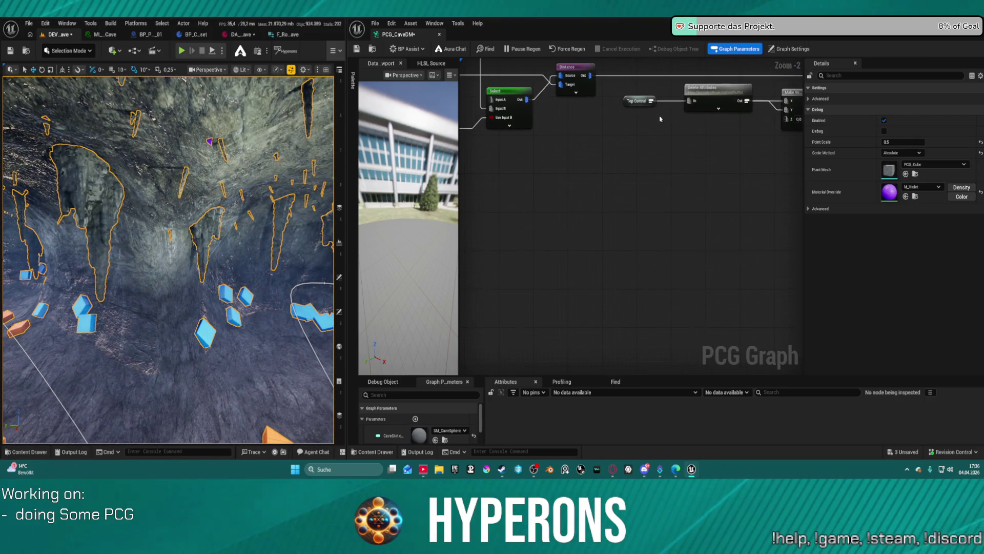
Pan the graph past the Distance and Subtract/Add nodes and inspect Make Rotator Attribute's settings
{"action": "scroll", "coordinate": [681, 214], "scroll_direction": "up", "scroll_amount": 1}
{"action": "mouse_move", "coordinate": [667, 154]}
{"action": "left_mouse_down"}
{"action": "mouse_move", "coordinate": [593, 236]}
{"action": "mouse_move", "coordinate": [546, 211]}
{"action": "left_mouse_up"}
{"action": "mouse_move", "coordinate": [650, 293]}
{"action": "left_mouse_down"}
{"action": "mouse_move", "coordinate": [551, 180]}
{"action": "mouse_move", "coordinate": [508, 192]}
{"action": "left_mouse_up"}
{"action": "scroll", "coordinate": [634, 291], "scroll_direction": "down", "scroll_amount": 4}
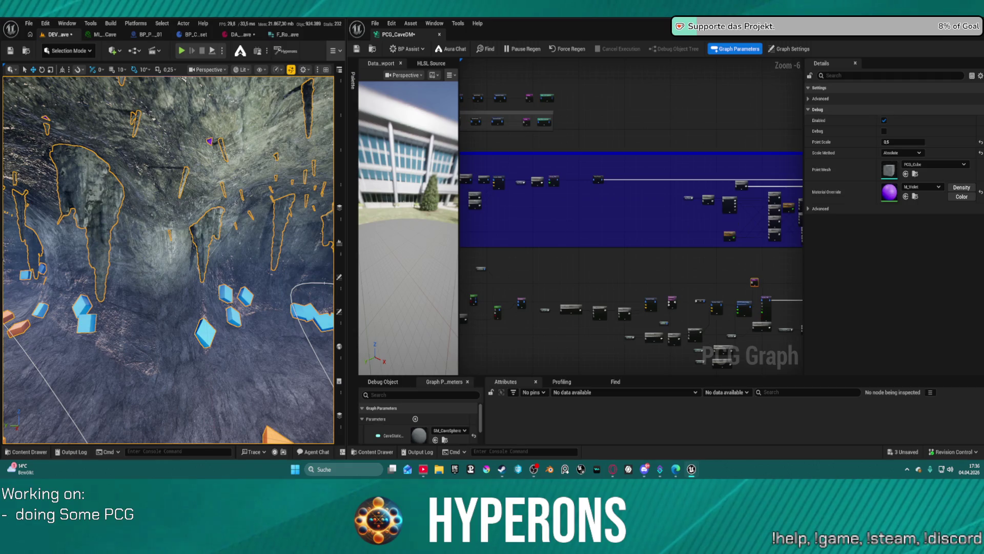
{"action": "scroll", "coordinate": [635, 202], "scroll_direction": "up", "scroll_amount": 3}
{"action": "left_click_drag", "start_coordinate": [473, 196], "coordinate": [487, 167]}
{"action": "left_click_drag", "start_coordinate": [567, 165], "coordinate": [667, 191]}
{"action": "left_click", "coordinate": [666, 201]}
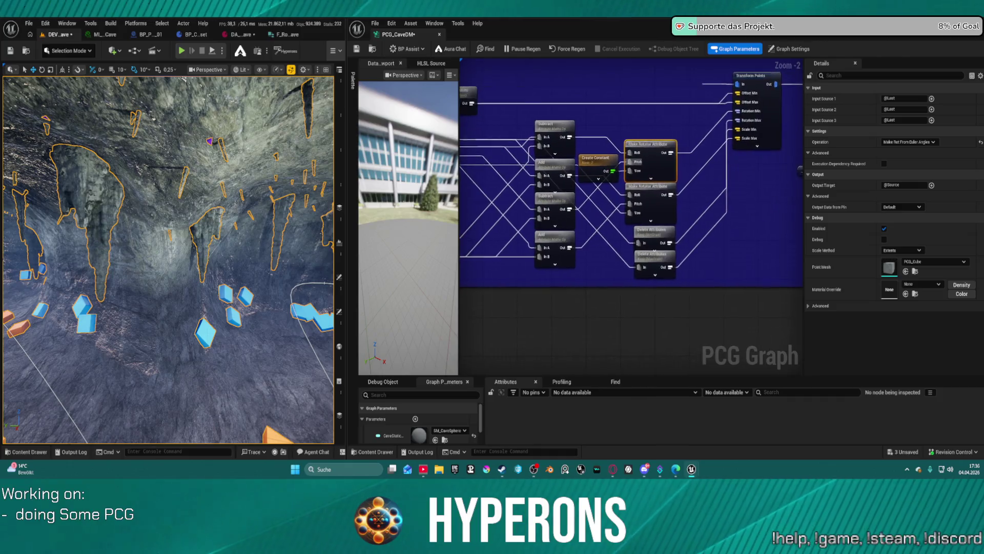
Locate the Transform Points and Difference nodes and select Transform Points
{"action": "scroll", "coordinate": [659, 150], "scroll_direction": "down", "scroll_amount": 3}
{"action": "scroll", "coordinate": [658, 149], "scroll_direction": "up", "scroll_amount": 6}
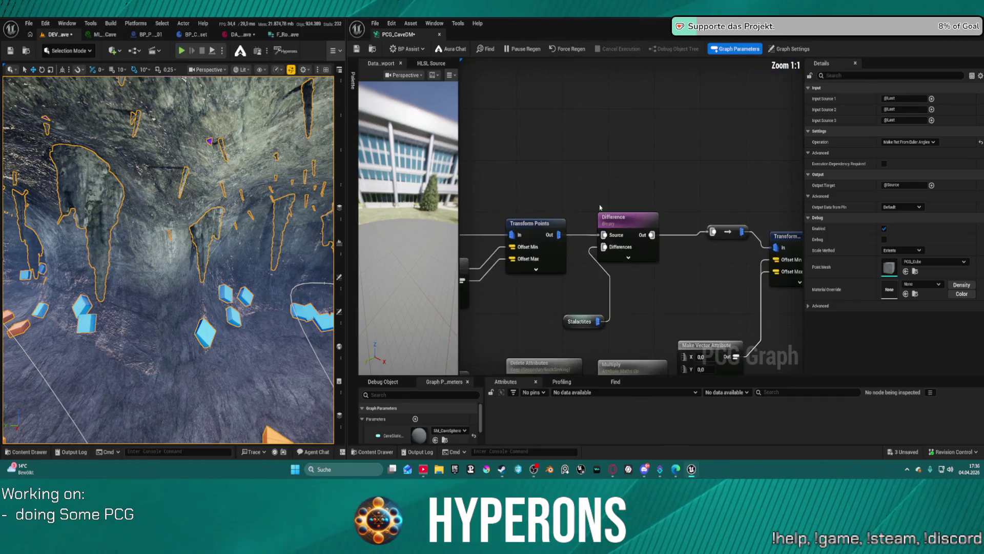
{"action": "mouse_move", "coordinate": [650, 224]}
{"action": "left_mouse_down"}
{"action": "mouse_move", "coordinate": [583, 231]}
{"action": "mouse_move", "coordinate": [645, 170]}
{"action": "left_mouse_up"}
{"action": "scroll", "coordinate": [645, 170], "scroll_direction": "down", "scroll_amount": 4}
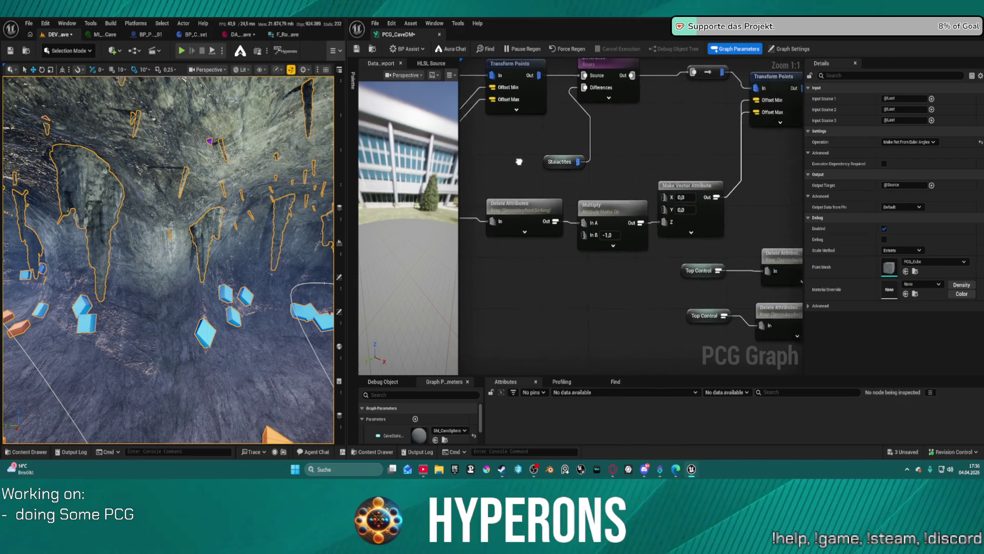
{"action": "scroll", "coordinate": [597, 182], "scroll_direction": "up", "scroll_amount": 4}
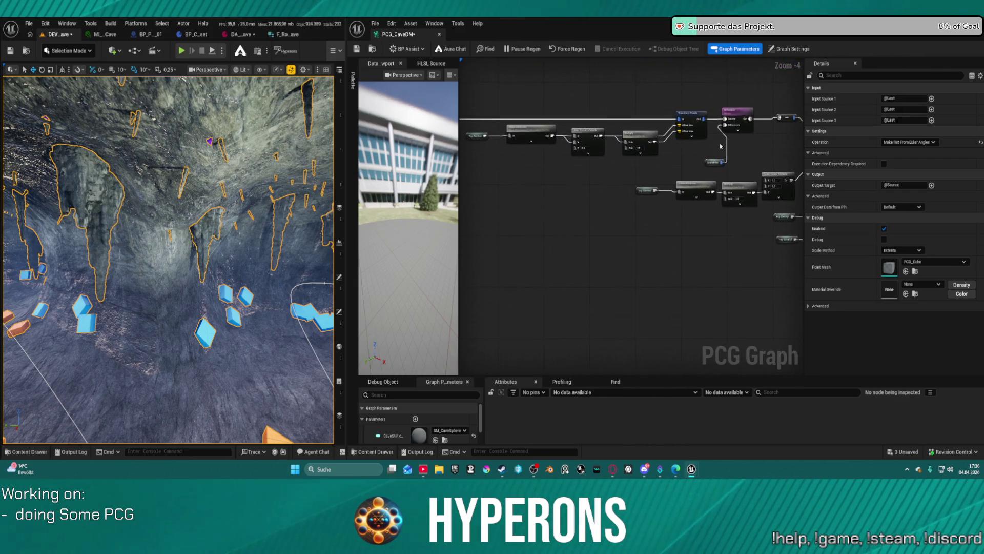
{"action": "left_click", "coordinate": [667, 92]}
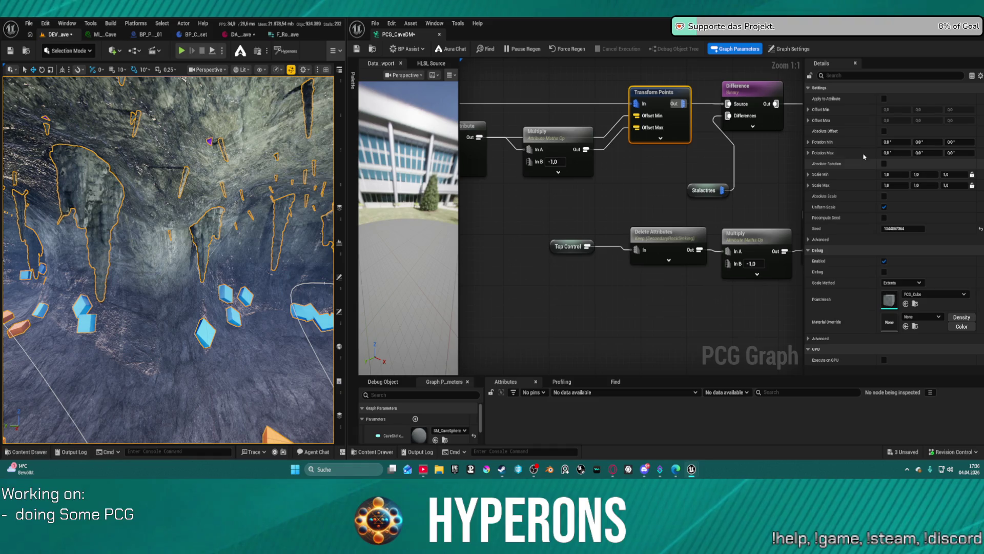
Set Transform Points rotation Max Z 360, Min Y -5 and Min X 175, pausing auto-regeneration
{"action": "left_click", "coordinate": [894, 142]}
{"action": "left_click", "coordinate": [964, 153]}
{"action": "type", "text": "36"}
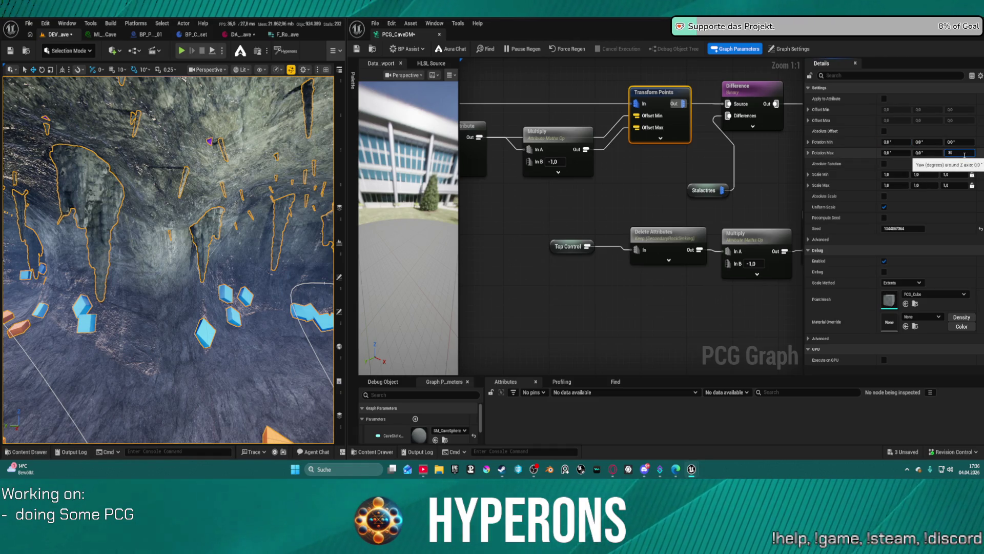
{"action": "key", "text": "Return"}
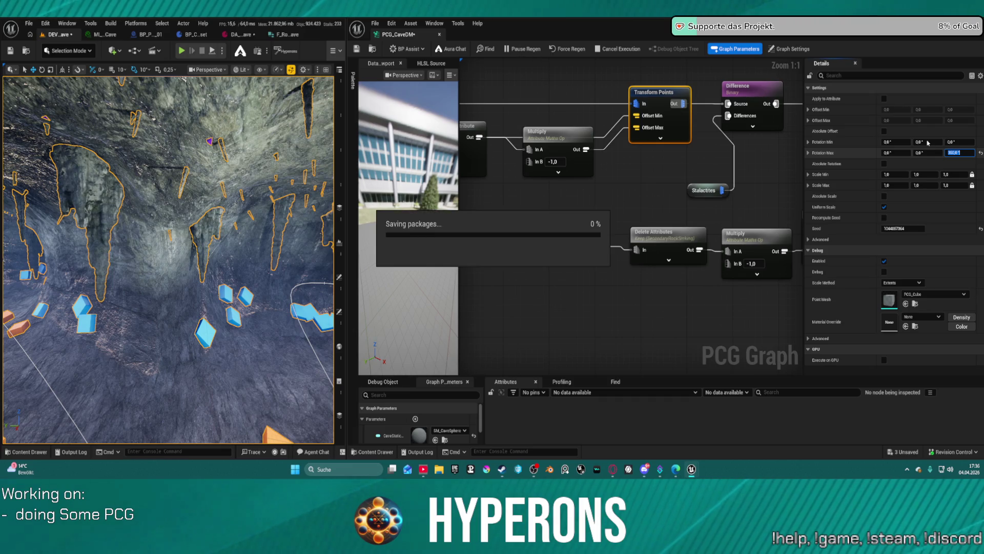
{"action": "left_click", "coordinate": [521, 48]}
{"action": "left_click", "coordinate": [934, 141]}
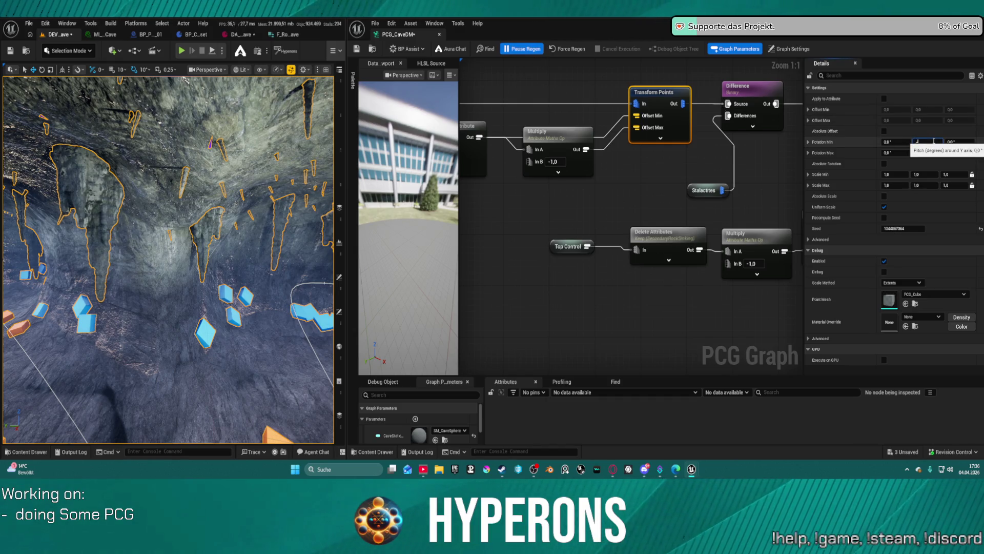
{"action": "key", "text": "Tab"}
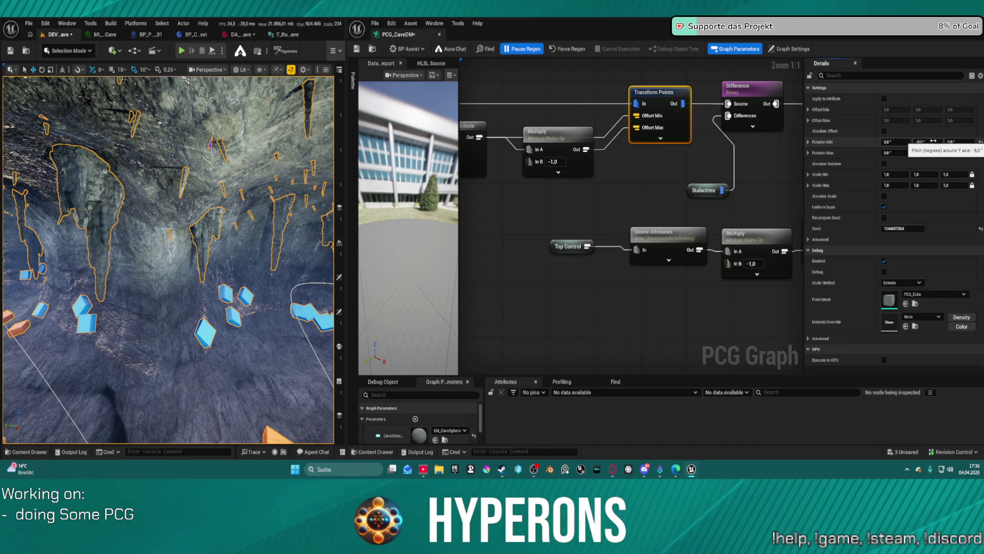
{"action": "left_click", "coordinate": [895, 142]}
{"action": "type", "text": "175"}
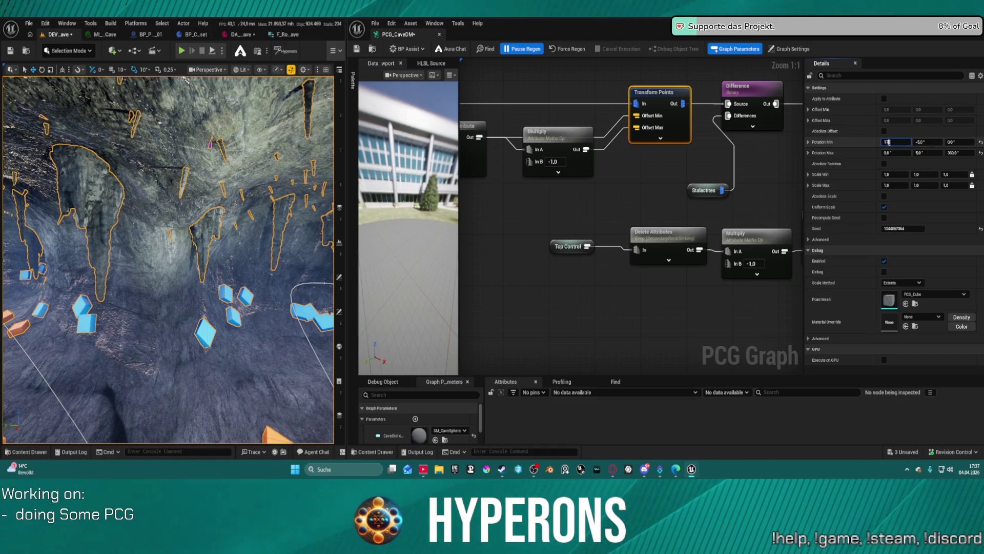
{"action": "key", "text": "Return"}
Regenerate the graph with the new stalactite rotation and save the cave graph
{"action": "scroll", "coordinate": [774, 222], "scroll_direction": "down", "scroll_amount": 4}
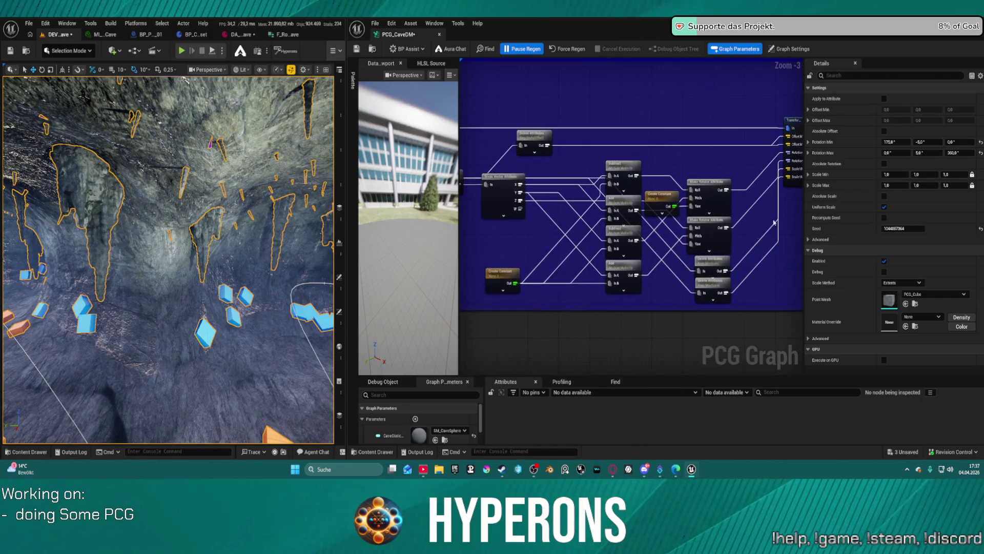
{"action": "left_click_drag", "start_coordinate": [797, 125], "coordinate": [568, 177]}
{"action": "left_click", "coordinate": [568, 178]}
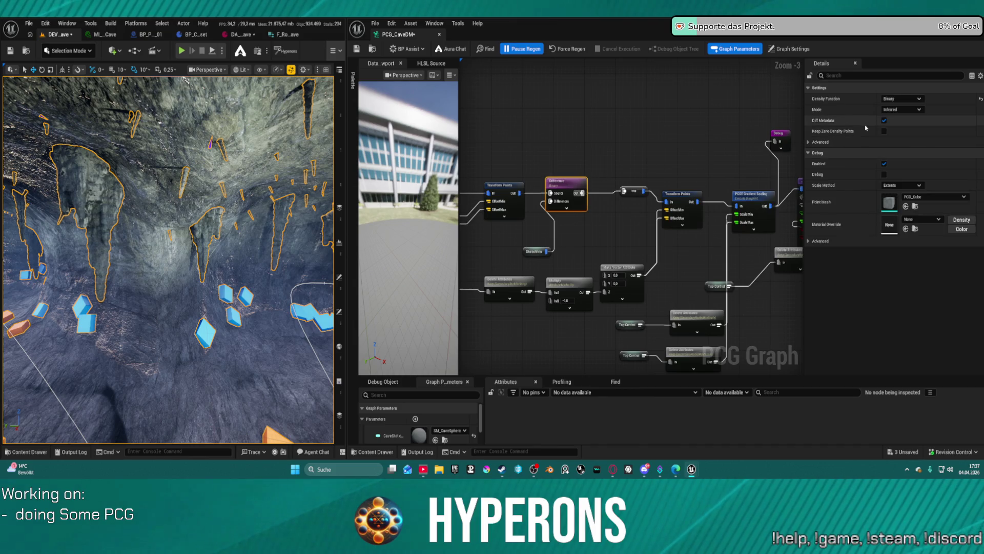
{"action": "mouse_move", "coordinate": [577, 184]}
{"action": "left_mouse_down"}
{"action": "mouse_move", "coordinate": [648, 130]}
{"action": "mouse_move", "coordinate": [659, 172]}
{"action": "left_mouse_up"}
{"action": "scroll", "coordinate": [648, 130], "scroll_direction": "up", "scroll_amount": 1}
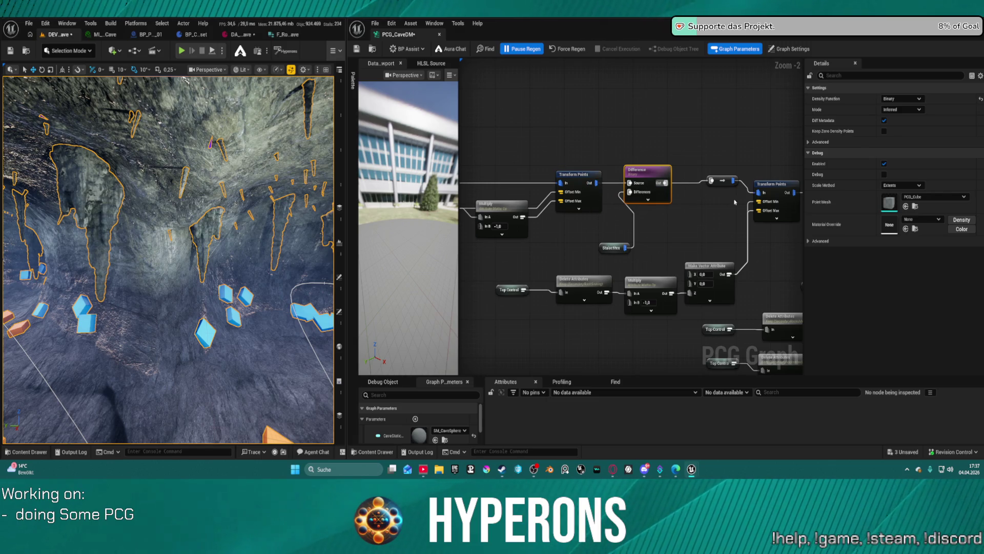
{"action": "left_click", "coordinate": [578, 184]}
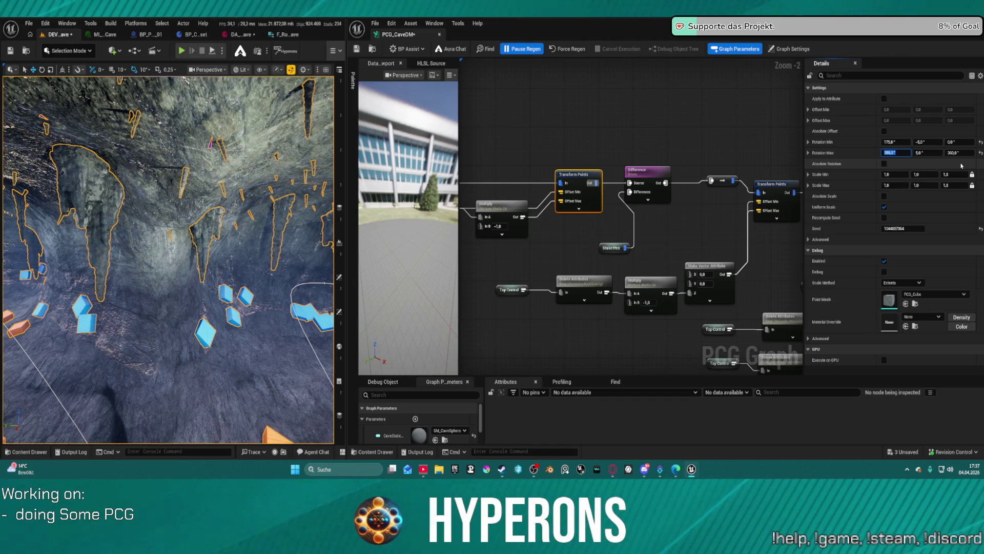
{"action": "left_click", "coordinate": [572, 50]}
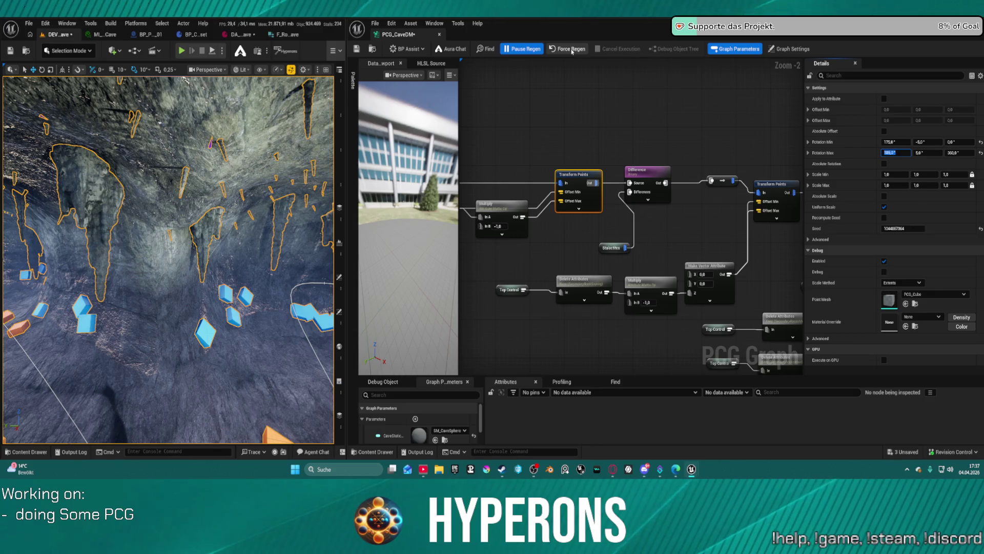
{"action": "left_click", "coordinate": [561, 50]}
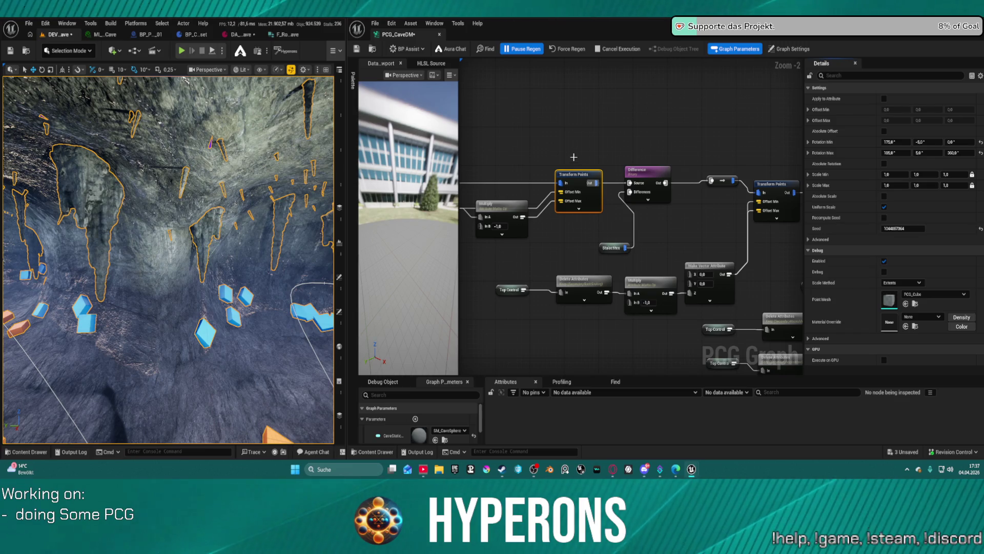
{"action": "key", "text": "ctrl+s"}
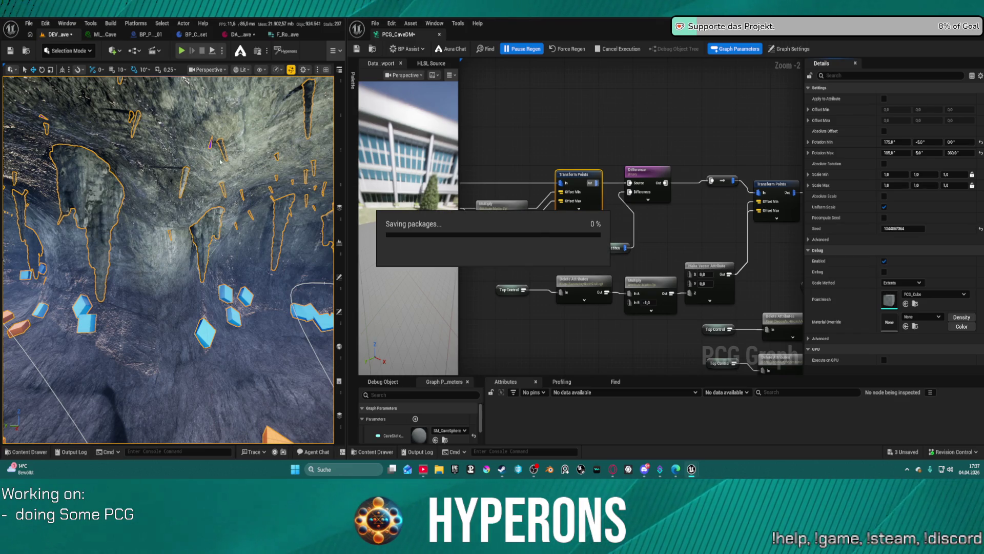
Enable Absolute Rotation and set Rotation Max X to -175, keeping Min X at 175
{"action": "mouse_move", "coordinate": [228, 196]}
{"action": "left_mouse_down"}
{"action": "mouse_move", "coordinate": [228, 166]}
{"action": "mouse_move", "coordinate": [228, 285]}
{"action": "left_mouse_up"}
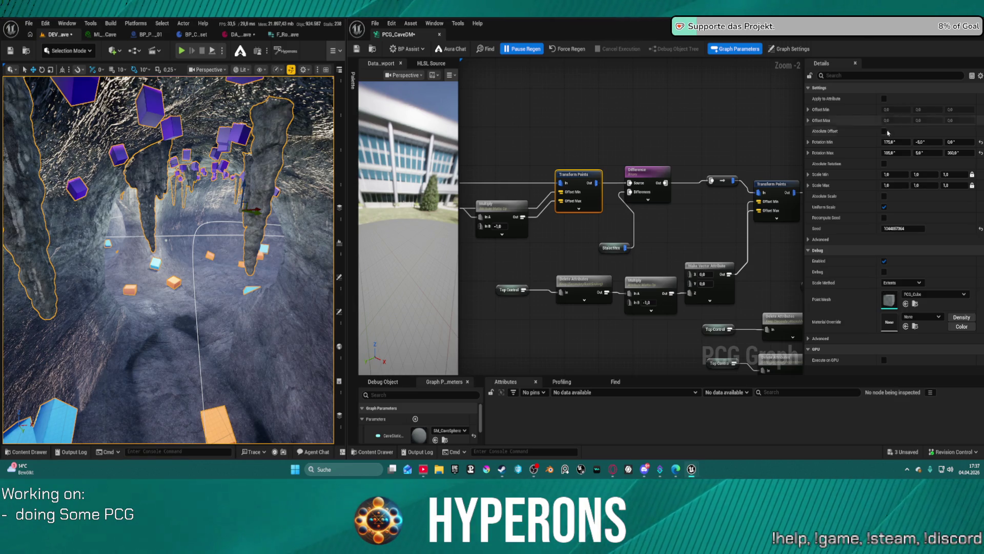
{"action": "left_click", "coordinate": [905, 143]}
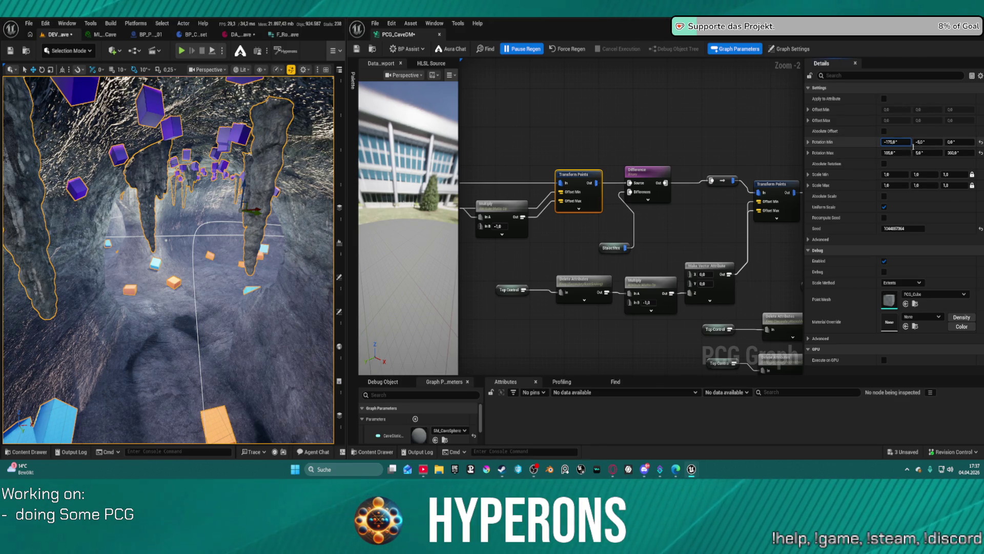
{"action": "left_click", "coordinate": [906, 154]}
{"action": "type", "text": "-"}
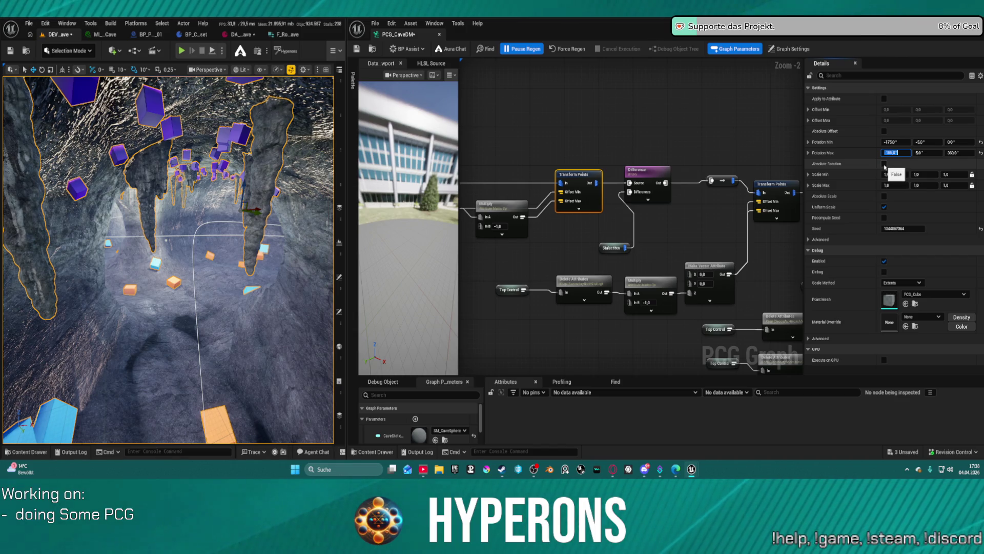
{"action": "left_click", "coordinate": [884, 164]}
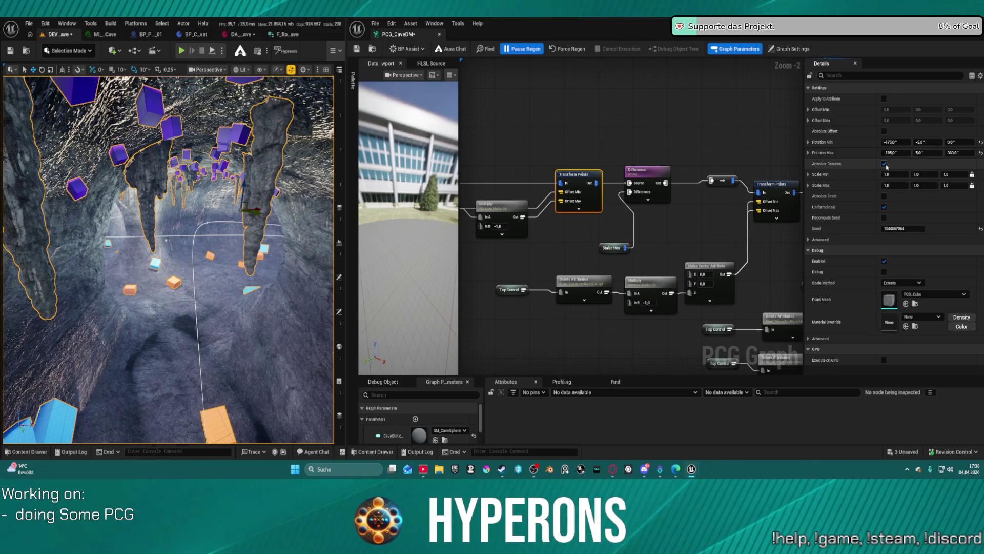
{"action": "left_click", "coordinate": [889, 154]}
{"action": "type", "text": "-175"}
{"action": "key", "text": "Return"}
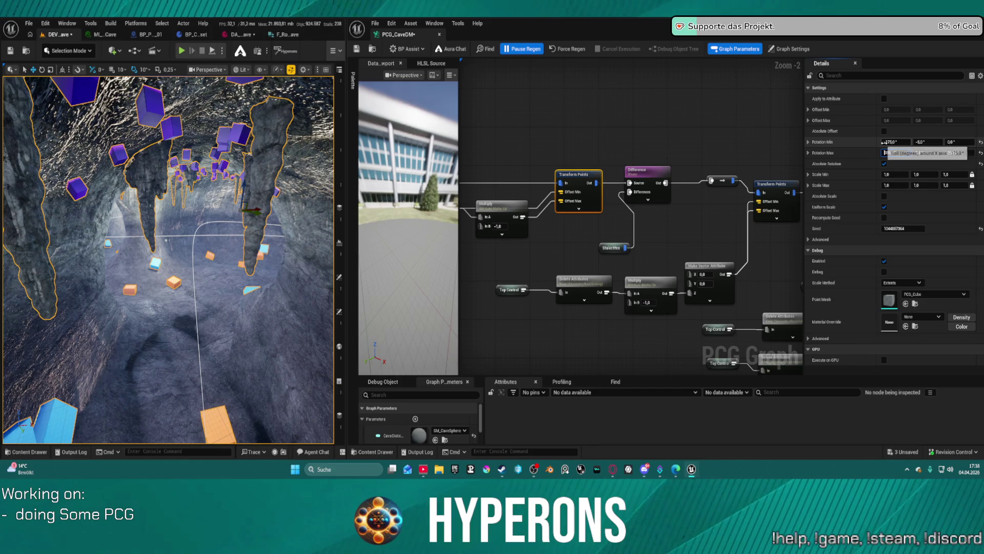
{"action": "key", "text": "Delete"}
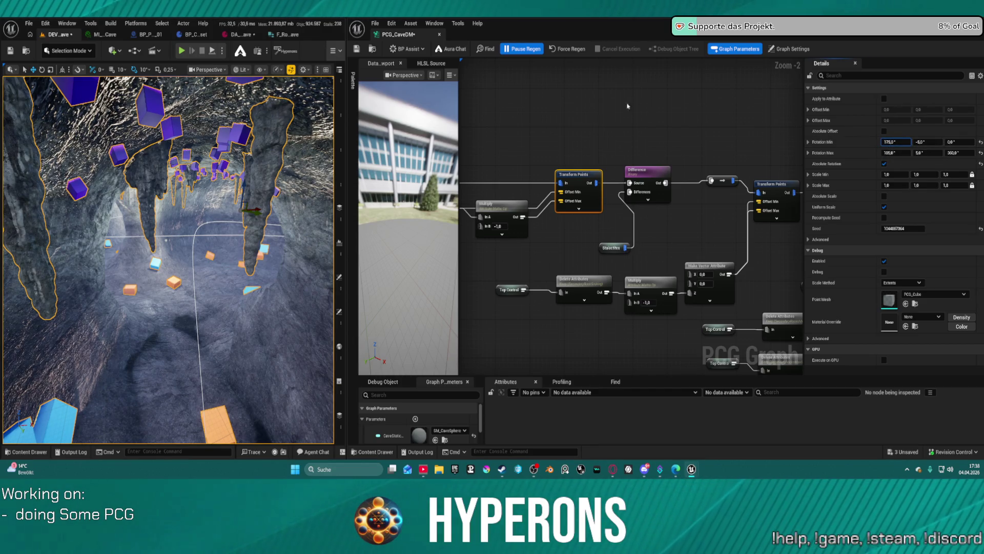
{"action": "left_click", "coordinate": [627, 106]}
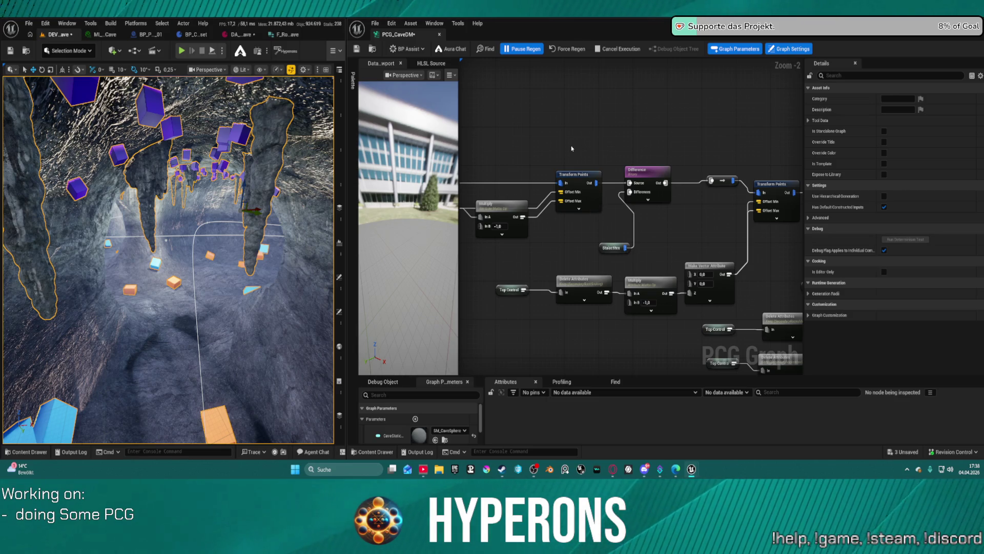
Save the cave graph and look around the cave at the placed stalactites
{"action": "key", "text": "ctrl+s"}
{"action": "mouse_move", "coordinate": [262, 163]}
{"action": "left_mouse_down"}
{"action": "mouse_move", "coordinate": [250, 165]}
{"action": "mouse_move", "coordinate": [246, 215]}
{"action": "mouse_move", "coordinate": [246, 110]}
{"action": "left_mouse_up"}
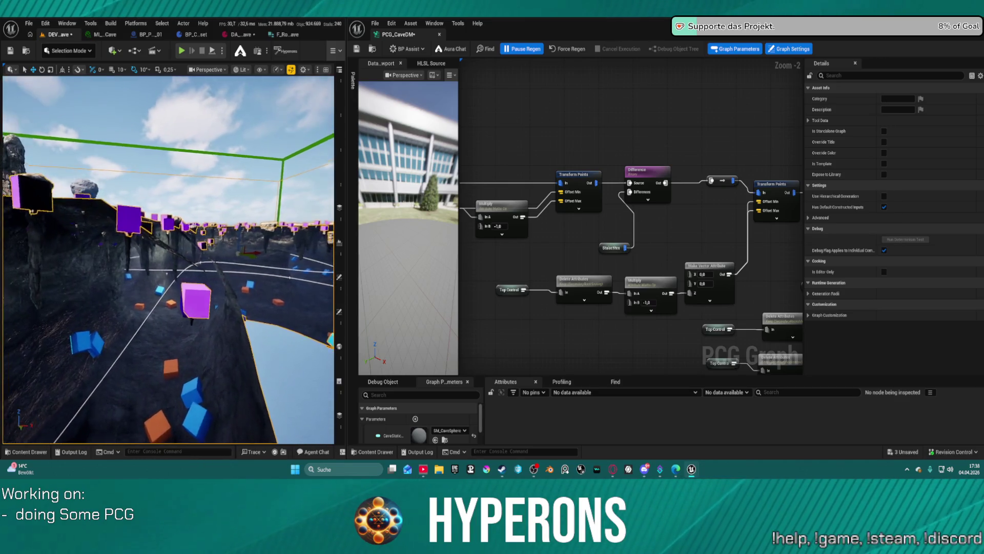
{"action": "mouse_move", "coordinate": [246, 110]}
{"action": "left_mouse_down"}
{"action": "mouse_move", "coordinate": [246, 100]}
{"action": "mouse_move", "coordinate": [238, 119]}
{"action": "left_mouse_up"}
{"action": "mouse_move", "coordinate": [176, 127]}
{"action": "left_mouse_down"}
{"action": "mouse_move", "coordinate": [174, 113]}
{"action": "mouse_move", "coordinate": [176, 127]}
{"action": "left_mouse_up"}
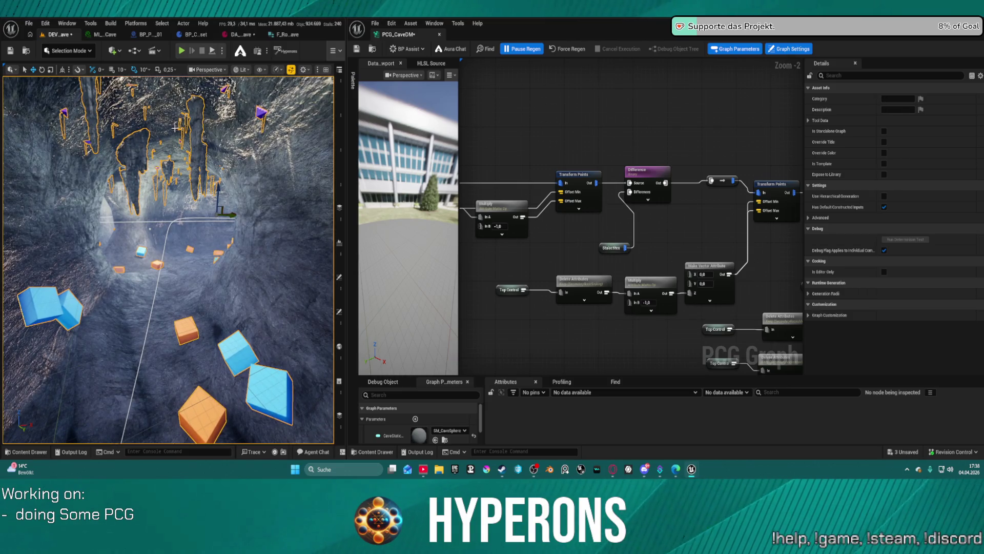
{"action": "scroll", "coordinate": [671, 143], "scroll_direction": "down", "scroll_amount": 2}
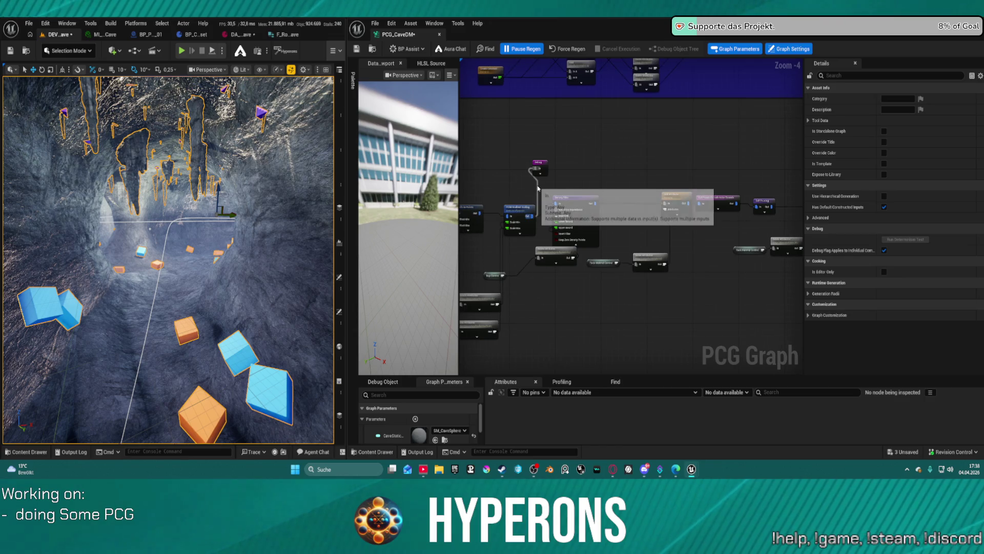
Regenerate the PCG graph from the Debug node and save all modified assets and the level
{"action": "left_click", "coordinate": [539, 165]}
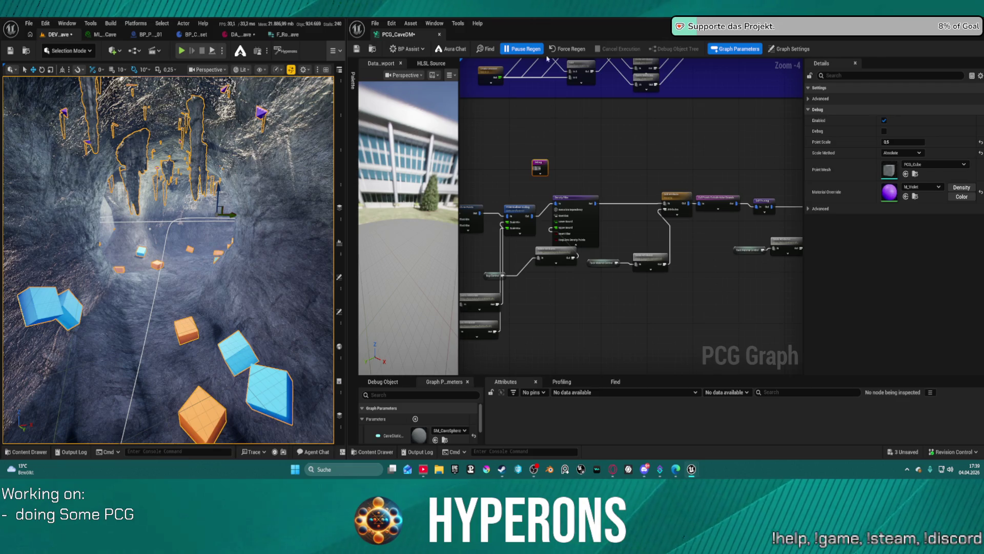
{"action": "left_click", "coordinate": [567, 49]}
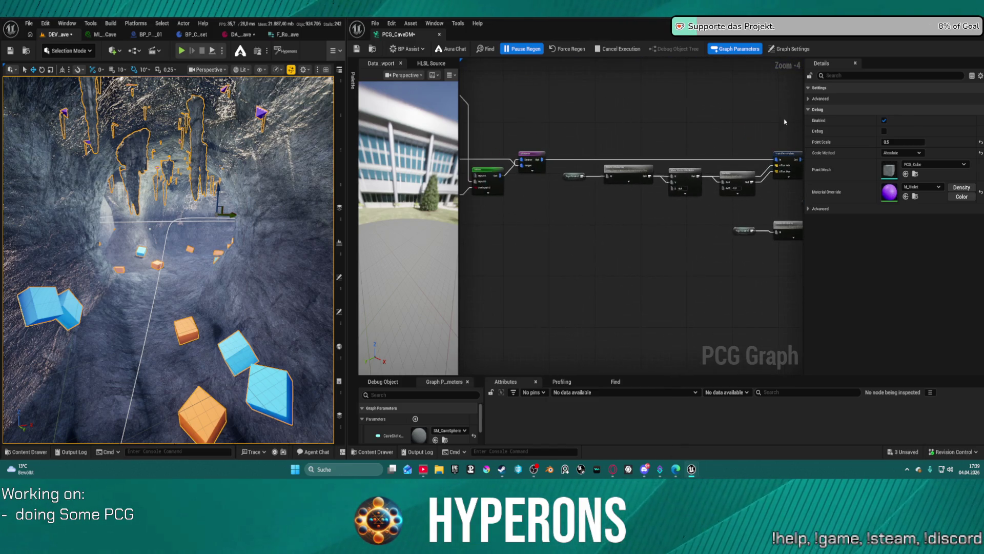
{"action": "key", "text": "ctrl+s"}
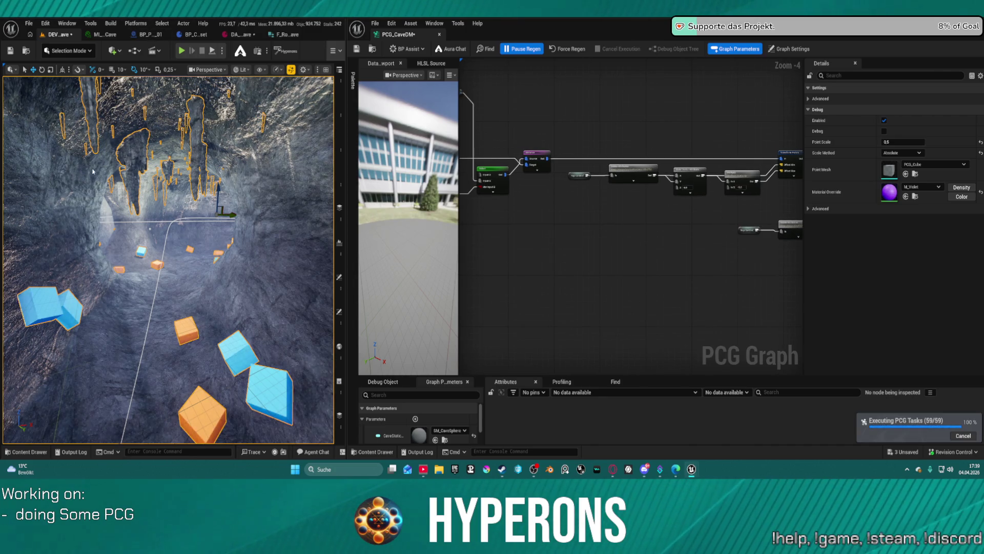
{"action": "scroll", "coordinate": [152, 137], "scroll_direction": "down", "scroll_amount": 5}
{"action": "scroll", "coordinate": [168, 260], "scroll_direction": "up", "scroll_amount": 5}
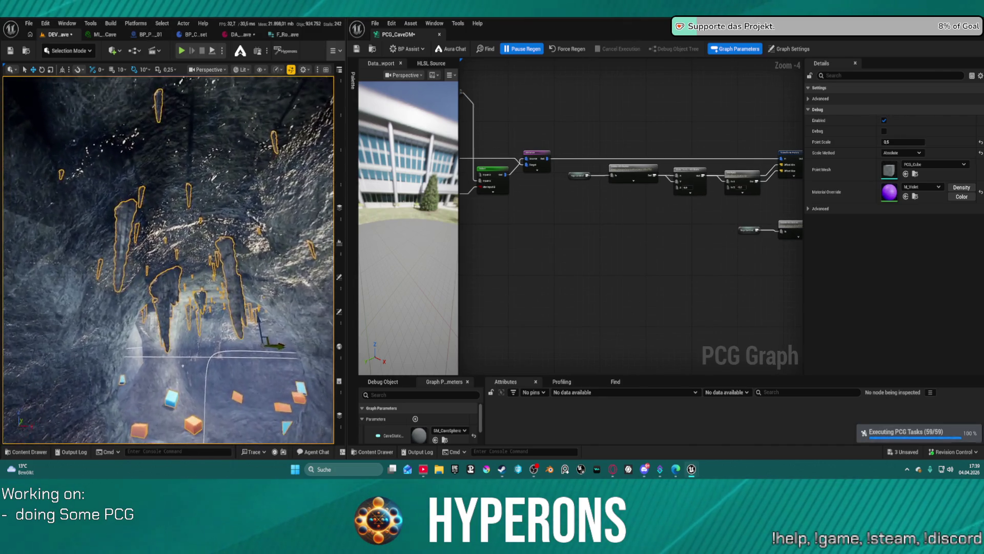
{"action": "scroll", "coordinate": [168, 260], "scroll_direction": "up", "scroll_amount": 2}
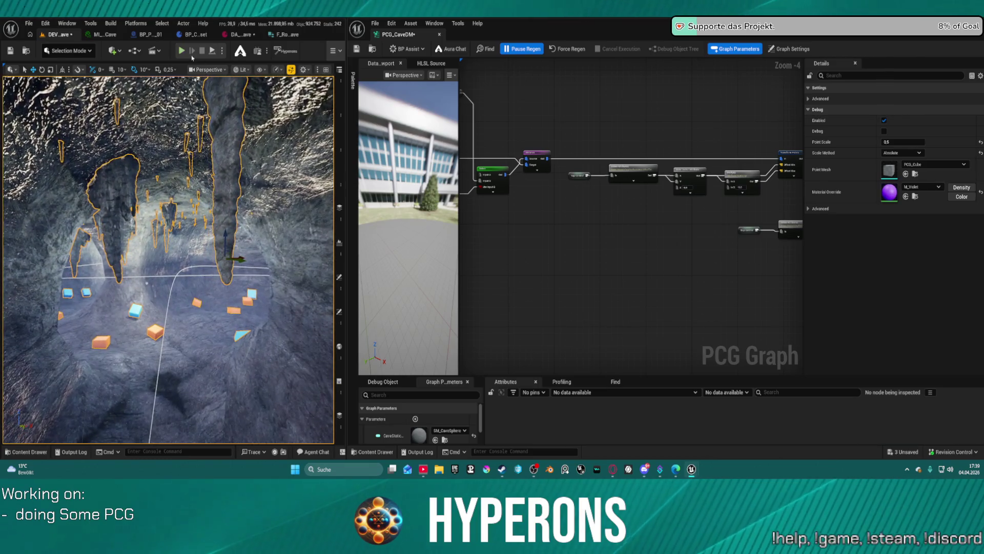
{"action": "left_click", "coordinate": [337, 86]}
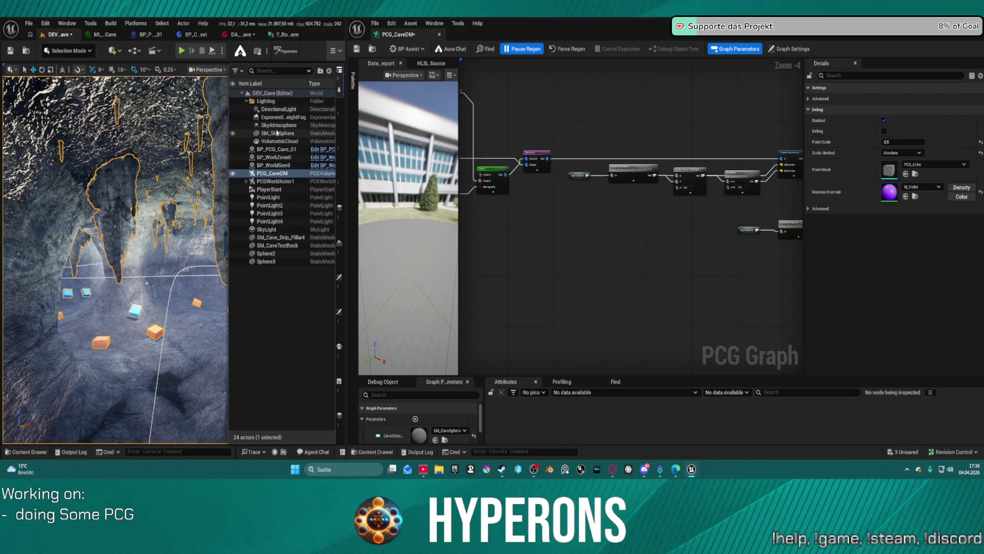
Set the SkyLight's Intensity Scale to 0
{"action": "left_click", "coordinate": [267, 229]}
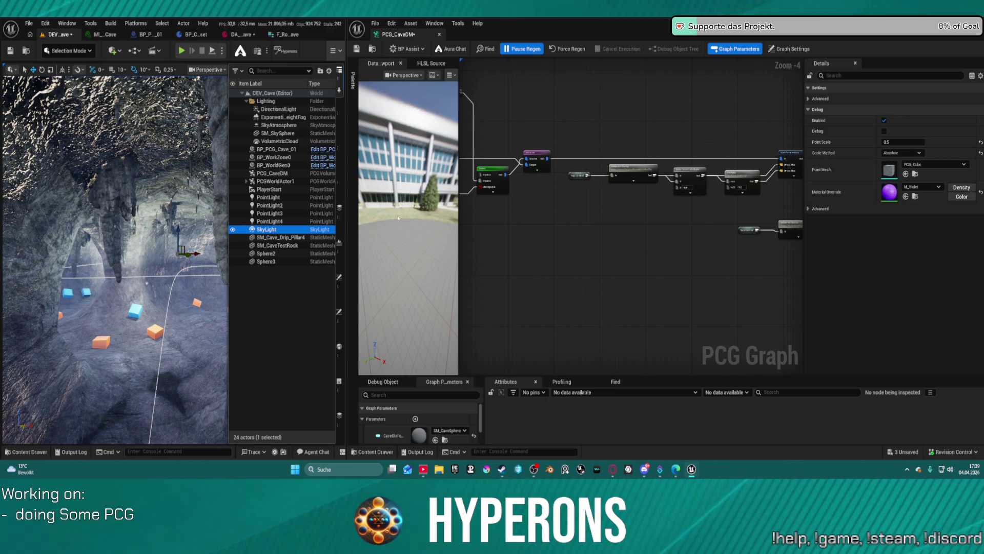
{"action": "left_click", "coordinate": [340, 312]}
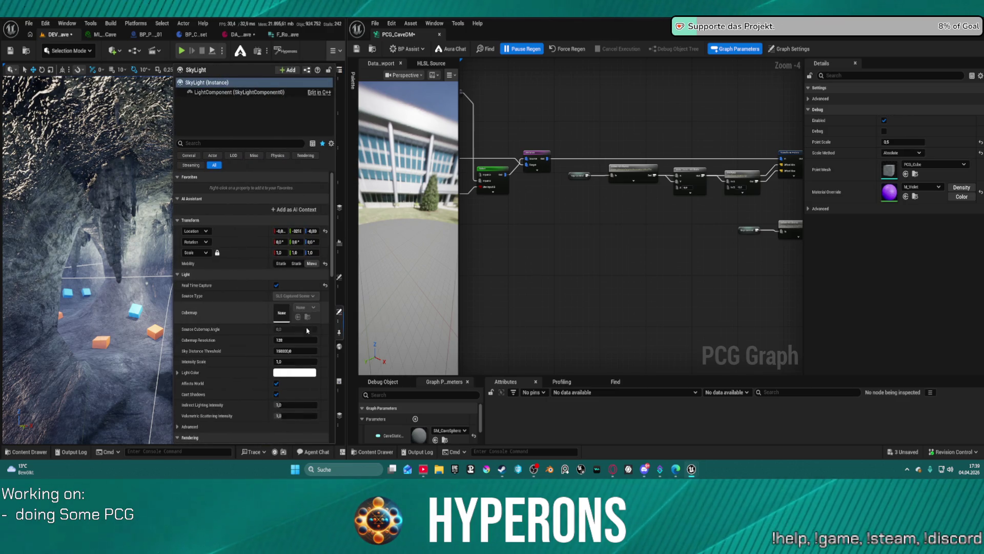
{"action": "left_click_drag", "start_coordinate": [295, 361], "coordinate": [266, 362]}
{"action": "key", "text": "ctrl+z"}
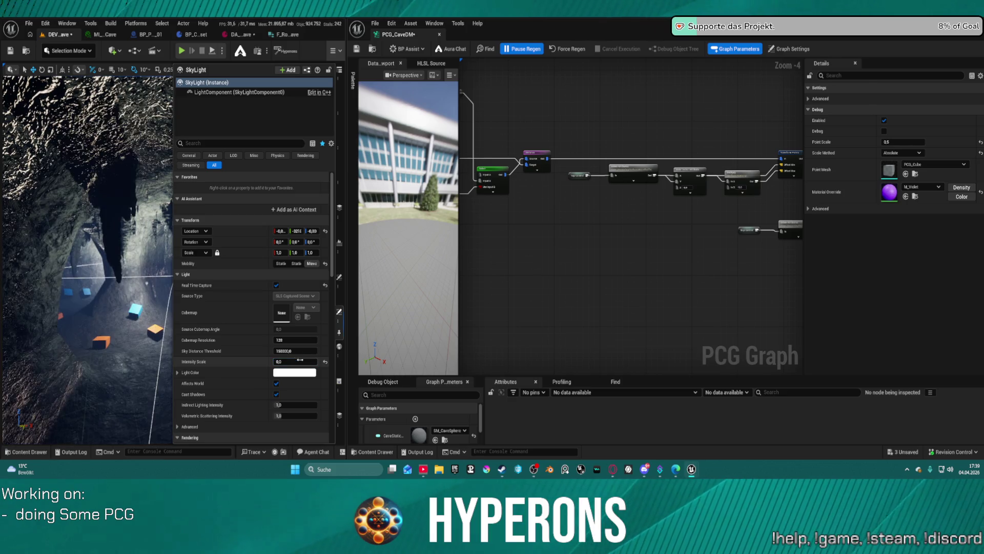
{"action": "key", "text": "ctrl+z"}
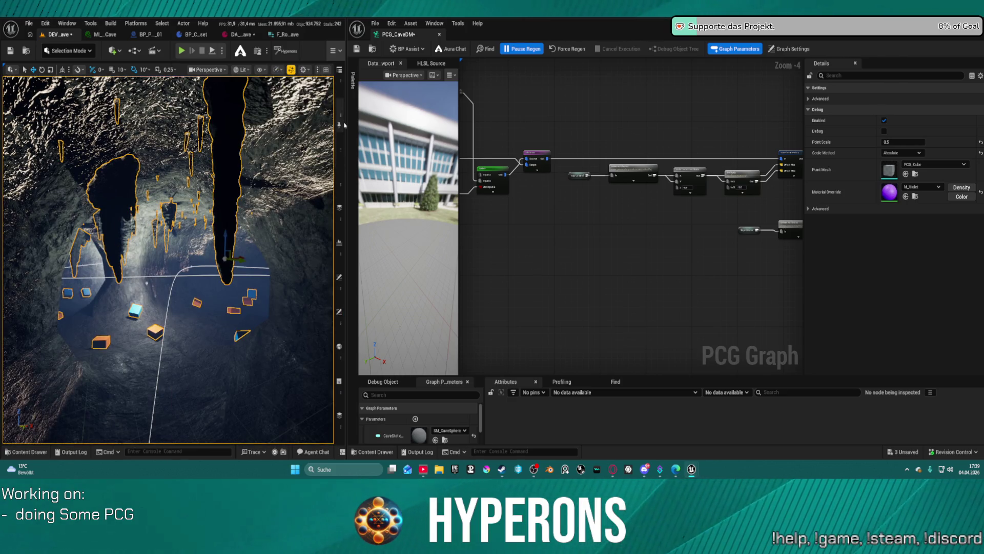
Set the DirectionalLight's intensity to 0 lux and fly into the darkened cave
{"action": "left_click", "coordinate": [339, 208]}
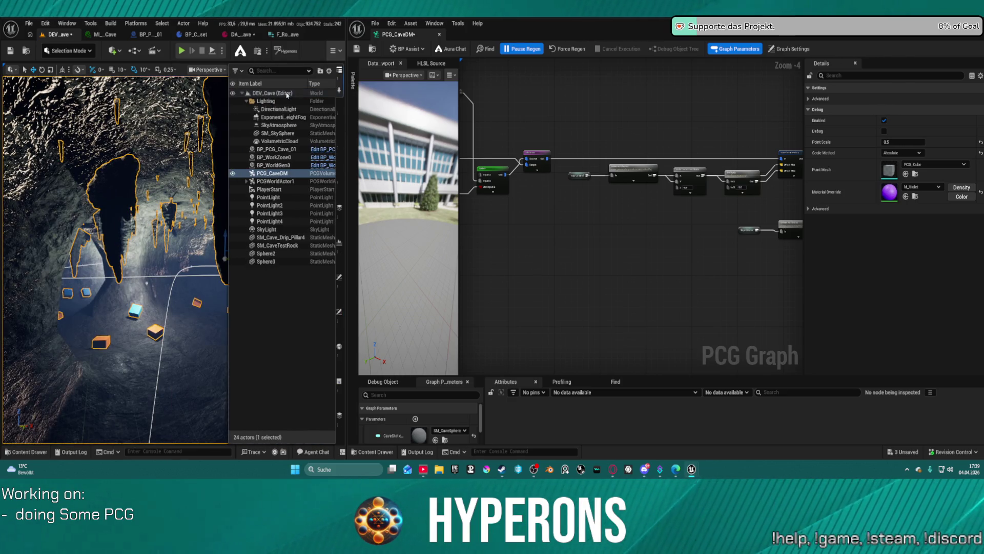
{"action": "left_click", "coordinate": [279, 110]}
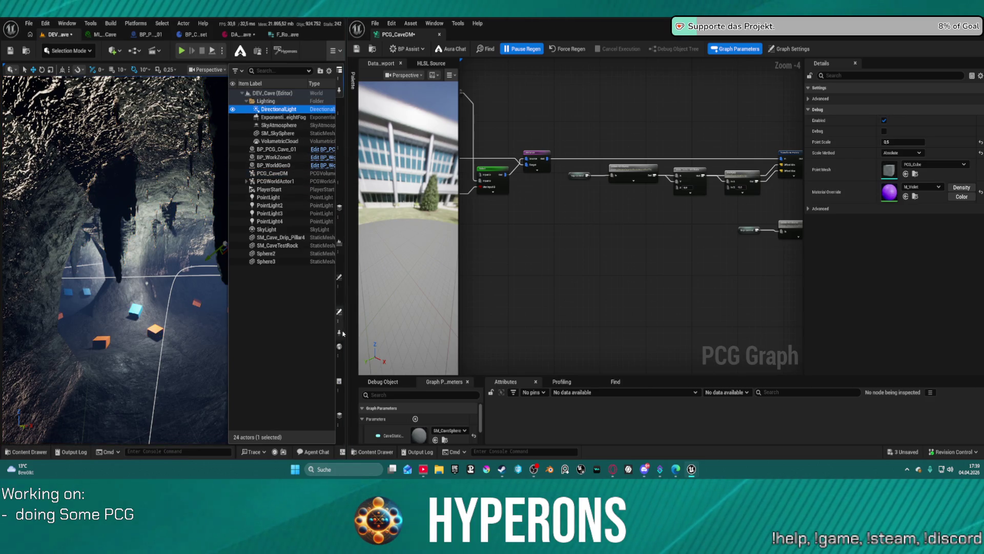
{"action": "left_click", "coordinate": [339, 333]}
{"action": "left_click", "coordinate": [295, 285]}
{"action": "type", "text": "0,0 lux"}
{"action": "key", "text": "Return"}
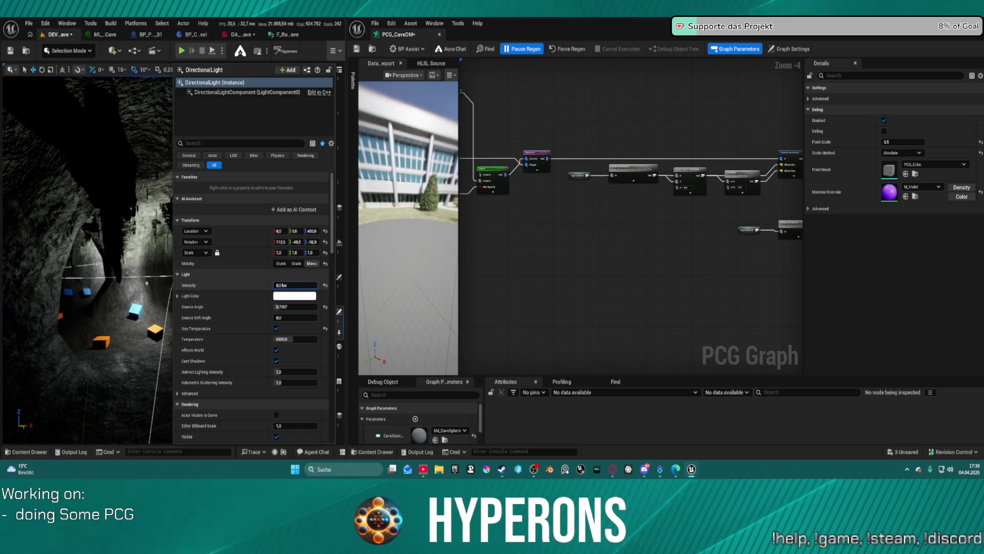
{"action": "left_click", "coordinate": [153, 230]}
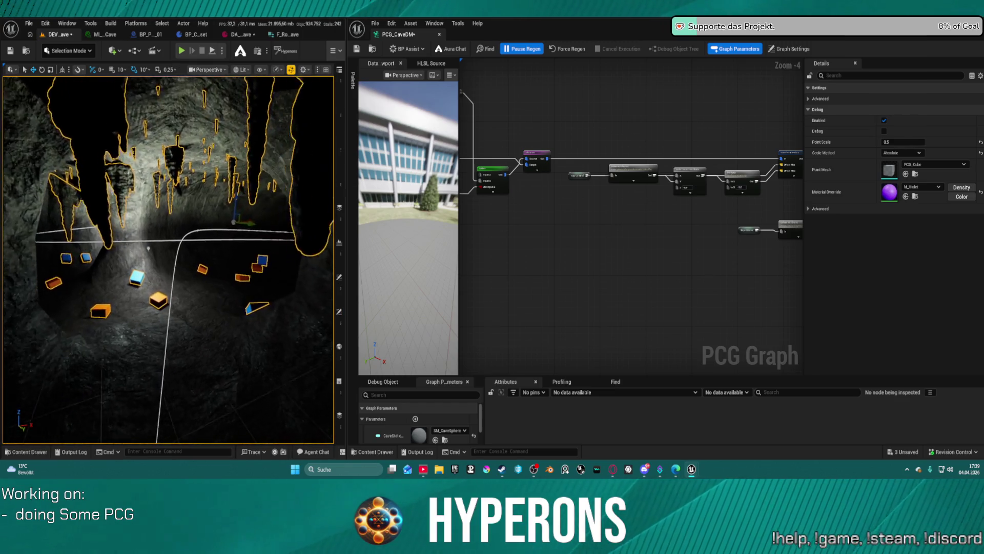
{"action": "key", "text": "w"}
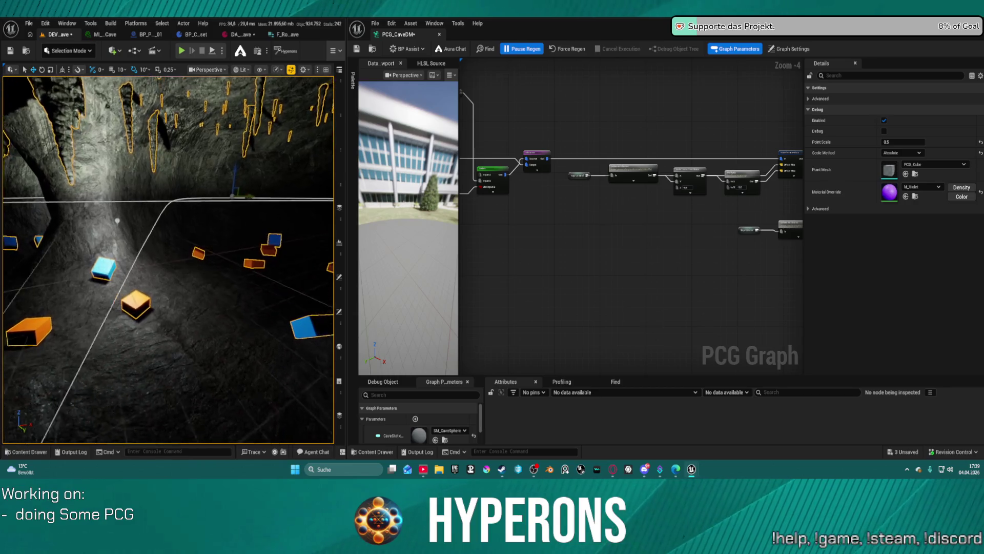
{"action": "key", "text": "w"}
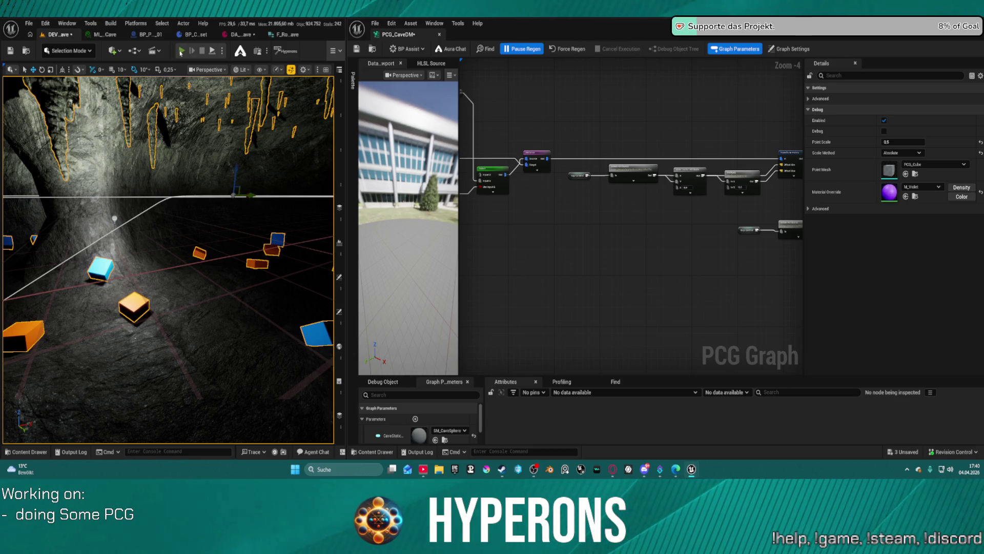
Test-play the cave despite blueprint compile errors, stop with Esc, and widen the level editor
{"action": "left_click", "coordinate": [181, 51]}
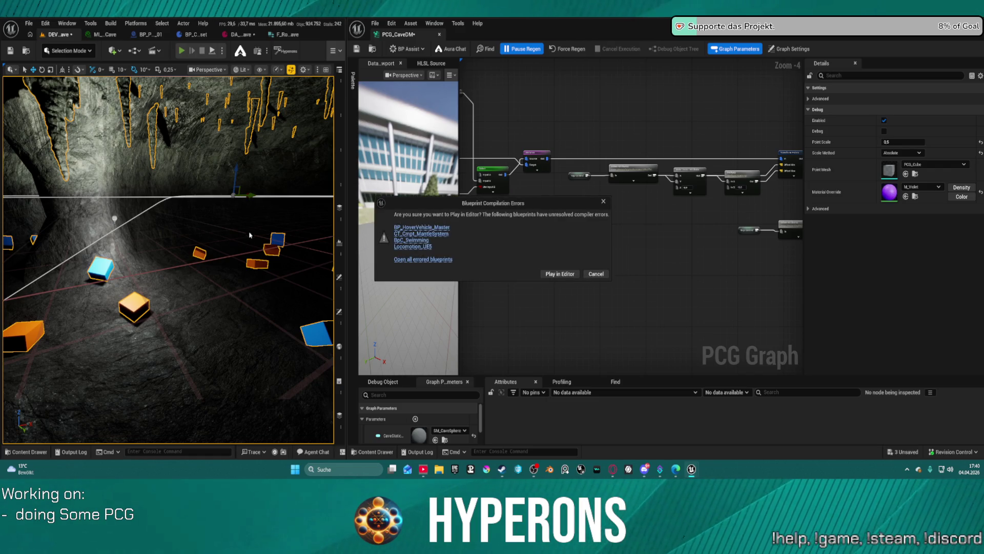
{"action": "left_click", "coordinate": [560, 274]}
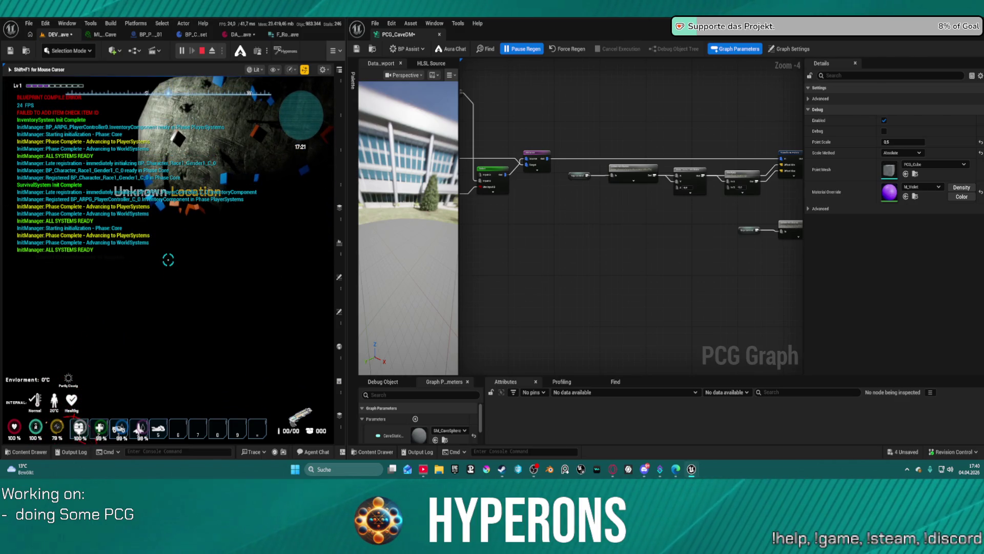
{"action": "key", "text": "Escape"}
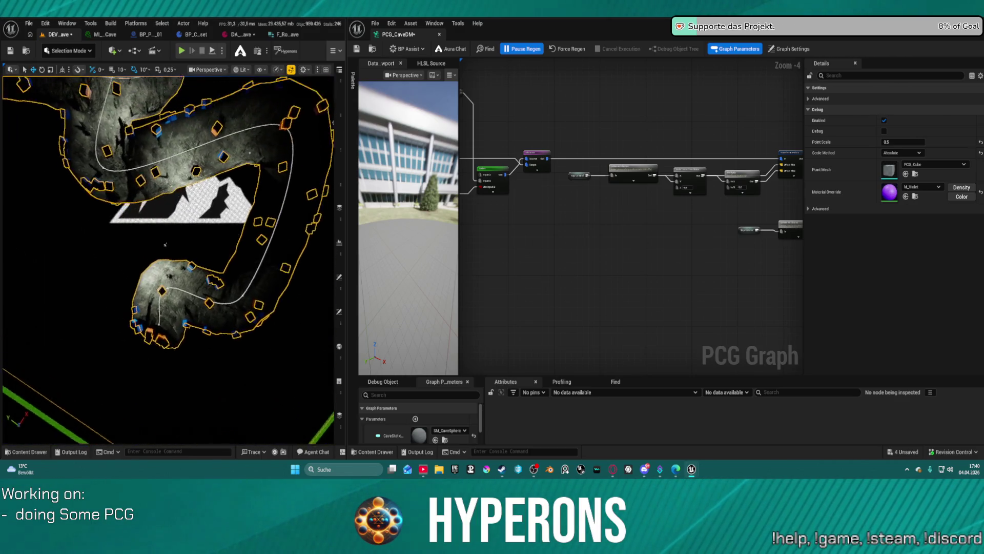
{"action": "mouse_move", "coordinate": [164, 261]}
{"action": "left_mouse_down"}
{"action": "mouse_move", "coordinate": [99, 407]}
{"action": "mouse_move", "coordinate": [118, 354]}
{"action": "mouse_move", "coordinate": [99, 398]}
{"action": "mouse_move", "coordinate": [92, 381]}
{"action": "left_mouse_up"}
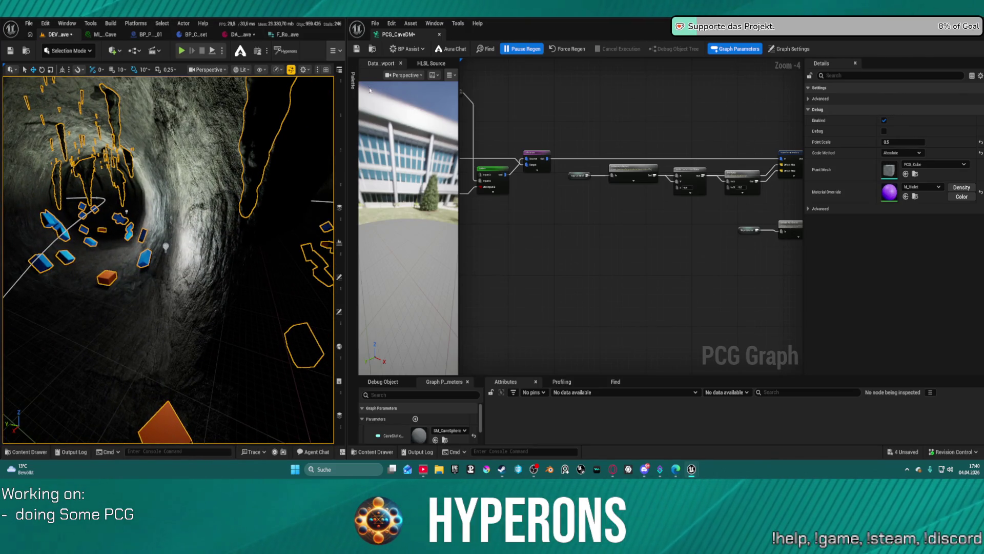
{"action": "left_click_drag", "start_coordinate": [347, 95], "coordinate": [568, 100]}
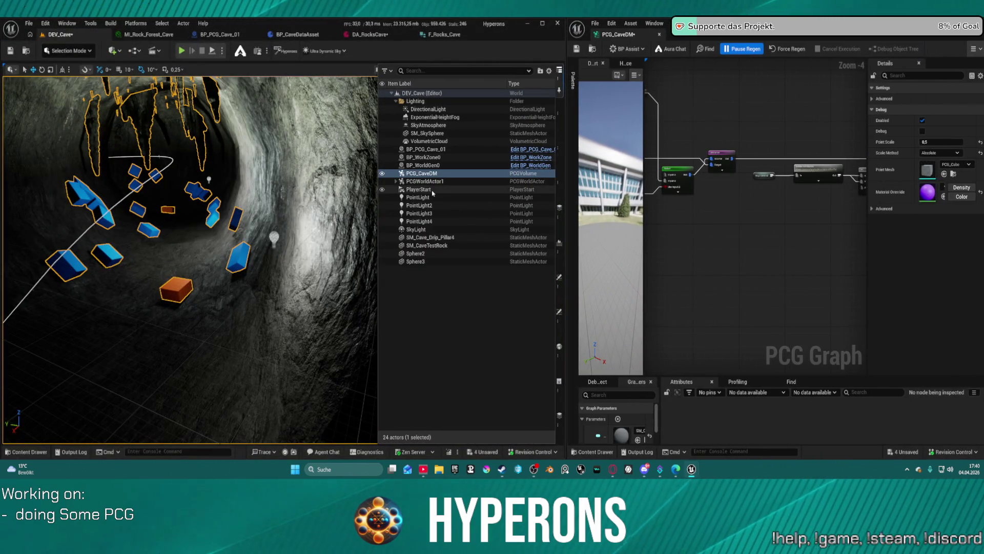
Move the PlayerStart into the cave tunnel beside the orange box
{"action": "left_click", "coordinate": [432, 190]}
{"action": "mouse_move", "coordinate": [322, 184]}
{"action": "left_mouse_down"}
{"action": "mouse_move", "coordinate": [247, 192]}
{"action": "mouse_move", "coordinate": [152, 223]}
{"action": "left_mouse_up"}
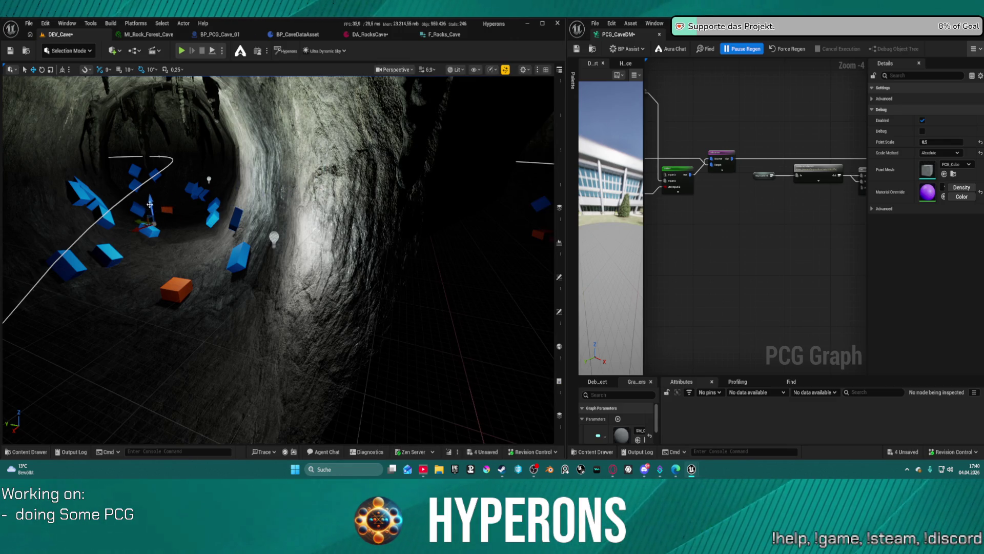
{"action": "mouse_move", "coordinate": [277, 239]}
{"action": "left_mouse_down"}
{"action": "mouse_move", "coordinate": [138, 285]}
{"action": "mouse_move", "coordinate": [149, 267]}
{"action": "left_mouse_up"}
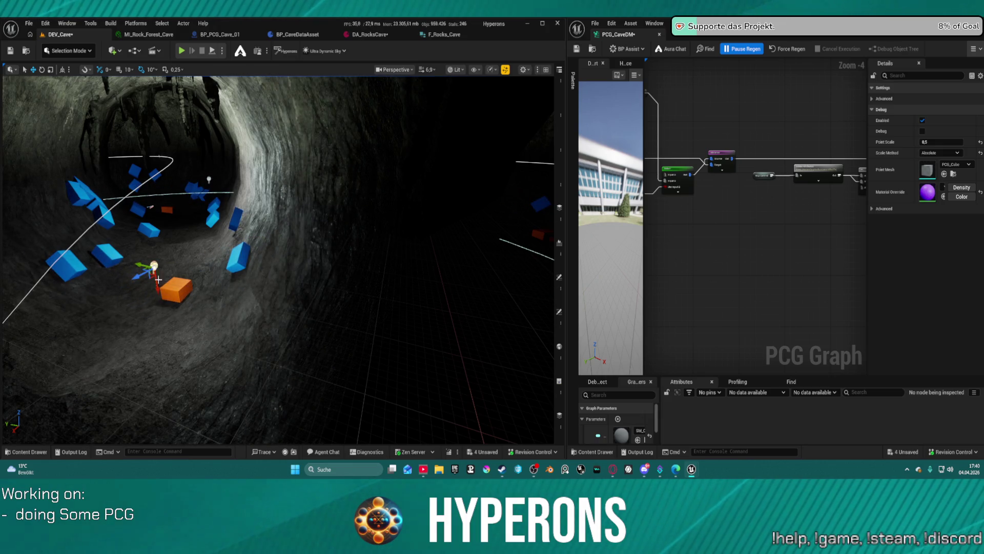
{"action": "scroll", "coordinate": [159, 279], "scroll_direction": "up", "scroll_amount": 3}
{"action": "left_click_drag", "start_coordinate": [151, 307], "coordinate": [141, 262]}
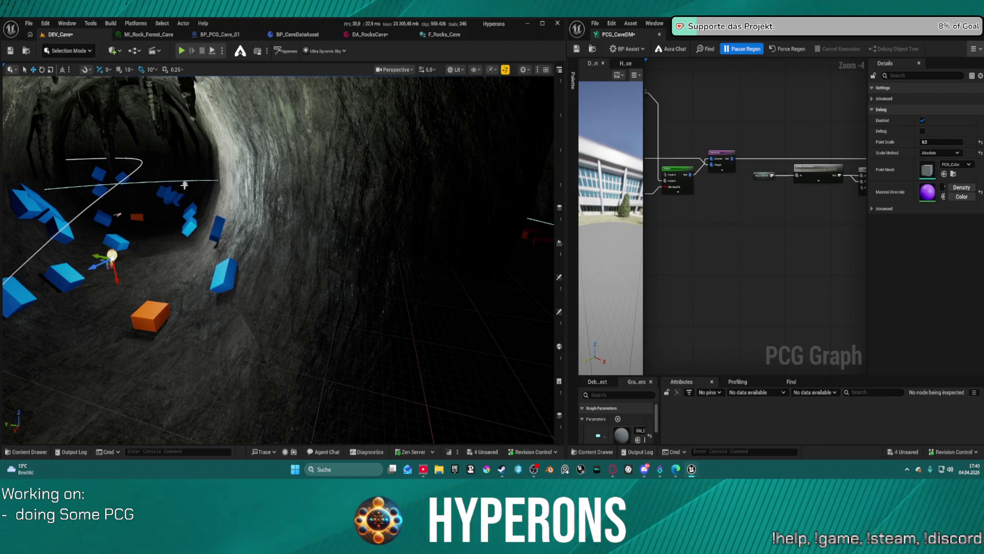
Raise one cave spline point higher in the tunnel and start Play in Editor
{"action": "left_click", "coordinate": [185, 185]}
{"action": "mouse_move", "coordinate": [183, 204]}
{"action": "left_mouse_down"}
{"action": "mouse_move", "coordinate": [178, 154]}
{"action": "mouse_move", "coordinate": [47, 144]}
{"action": "mouse_move", "coordinate": [146, 150]}
{"action": "left_mouse_up"}
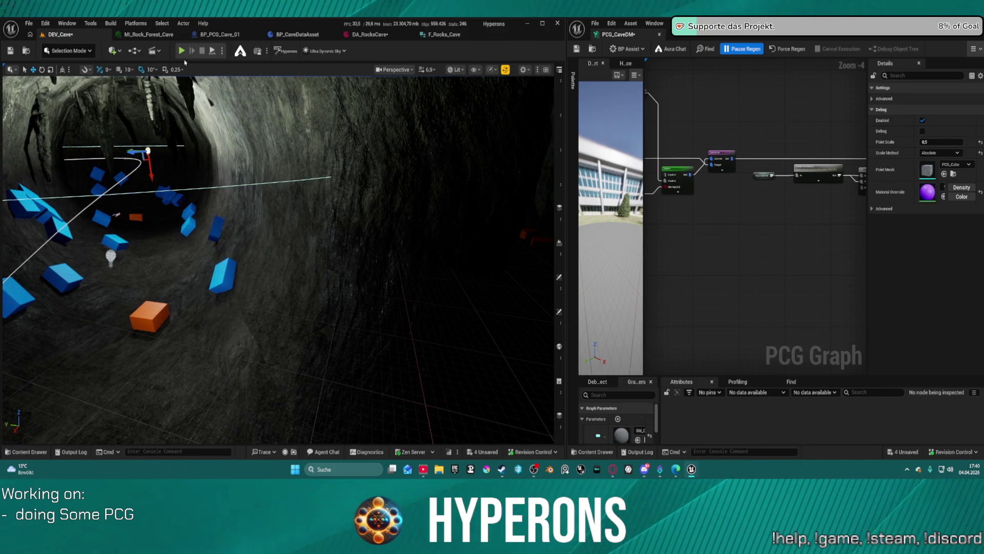
{"action": "key", "text": "alt+p"}
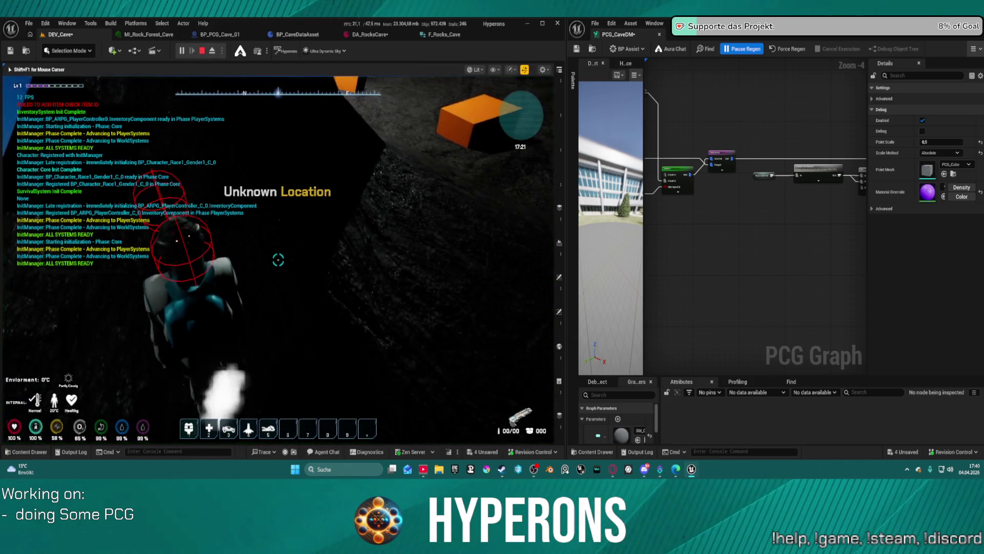
Walk the character through the lit cave tunnel and climb a ledge to inspect the stalactites, then stop playing
{"action": "key", "text": "w"}
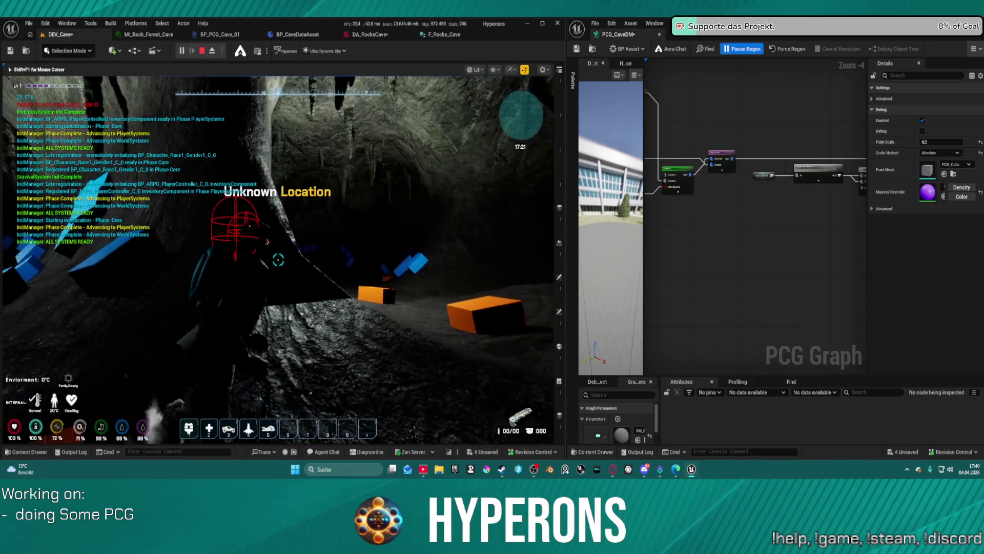
{"action": "key", "text": "w"}
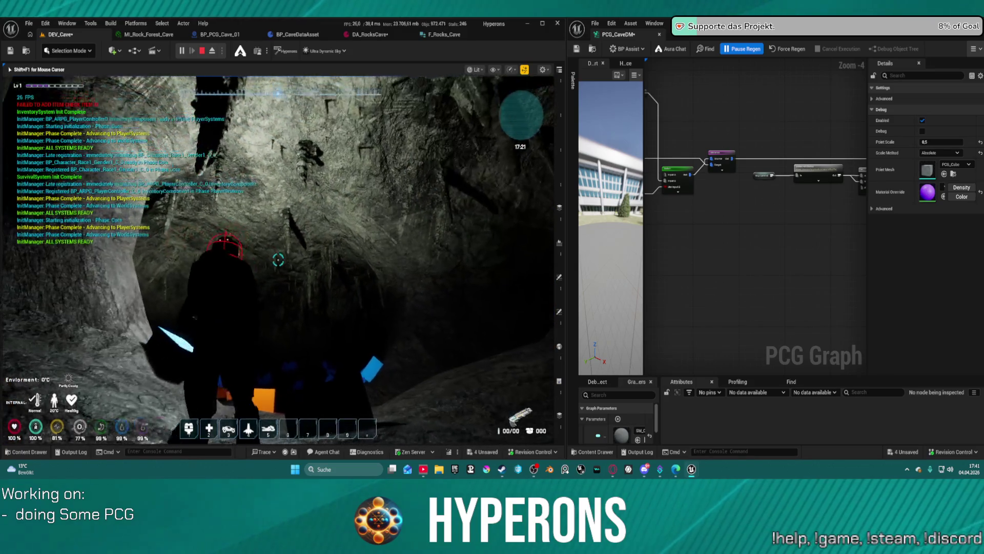
{"action": "key", "text": "w"}
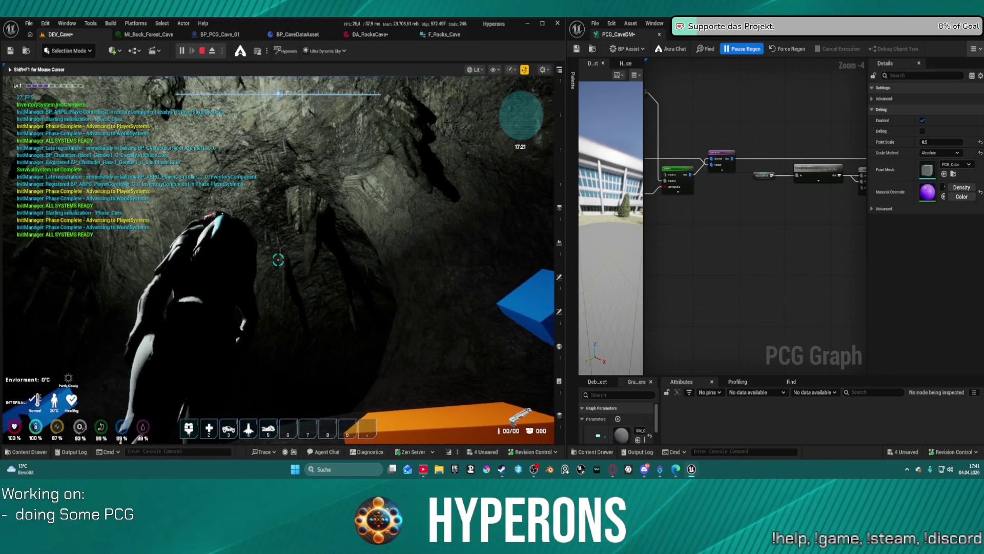
{"action": "key", "text": "w"}
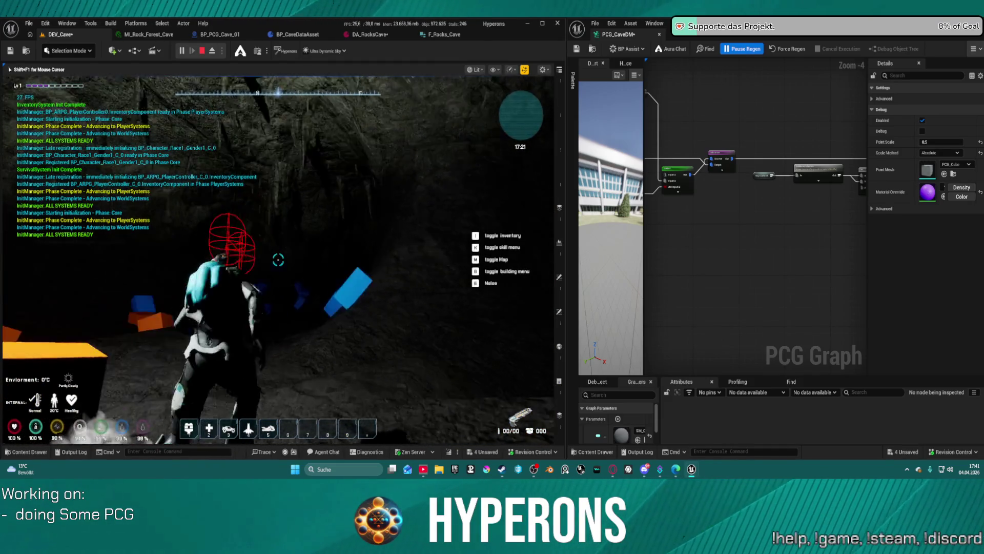
{"action": "key", "text": "w"}
{"action": "key", "text": "w"}
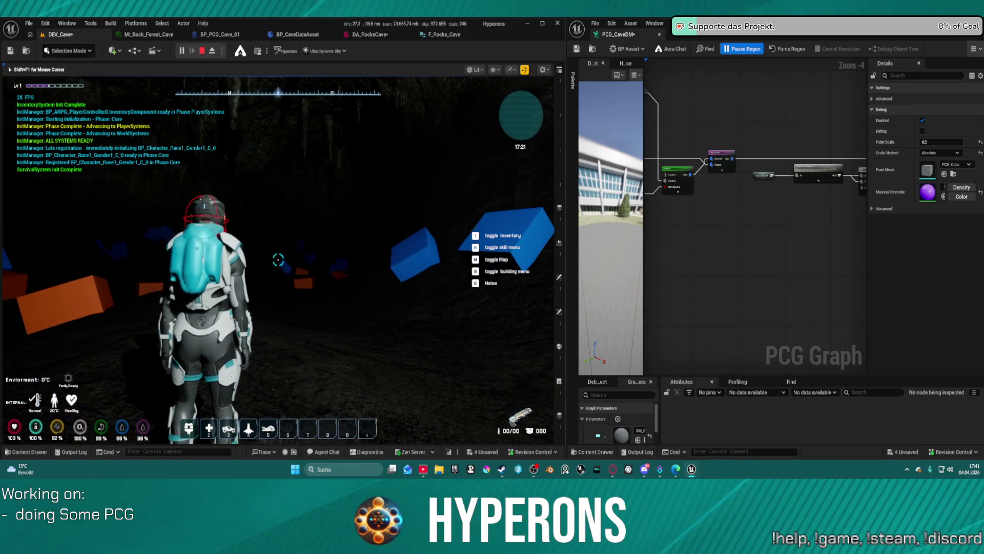
{"action": "key", "text": "w"}
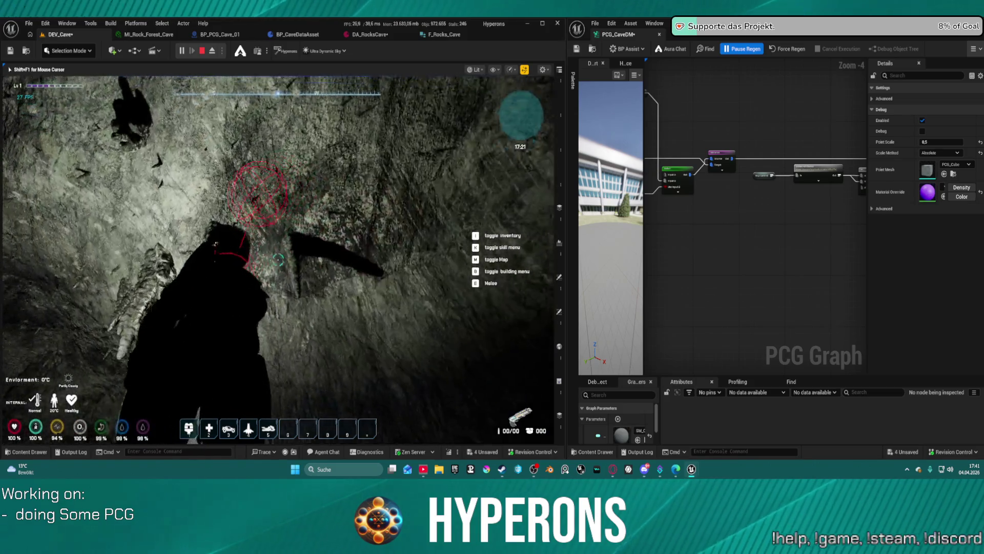
{"action": "key", "text": "w"}
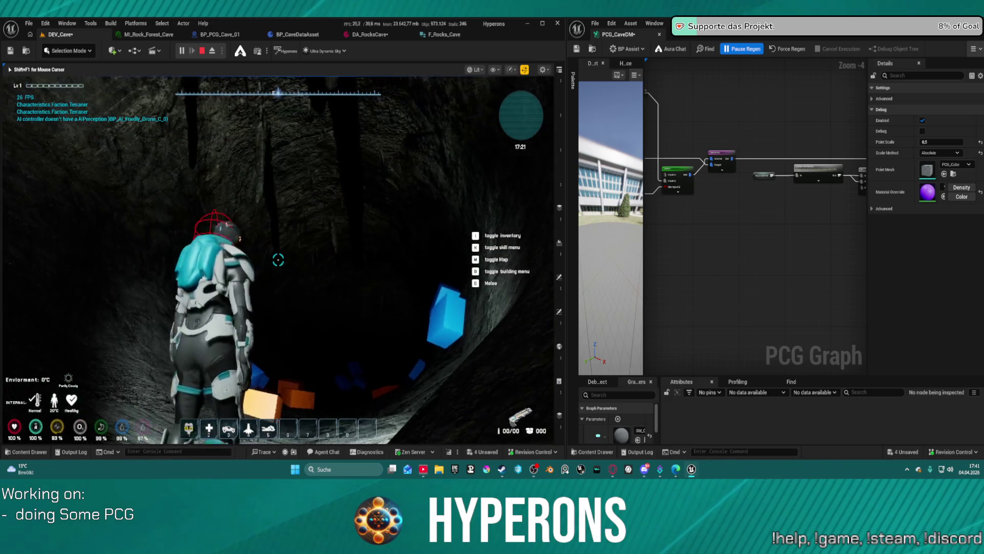
{"action": "key", "text": "w"}
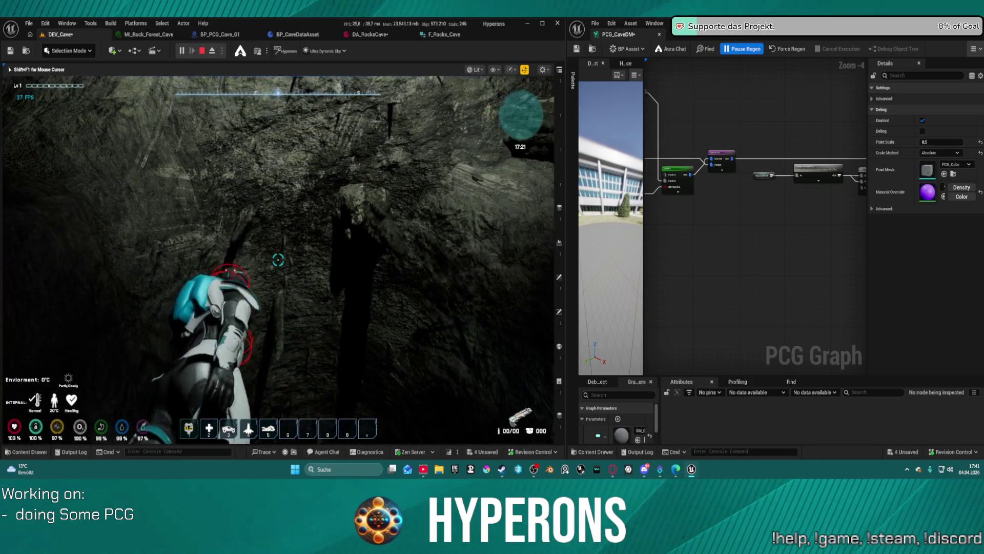
{"action": "key", "text": "w"}
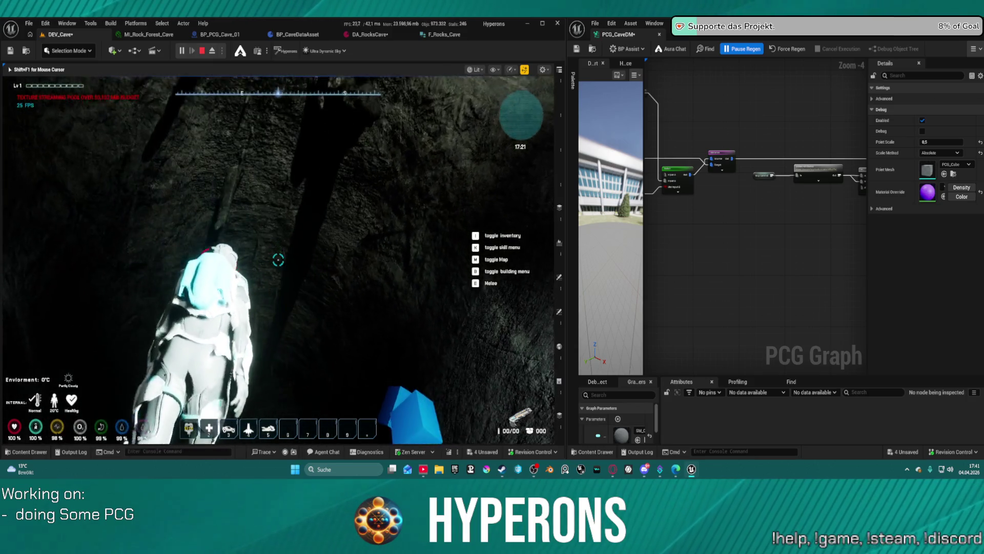
{"action": "key", "text": "w"}
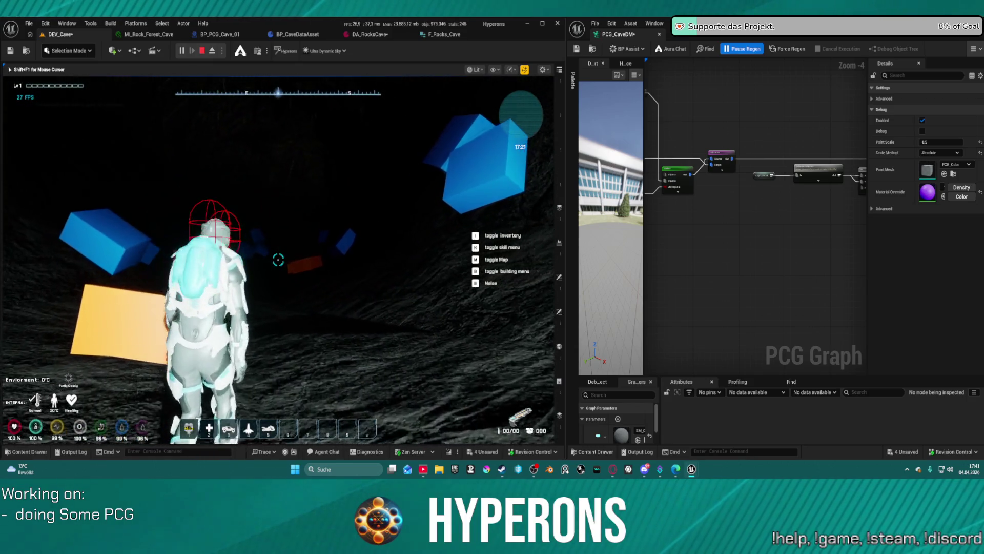
{"action": "key", "text": "w"}
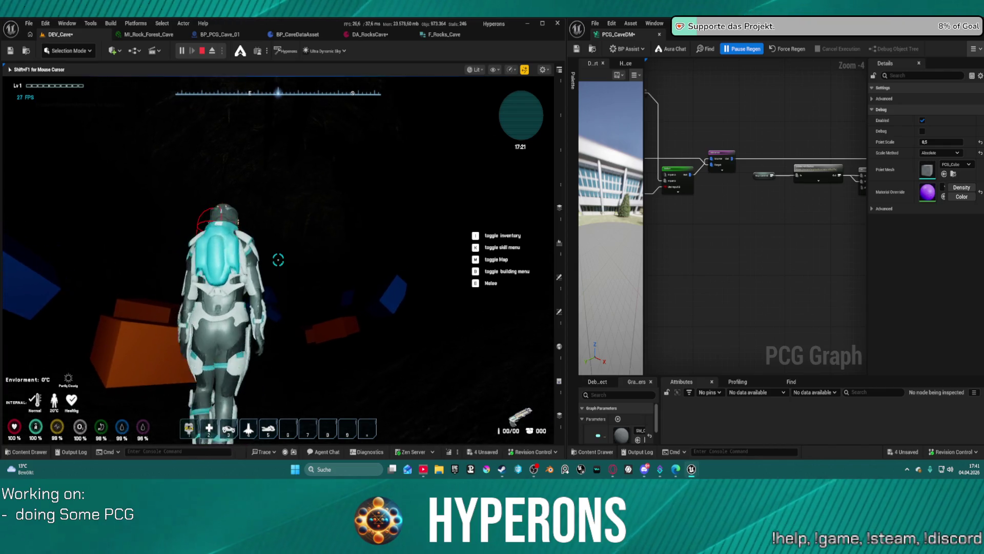
{"action": "key", "text": "a"}
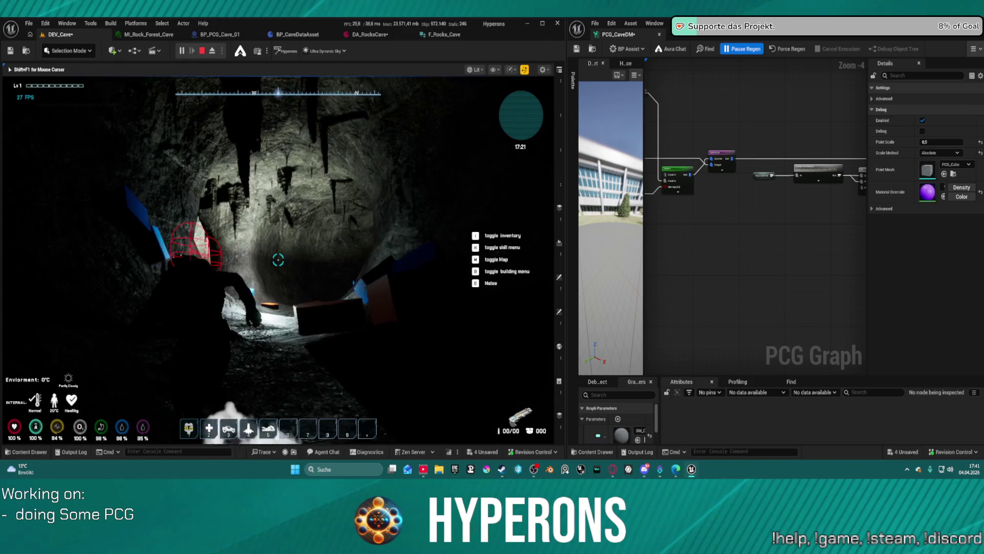
{"action": "key", "text": "w"}
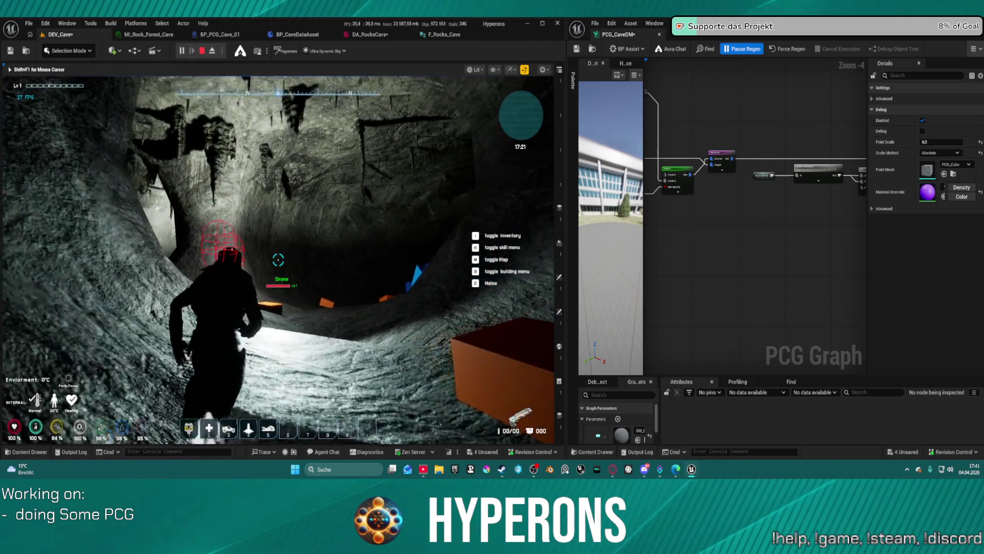
{"action": "key", "text": "w"}
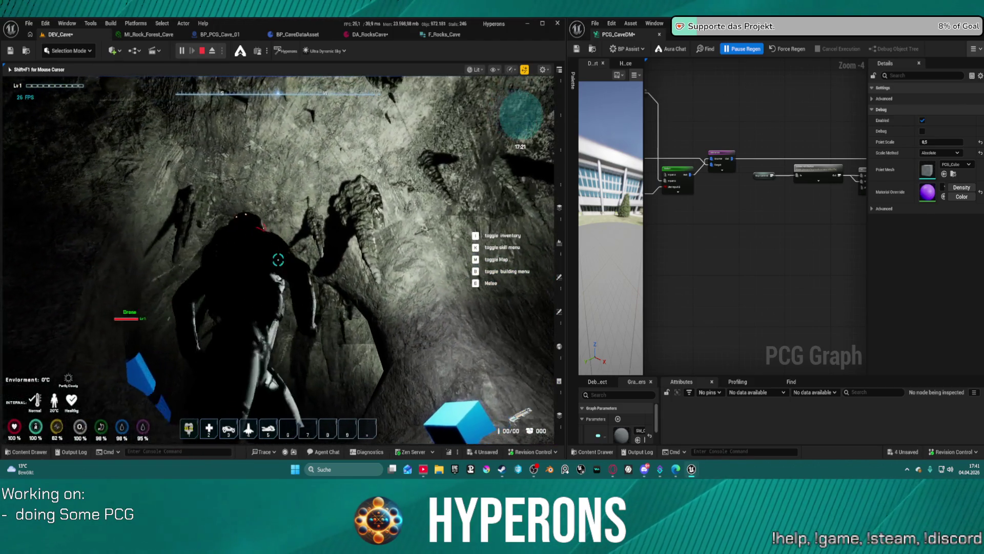
{"action": "key", "text": "w"}
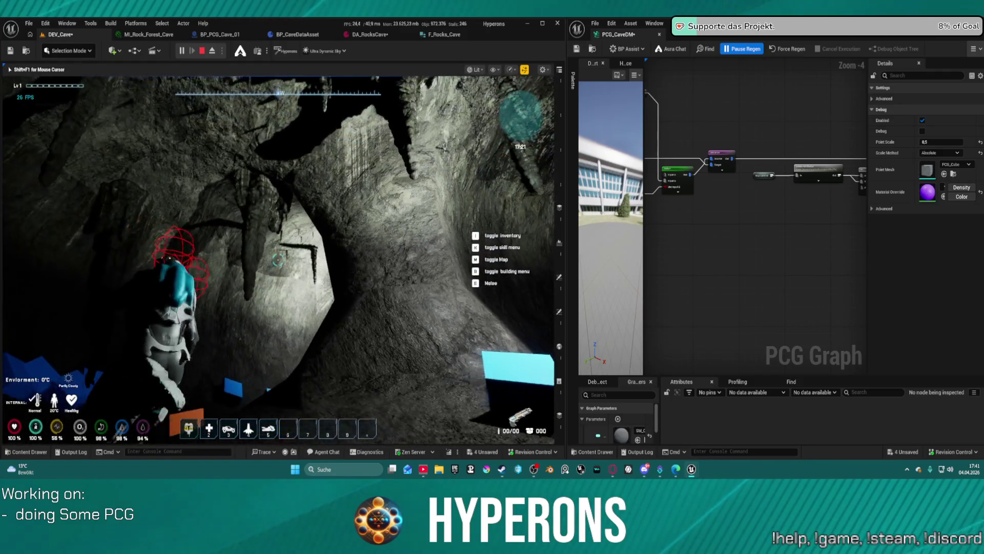
{"action": "key", "text": "w"}
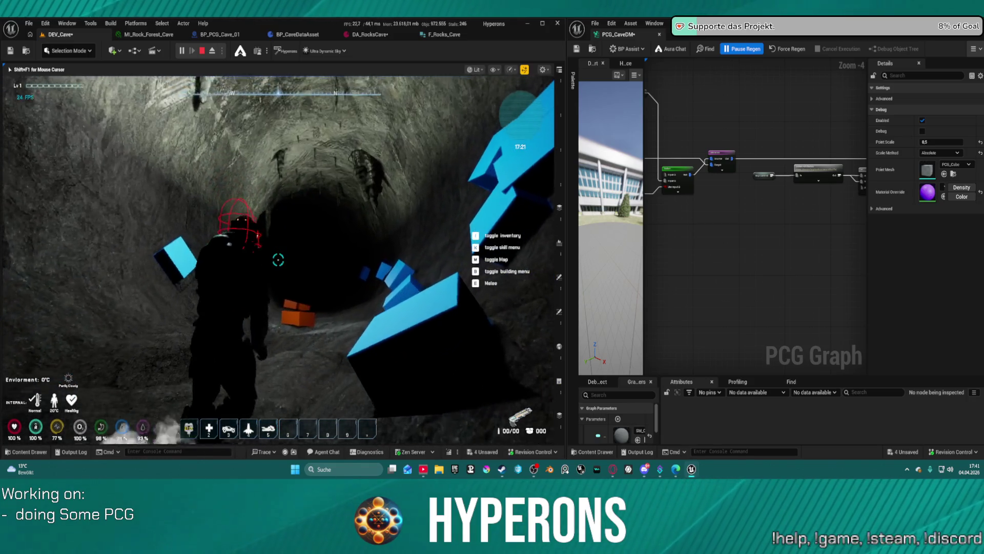
{"action": "key", "text": "w"}
{"action": "key", "text": "space"}
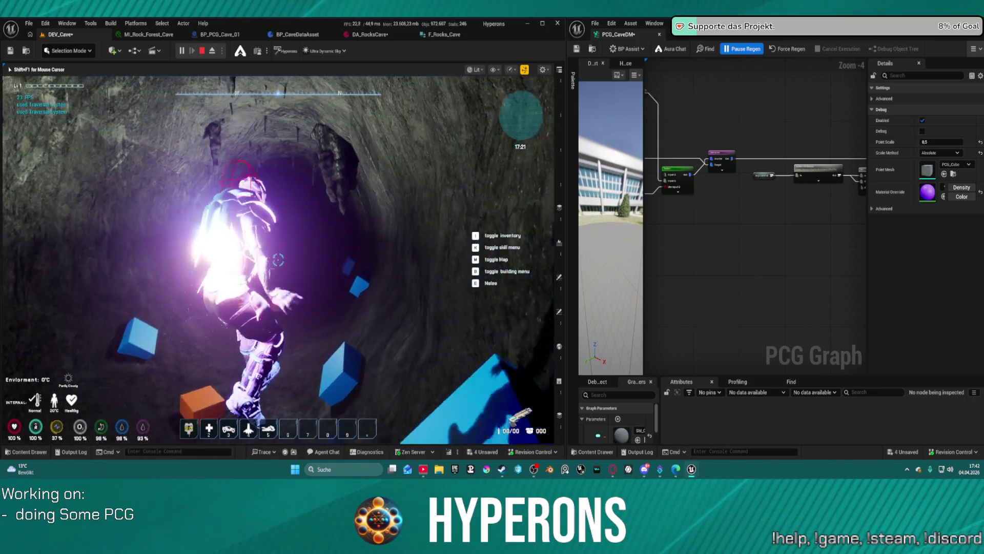
{"action": "key", "text": "w"}
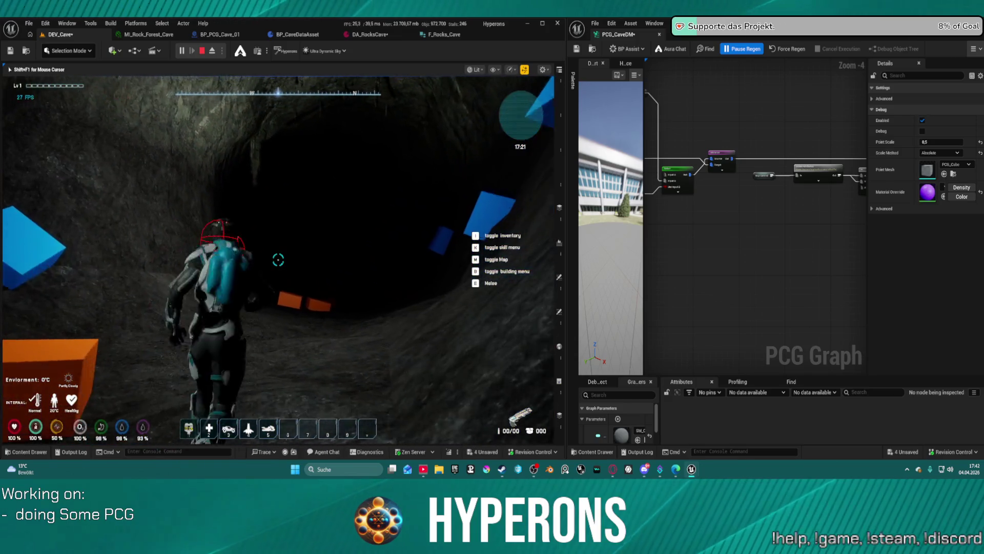
{"action": "key", "text": "w"}
{"action": "key", "text": "w"}
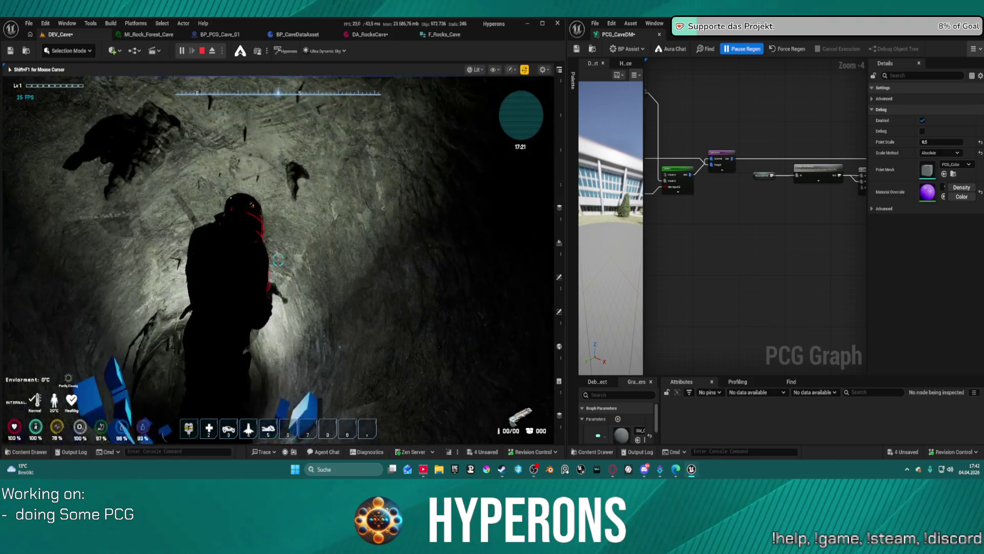
{"action": "key", "text": "w"}
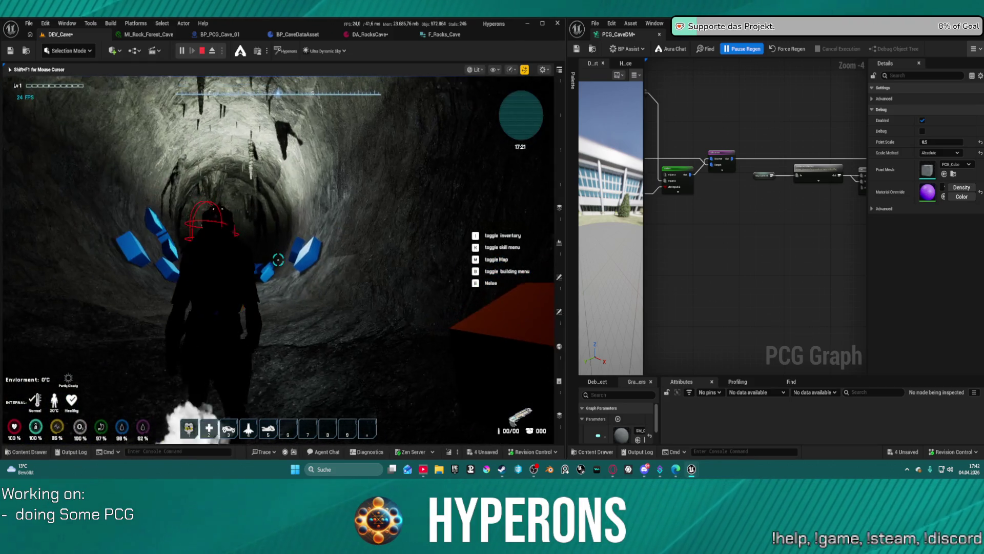
{"action": "key", "text": "Escape"}
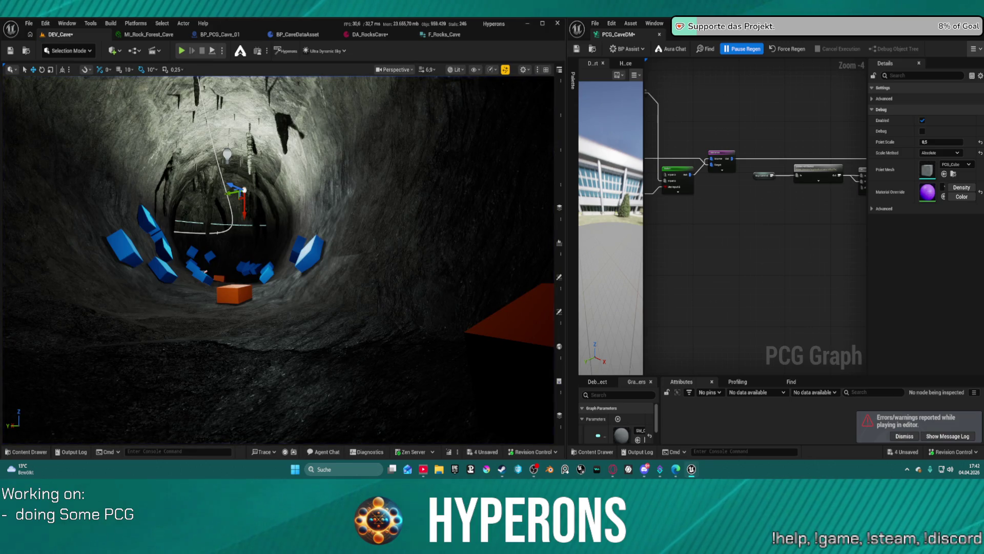
Pan the PCG graph to earlier nodes and drag the graph window's left edge to widen it
{"action": "left_click_drag", "start_coordinate": [665, 215], "coordinate": [814, 179]}
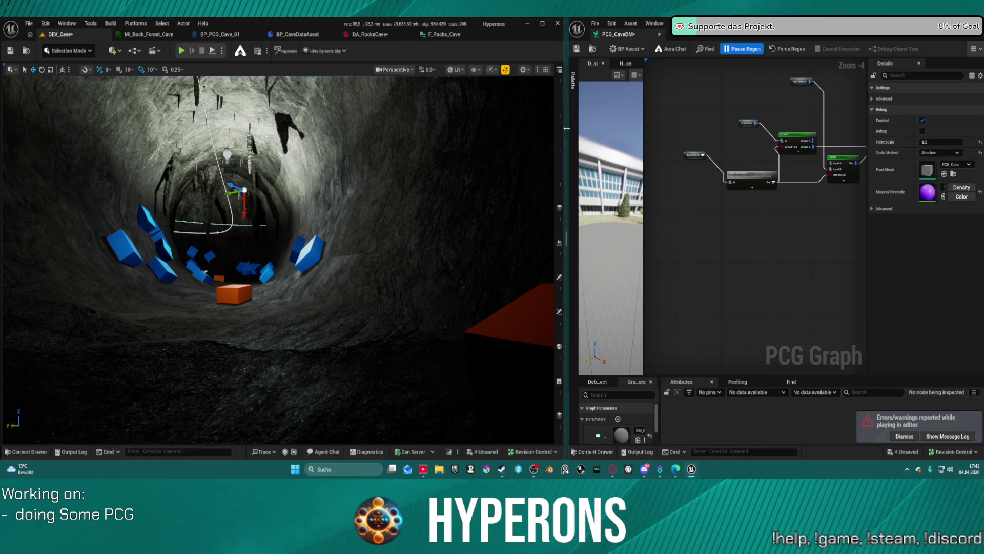
{"action": "left_click", "coordinate": [527, 23]}
{"action": "left_click_drag", "start_coordinate": [567, 173], "coordinate": [283, 172]}
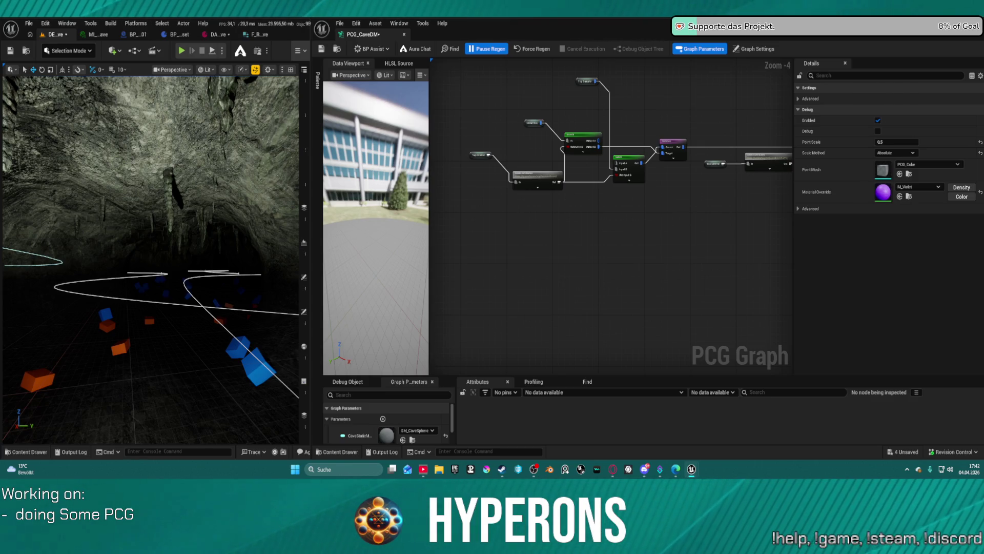
{"action": "key", "text": "alt+Tab"}
{"action": "key", "text": "alt+Tab"}
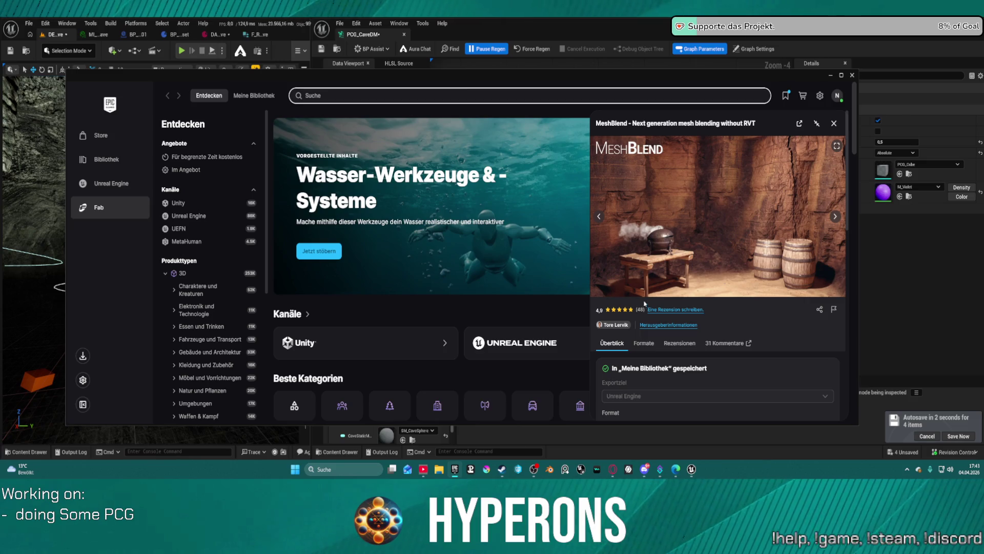
Open the MeshBlend Fab listing in the web browser, close the launcher, and maximize the page
{"action": "left_click", "coordinate": [801, 124]}
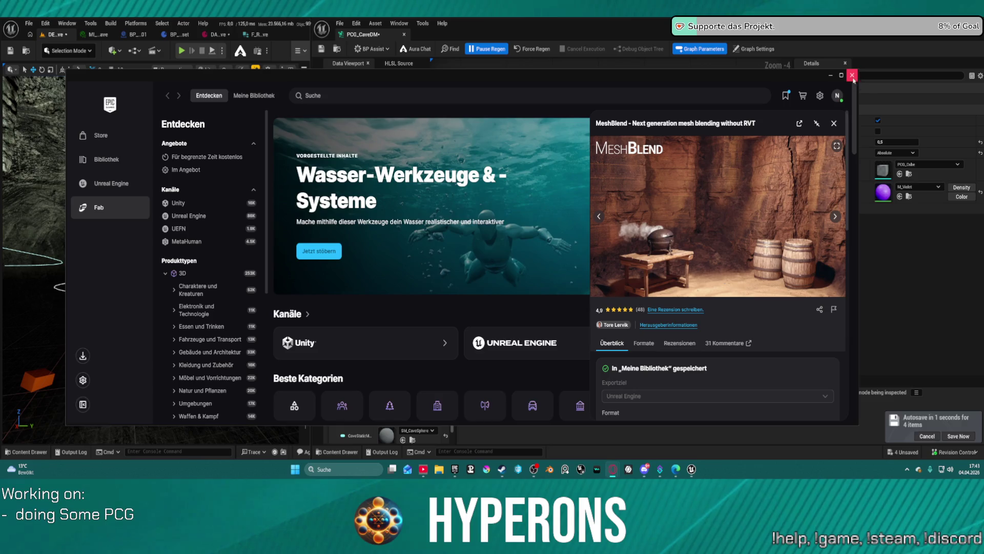
{"action": "left_click", "coordinate": [852, 75]}
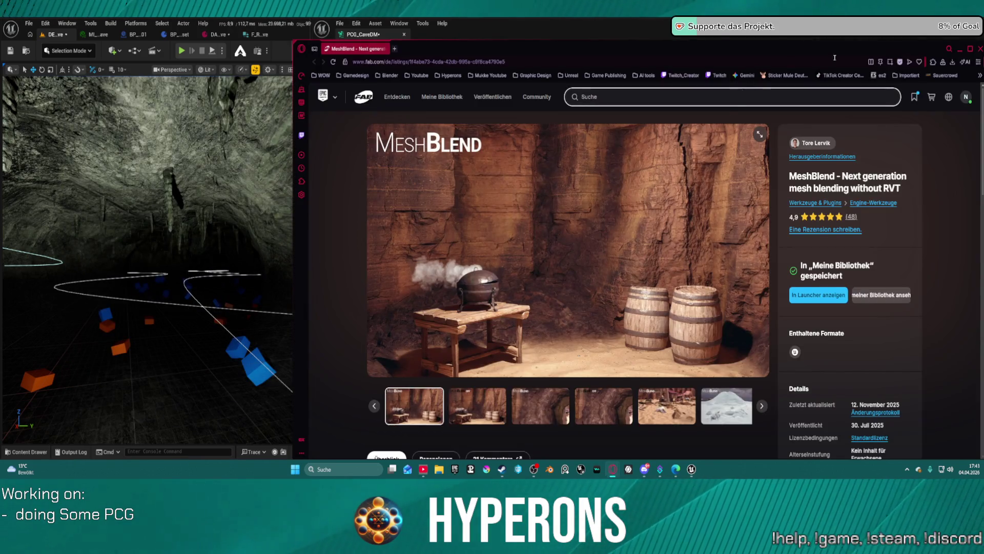
{"action": "left_click", "coordinate": [970, 49]}
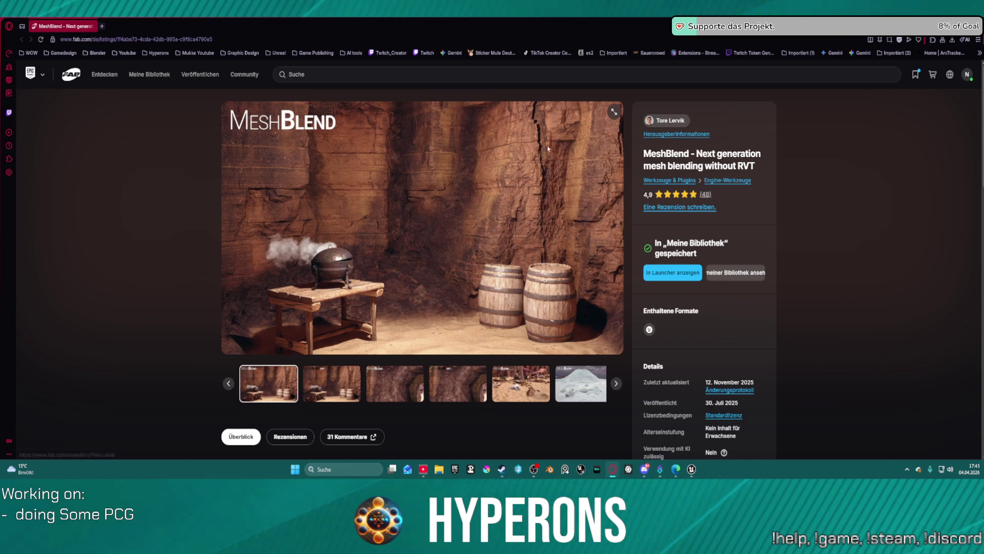
Enlarge the MeshBlend preview and compare the OFF and rock-wall images in the lightbox
{"action": "left_click", "coordinate": [379, 222]}
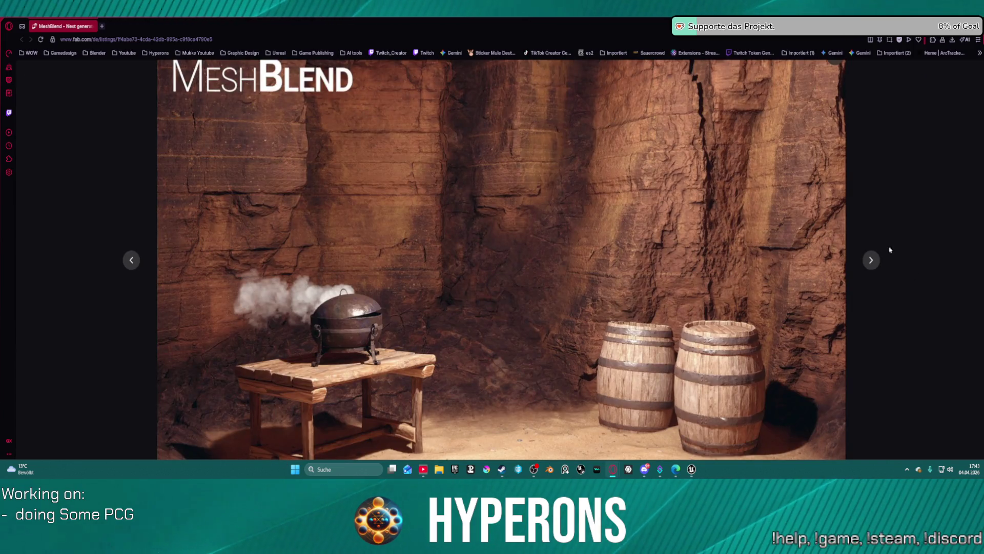
{"action": "left_click", "coordinate": [871, 260]}
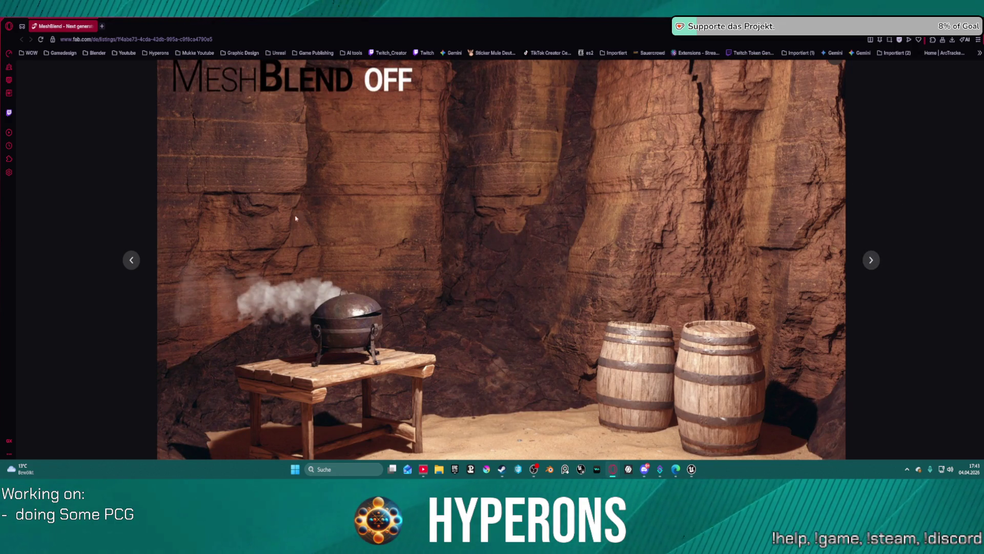
{"action": "left_click", "coordinate": [874, 258]}
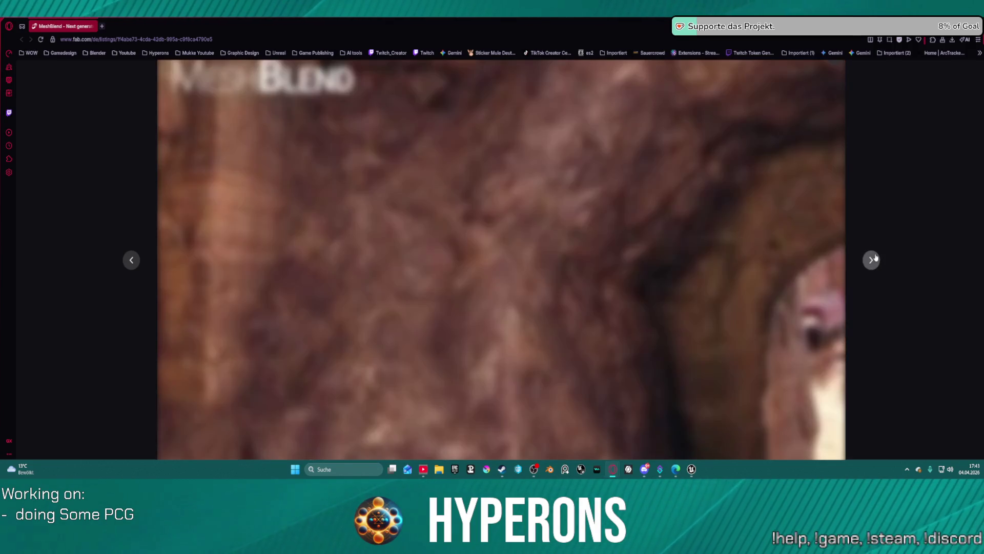
{"action": "key", "text": "Escape"}
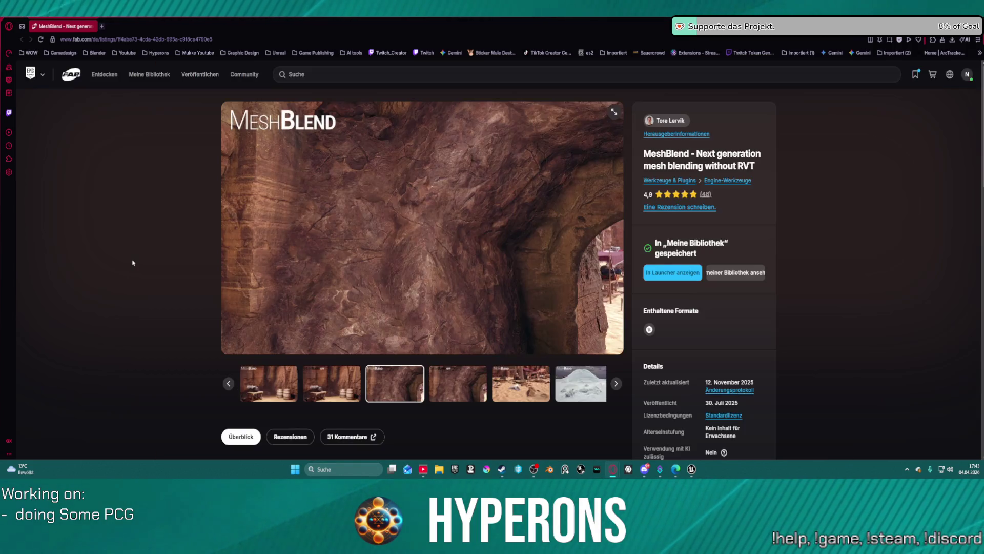
{"action": "left_click", "coordinate": [615, 113]}
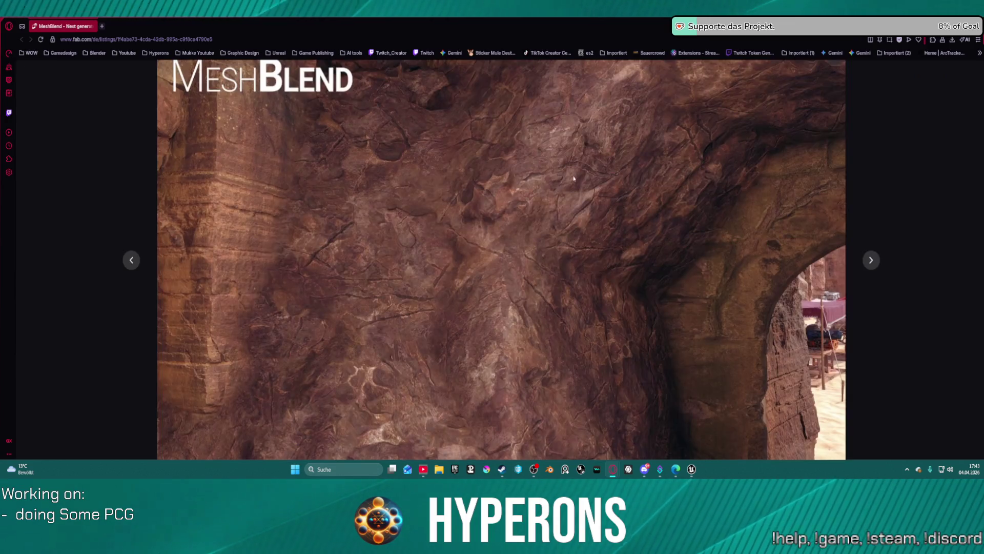
{"action": "left_click", "coordinate": [131, 260]}
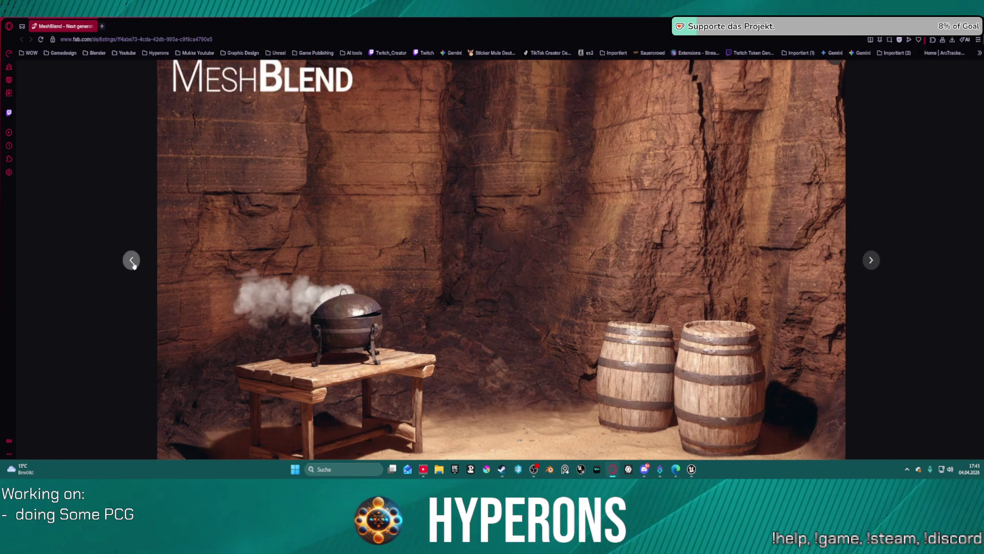
Step through the remaining MeshBlend gallery images, including archway, presets and debug comparisons
{"action": "left_click", "coordinate": [872, 262]}
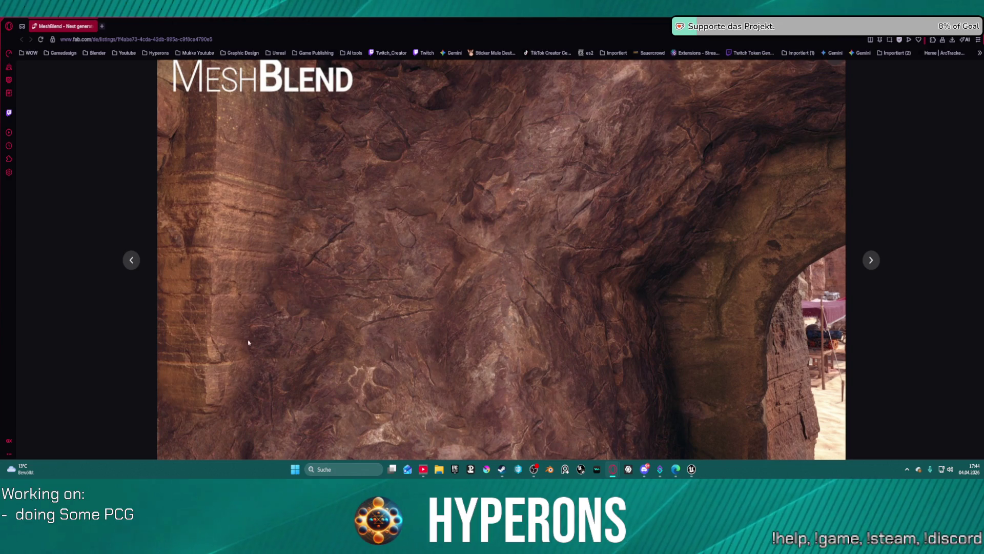
{"action": "left_click", "coordinate": [872, 262]}
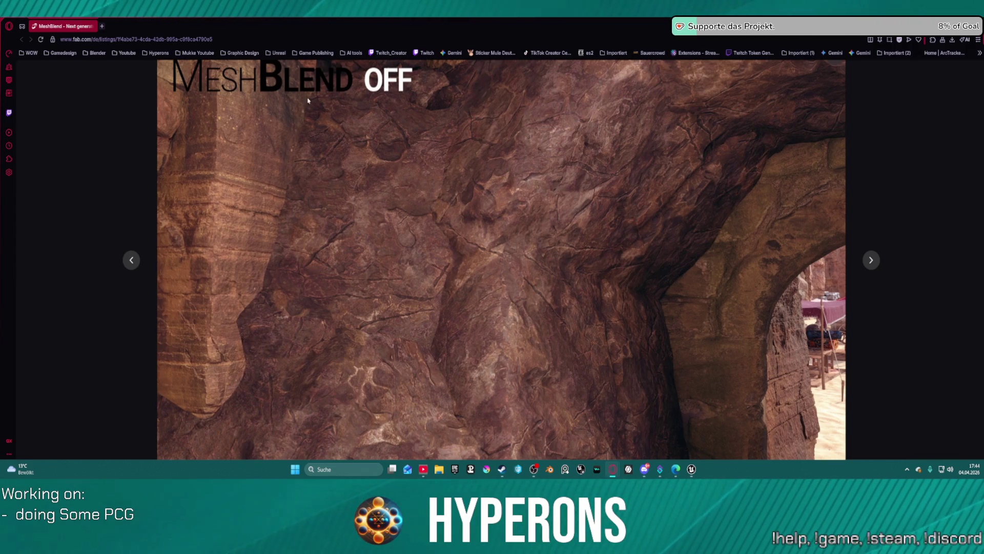
{"action": "left_click", "coordinate": [872, 260]}
{"action": "left_click", "coordinate": [872, 261]}
{"action": "left_click", "coordinate": [872, 261]}
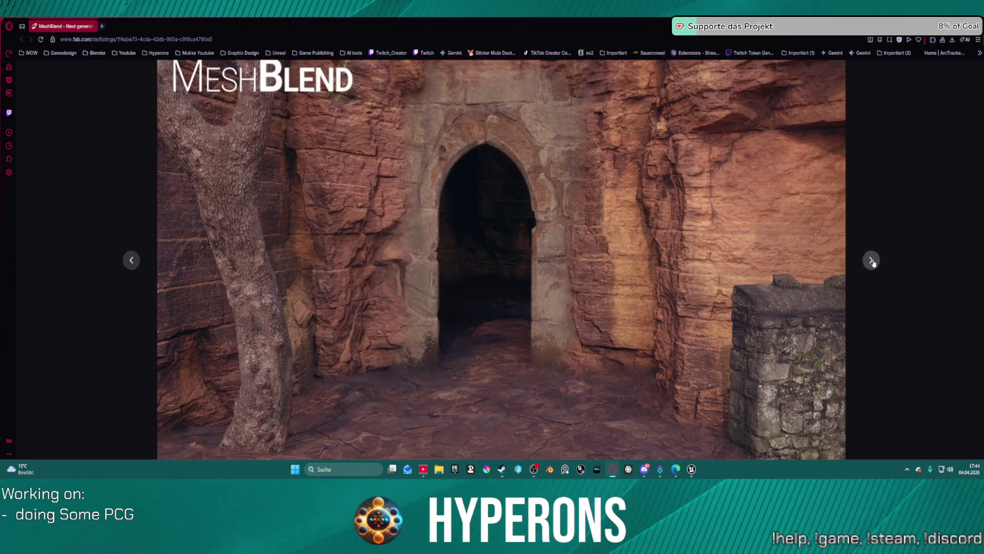
{"action": "left_click", "coordinate": [872, 261]}
{"action": "left_click", "coordinate": [872, 261]}
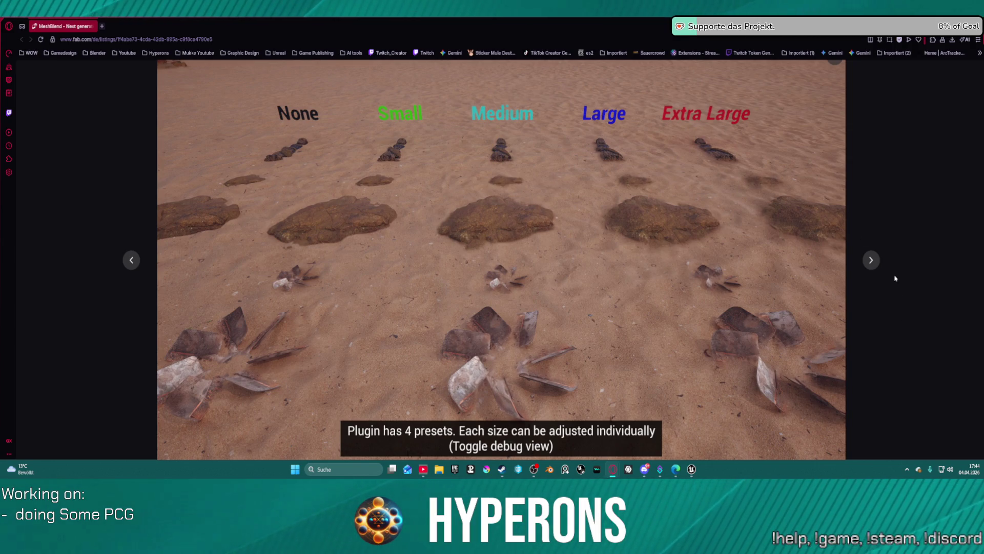
{"action": "left_click", "coordinate": [871, 260]}
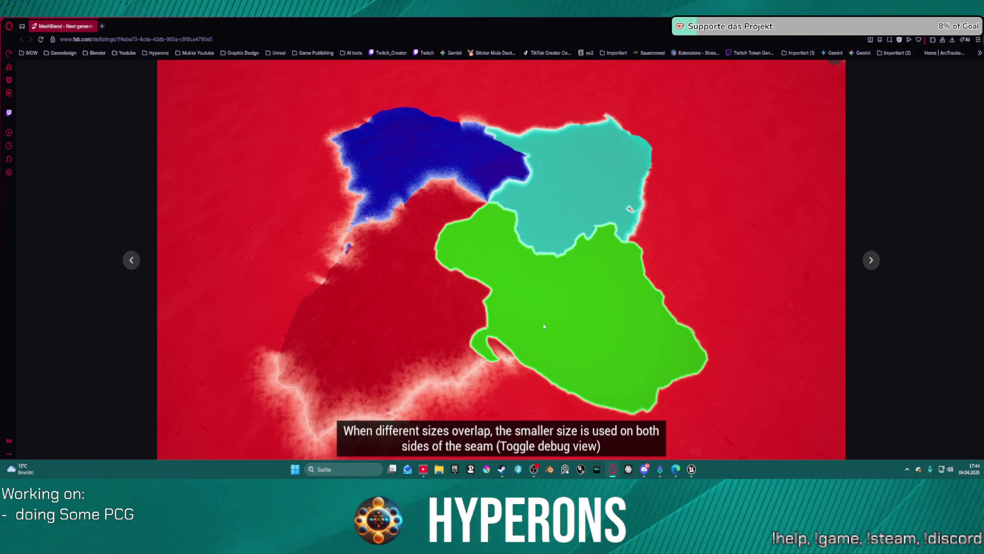
{"action": "left_click", "coordinate": [871, 260]}
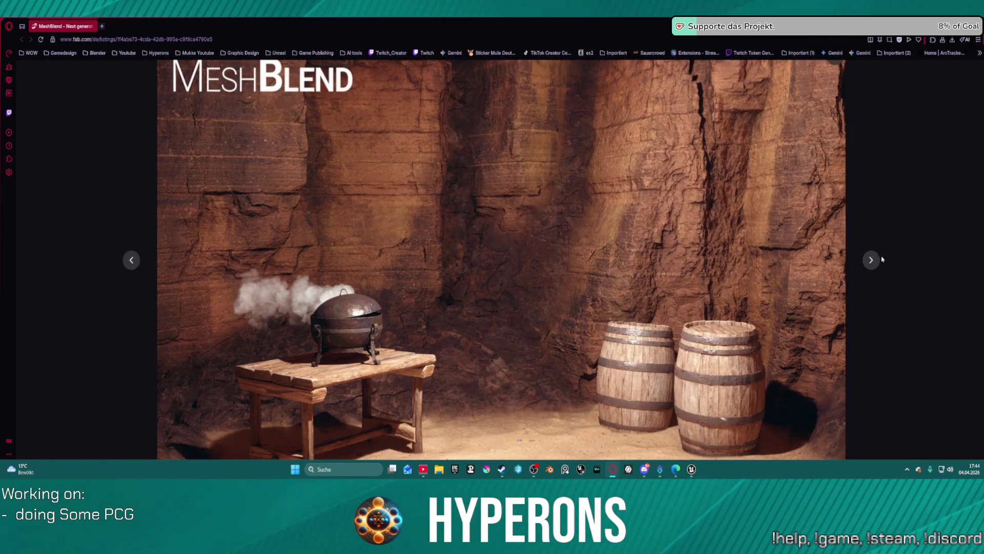
Close the gallery and the MeshBlend tab, and return to Unreal
{"action": "left_click", "coordinate": [882, 259]}
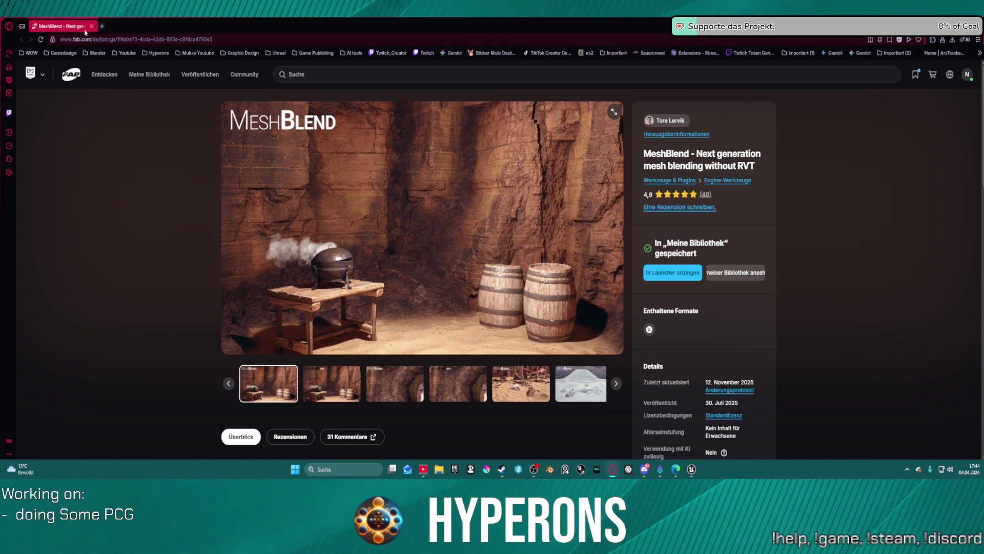
{"action": "middle_click", "coordinate": [79, 29]}
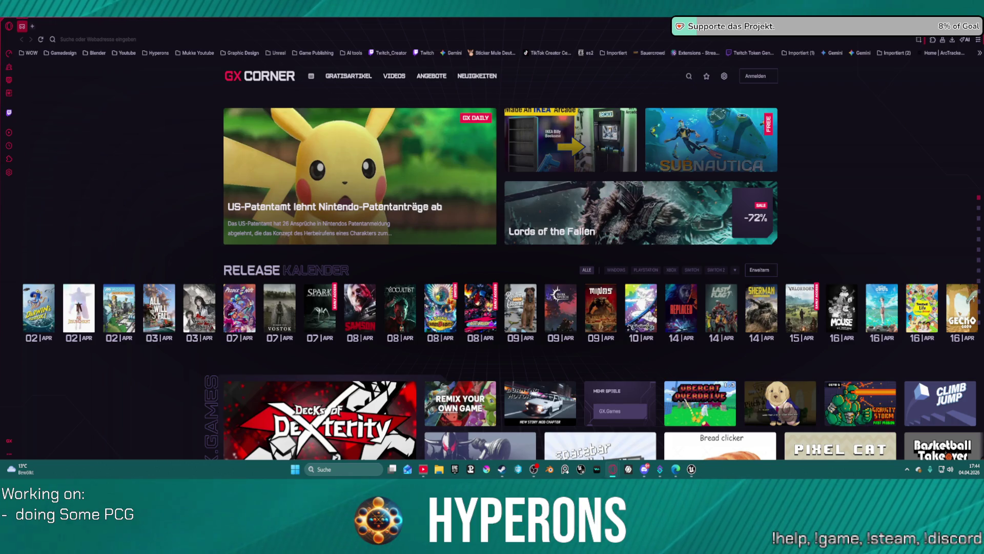
{"action": "key", "text": "alt+Tab"}
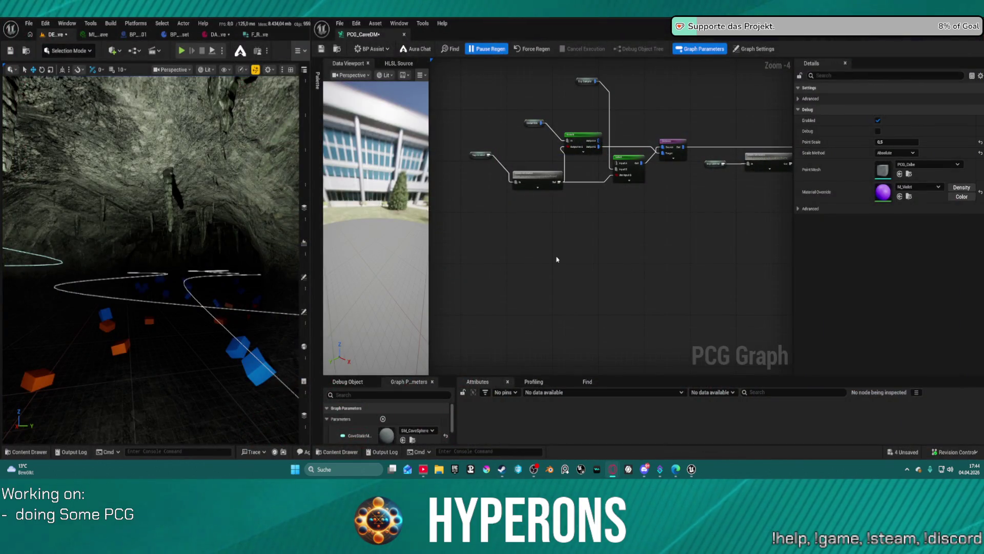
Fly the level view up close to the cave rock wall, then bring up the 'höhle bilder' image search
{"action": "left_click_drag", "start_coordinate": [154, 257], "coordinate": [153, 256]}
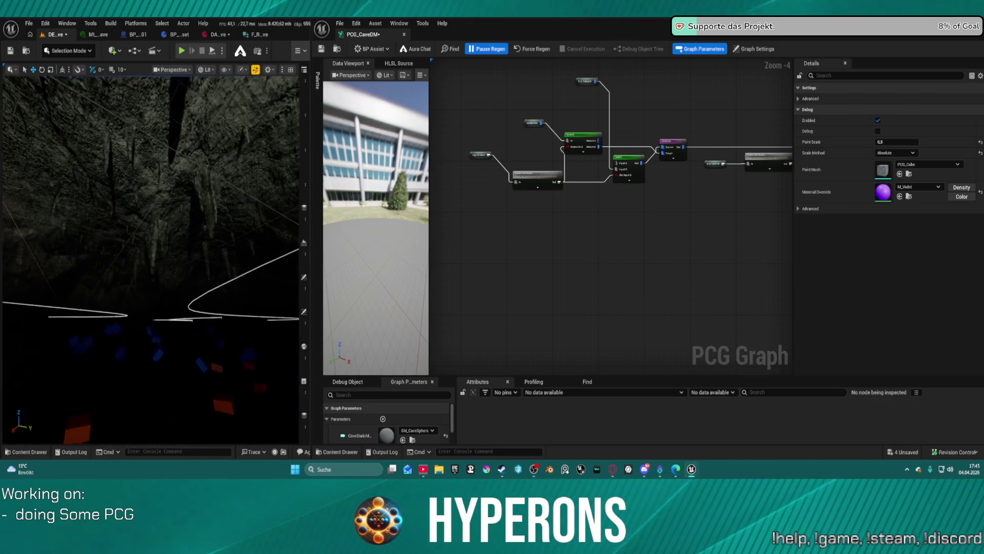
{"action": "left_click_drag", "start_coordinate": [253, 159], "coordinate": [252, 159]}
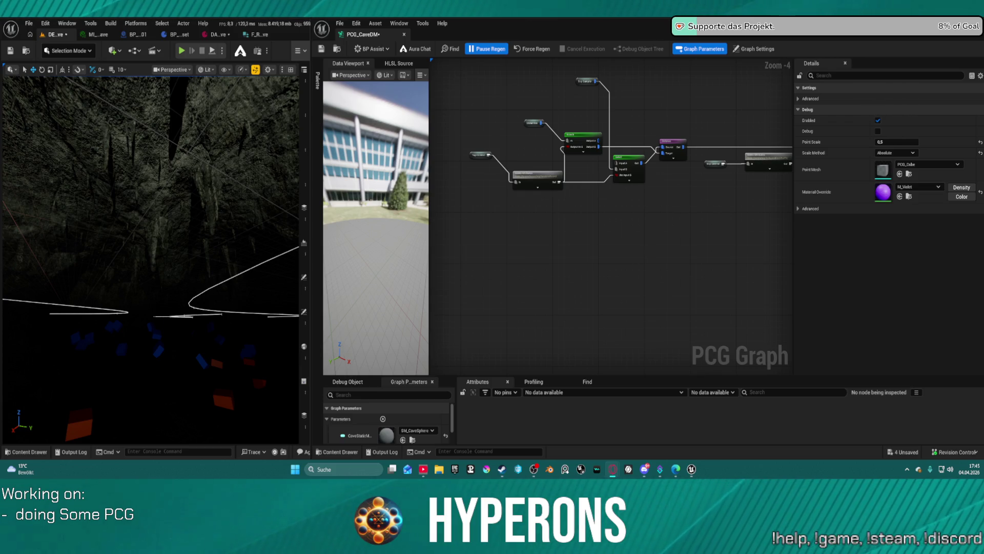
{"action": "key", "text": "alt+Tab"}
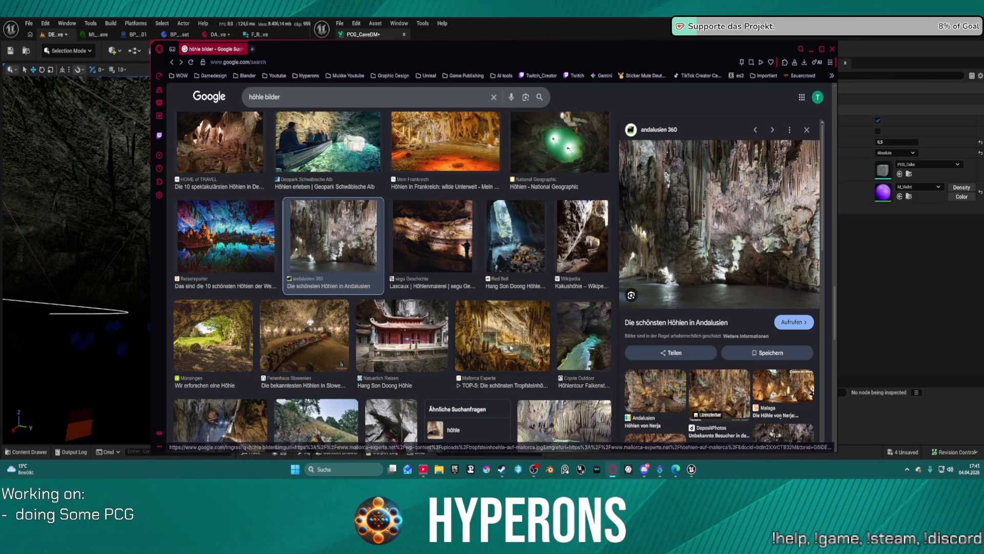
Preview the Mallorca stalactite cave images and scroll further through the cave results
{"action": "left_click", "coordinate": [496, 369]}
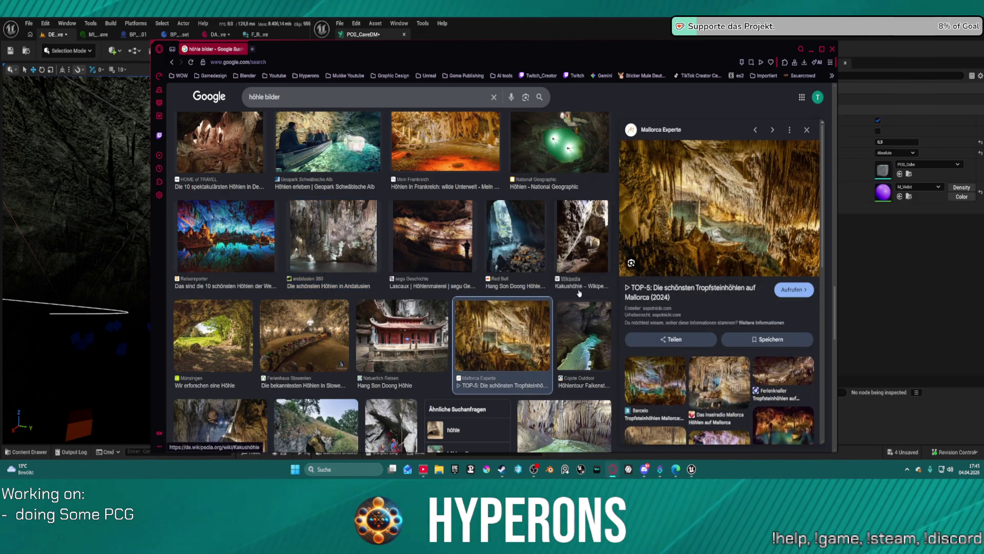
{"action": "left_click", "coordinate": [719, 382]}
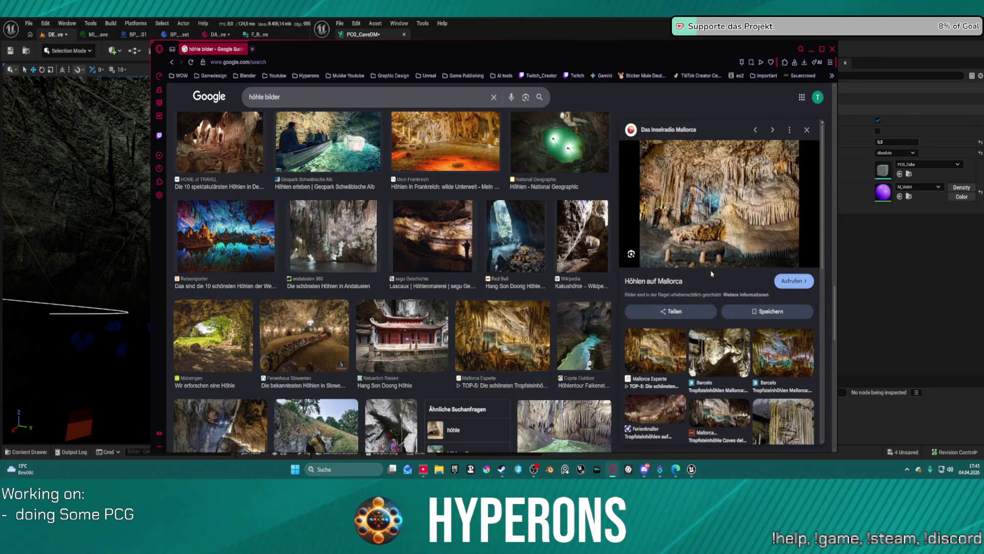
{"action": "scroll", "coordinate": [399, 327], "scroll_direction": "down", "scroll_amount": 2}
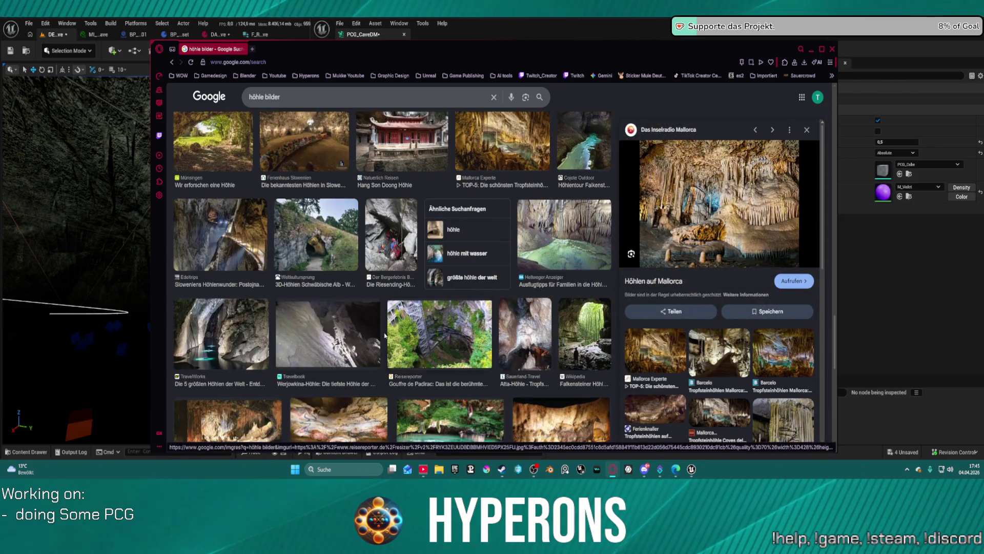
{"action": "scroll", "coordinate": [316, 333], "scroll_direction": "down", "scroll_amount": 3}
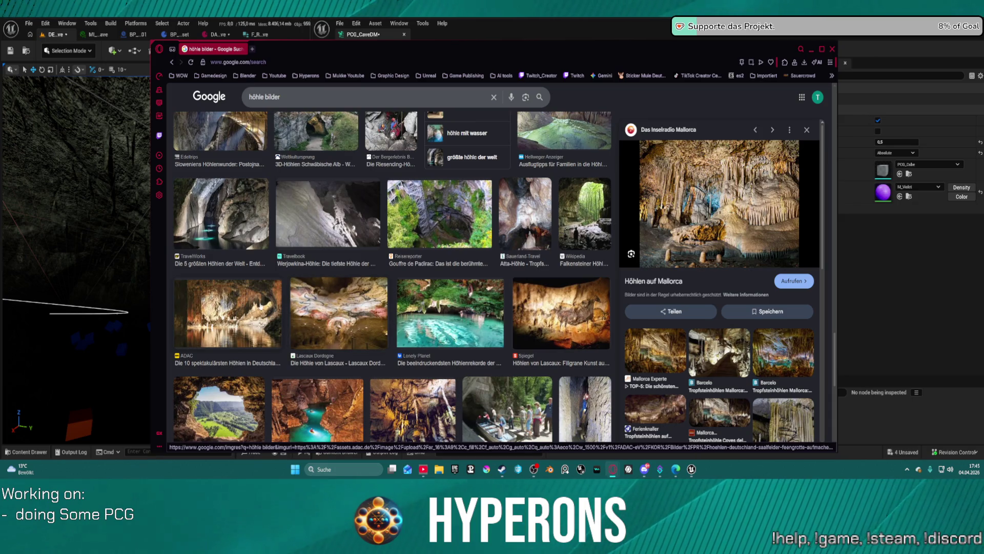
{"action": "scroll", "coordinate": [267, 328], "scroll_direction": "down", "scroll_amount": 3}
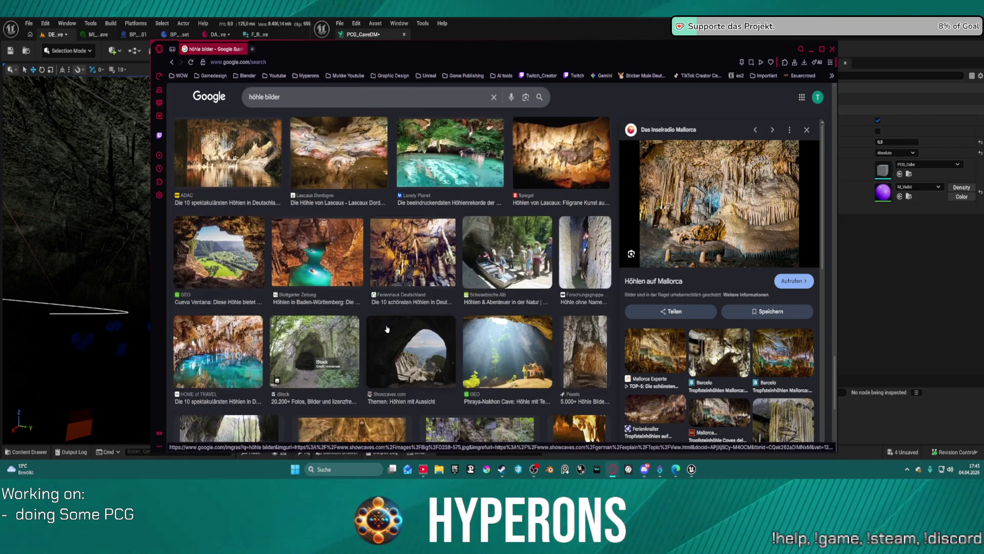
{"action": "scroll", "coordinate": [383, 329], "scroll_direction": "down", "scroll_amount": 4}
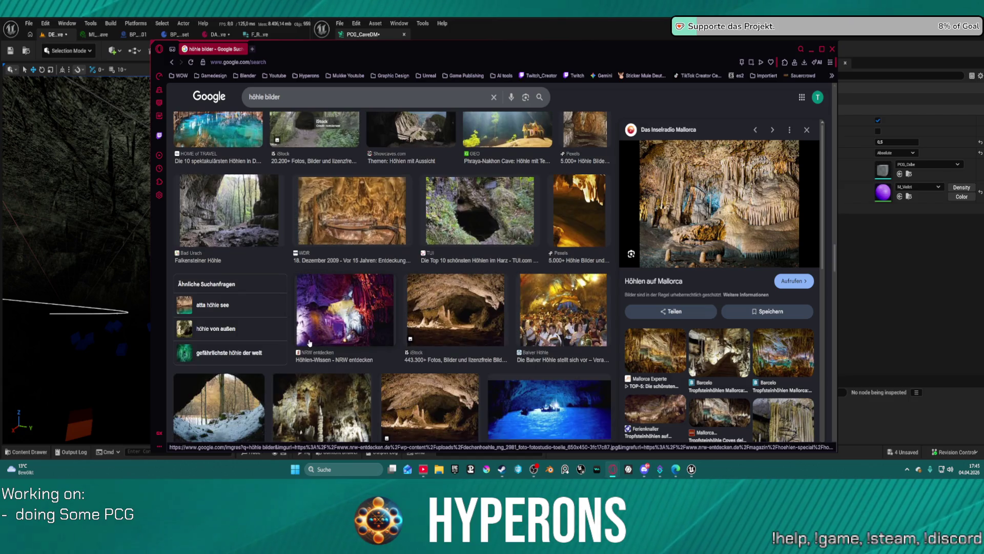
{"action": "scroll", "coordinate": [330, 308], "scroll_direction": "down", "scroll_amount": 2}
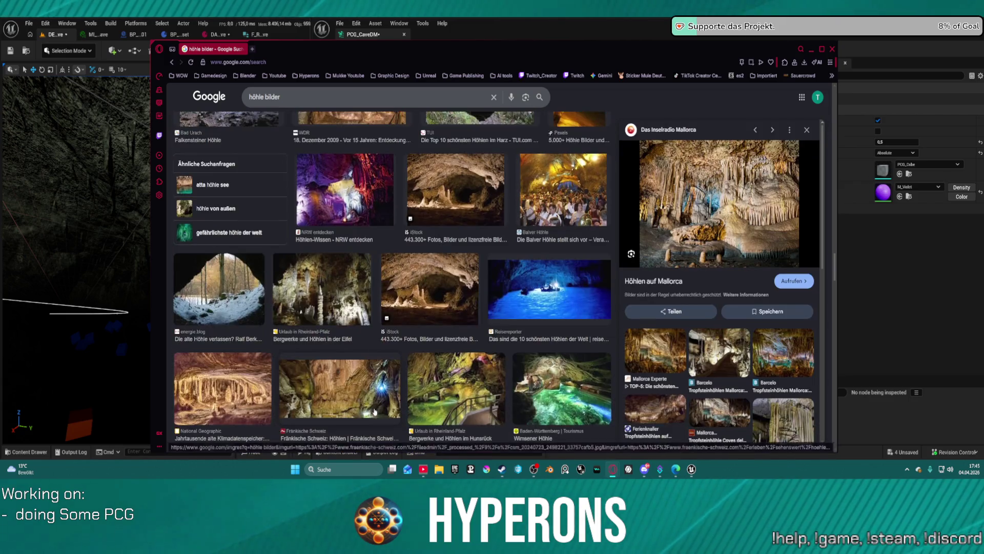
Open the Eifel caves source and the Buchenlochhöhle dripstone page, then close the browser
{"action": "left_click", "coordinate": [331, 307]}
{"action": "left_click", "coordinate": [666, 189]}
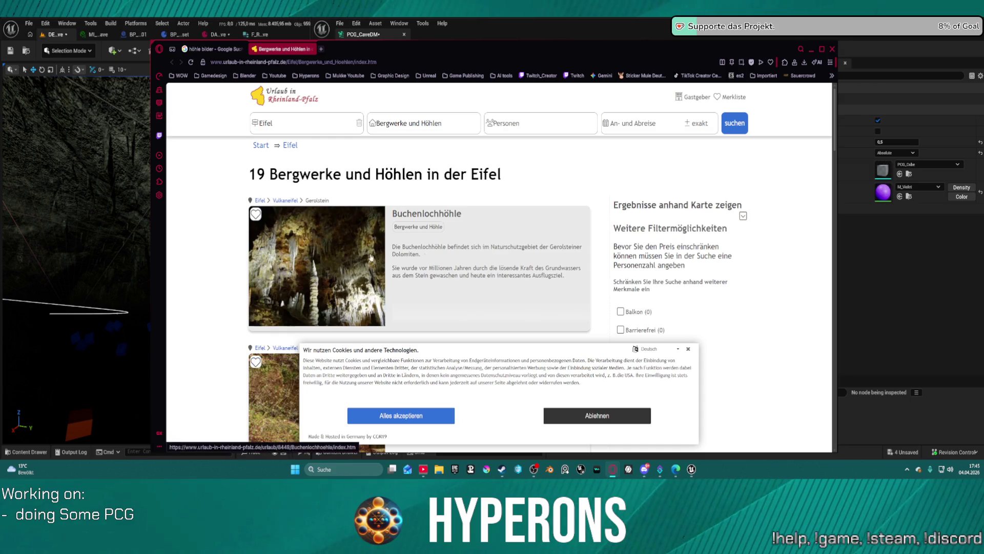
{"action": "scroll", "coordinate": [297, 207], "scroll_direction": "down", "scroll_amount": 3}
{"action": "scroll", "coordinate": [297, 206], "scroll_direction": "up", "scroll_amount": 1}
{"action": "left_click", "coordinate": [317, 207]}
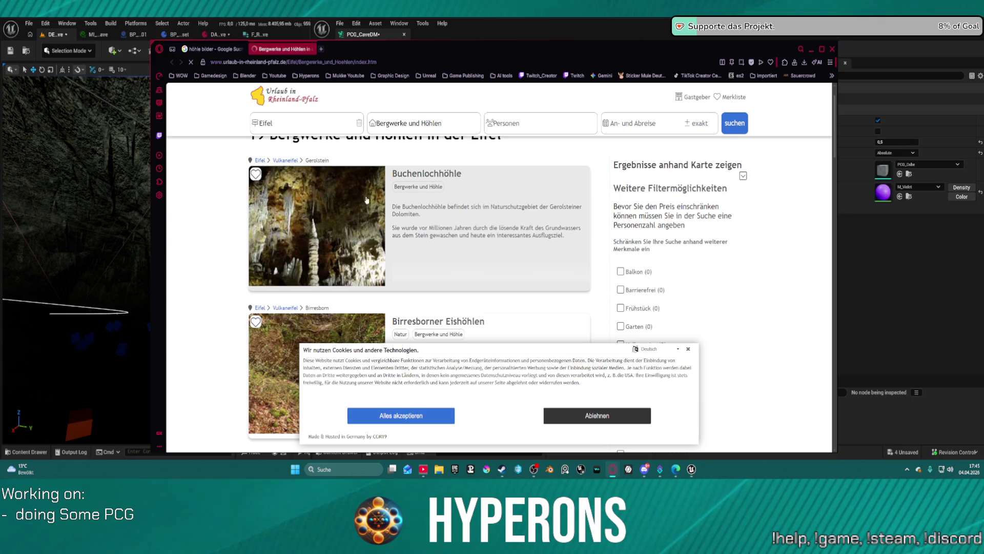
{"action": "scroll", "coordinate": [471, 269], "scroll_direction": "down", "scroll_amount": 3}
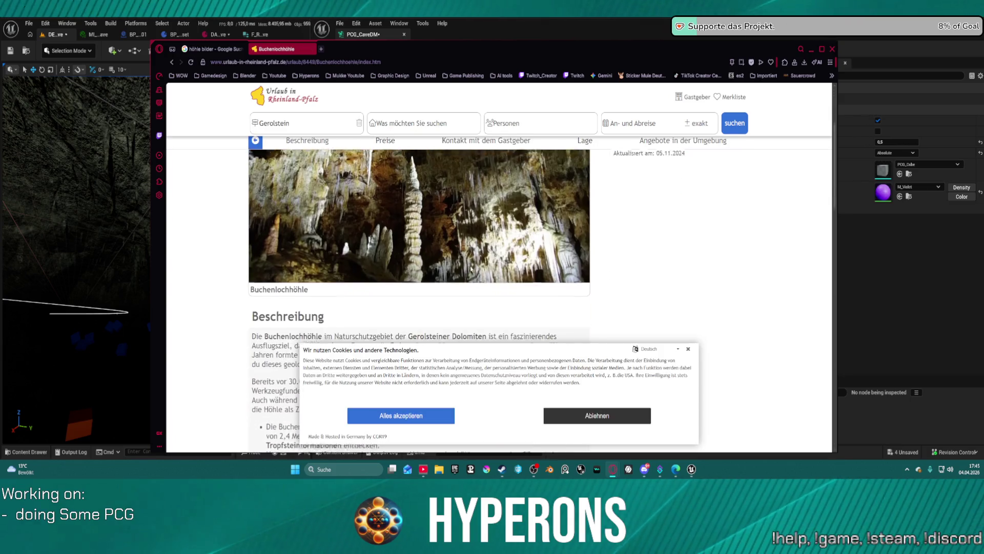
{"action": "left_click", "coordinate": [688, 348]}
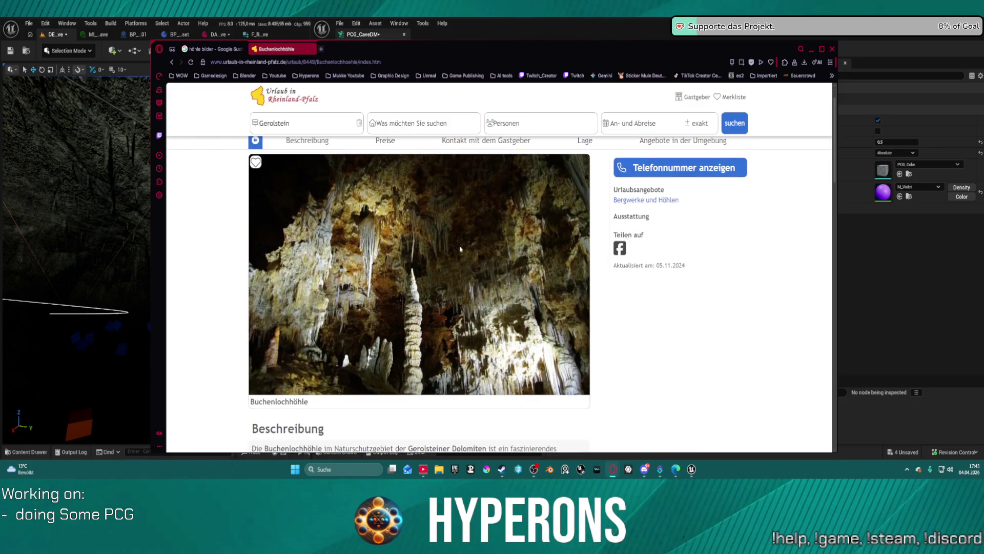
{"action": "left_click", "coordinate": [834, 49]}
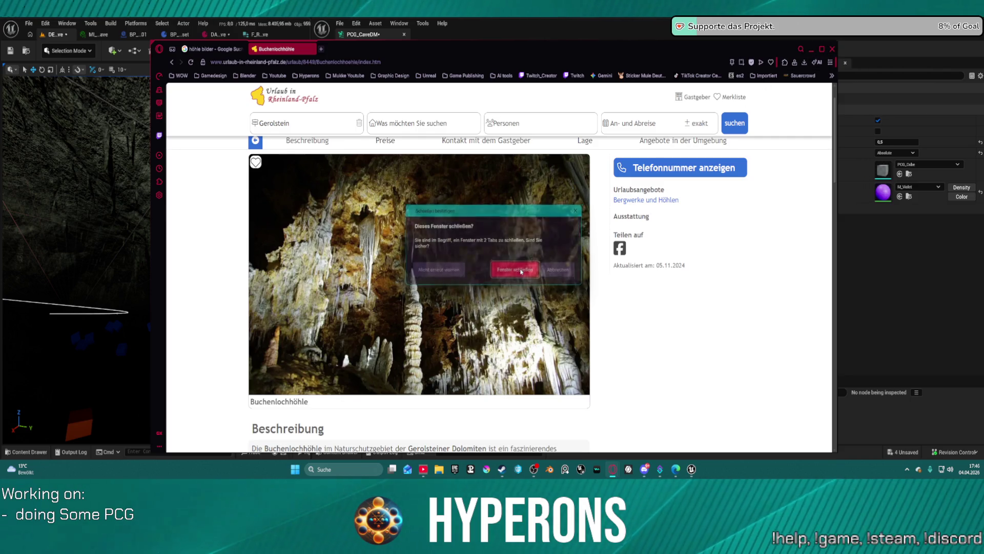
{"action": "left_click", "coordinate": [521, 271]}
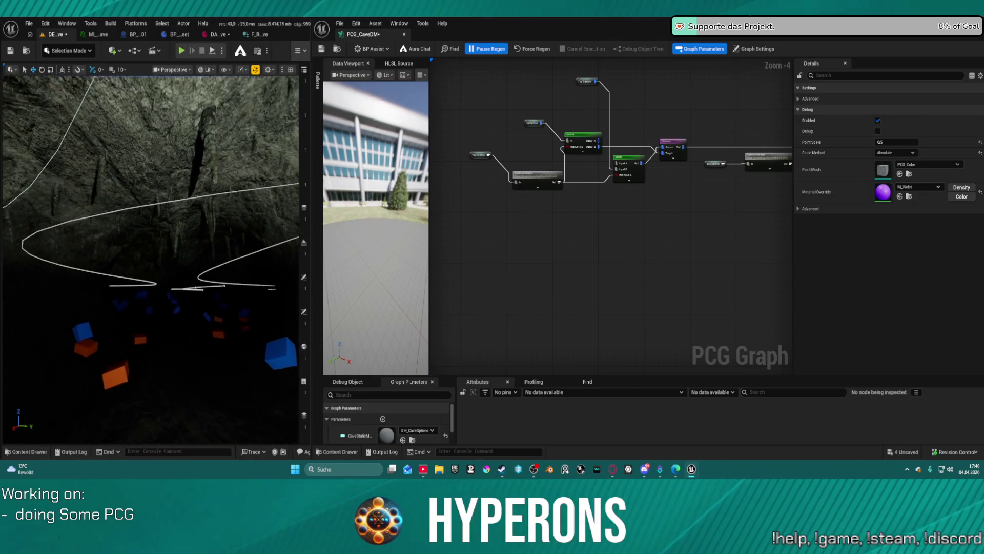
Pan and zoom the PCG_CaveDM graph onto the Branch, Select and Distance nodes, and select Distance
{"action": "mouse_move", "coordinate": [664, 266]}
{"action": "left_mouse_down"}
{"action": "mouse_move", "coordinate": [692, 257]}
{"action": "mouse_move", "coordinate": [592, 220]}
{"action": "mouse_move", "coordinate": [584, 205]}
{"action": "left_mouse_up"}
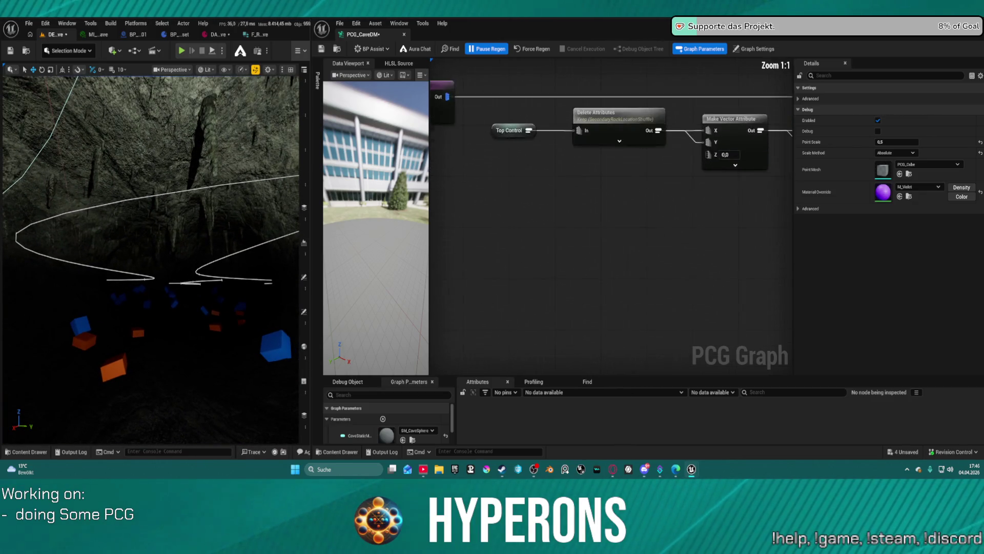
{"action": "scroll", "coordinate": [584, 205], "scroll_direction": "up", "scroll_amount": 4}
{"action": "mouse_move", "coordinate": [625, 324]}
{"action": "left_mouse_down"}
{"action": "mouse_move", "coordinate": [764, 330]}
{"action": "mouse_move", "coordinate": [666, 352]}
{"action": "left_mouse_up"}
{"action": "scroll", "coordinate": [666, 352], "scroll_direction": "down", "scroll_amount": 4}
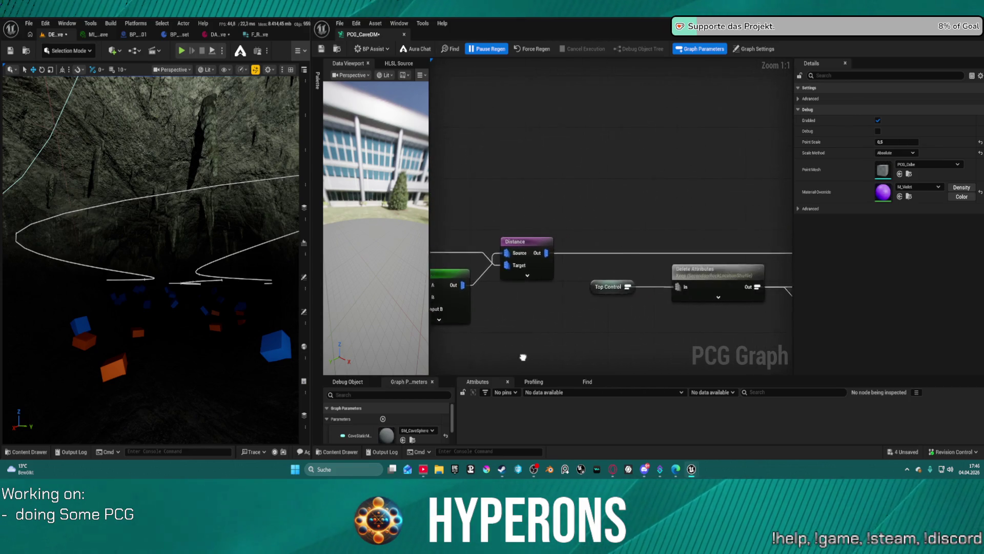
{"action": "mouse_move", "coordinate": [482, 369]}
{"action": "left_mouse_down"}
{"action": "mouse_move", "coordinate": [559, 368]}
{"action": "mouse_move", "coordinate": [579, 323]}
{"action": "mouse_move", "coordinate": [437, 334]}
{"action": "mouse_move", "coordinate": [774, 327]}
{"action": "mouse_move", "coordinate": [749, 317]}
{"action": "left_mouse_up"}
{"action": "scroll", "coordinate": [580, 323], "scroll_direction": "up", "scroll_amount": 1}
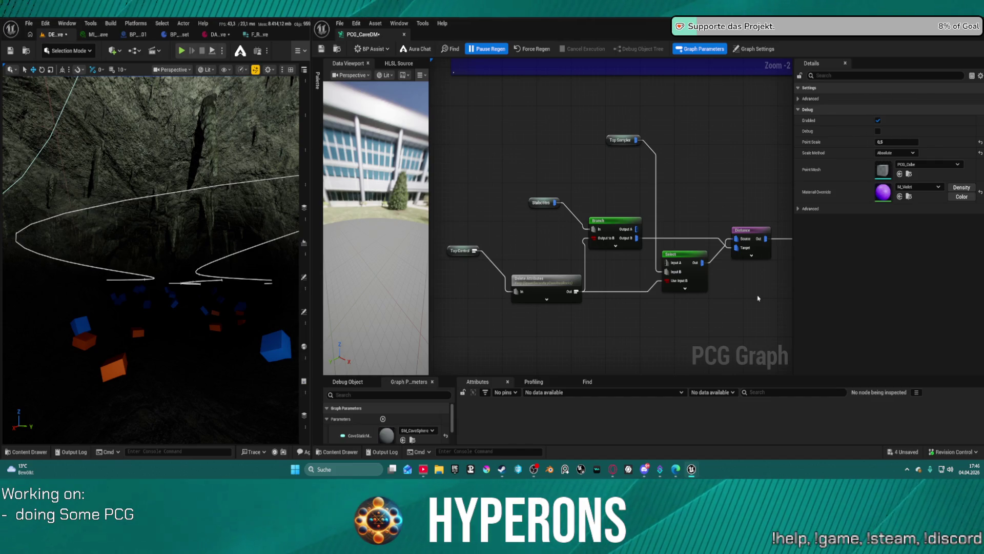
{"action": "left_click", "coordinate": [755, 235]}
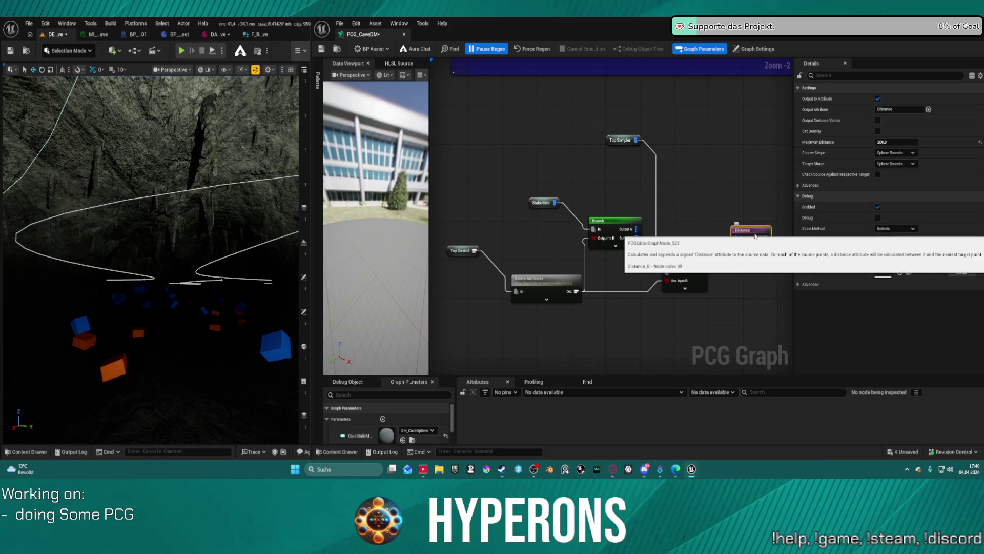
Set Distance's Maximum Distance to 200, then add a KMeans Cluster node from its Out pin
{"action": "left_click", "coordinate": [900, 143]}
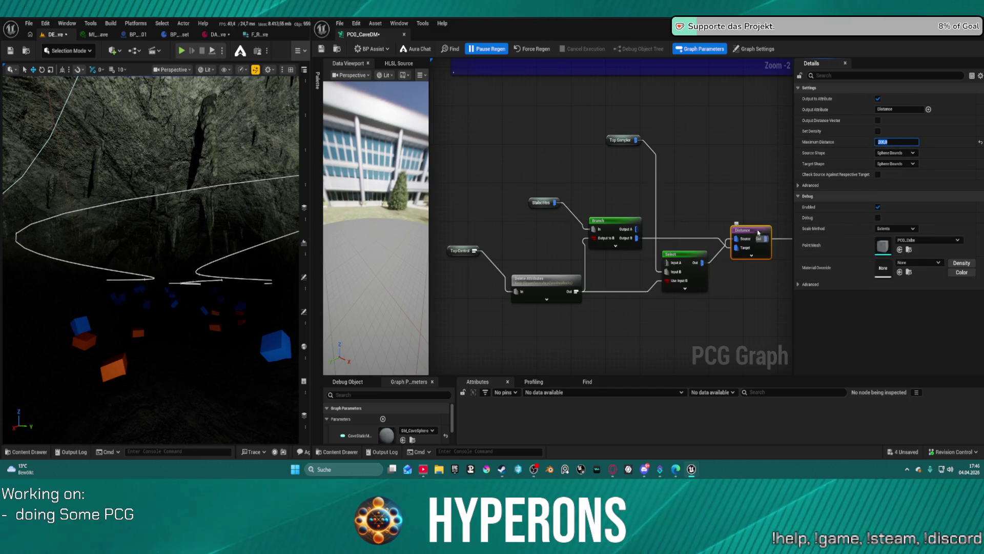
{"action": "left_click_drag", "start_coordinate": [702, 201], "coordinate": [464, 189]}
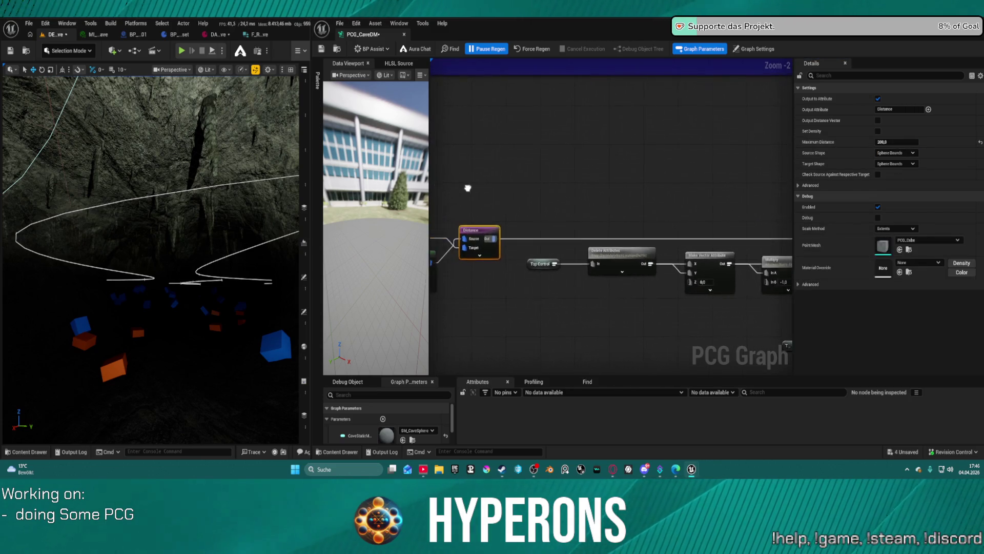
{"action": "mouse_move", "coordinate": [495, 238]}
{"action": "left_mouse_down"}
{"action": "mouse_move", "coordinate": [544, 212]}
{"action": "mouse_move", "coordinate": [540, 189]}
{"action": "left_mouse_up"}
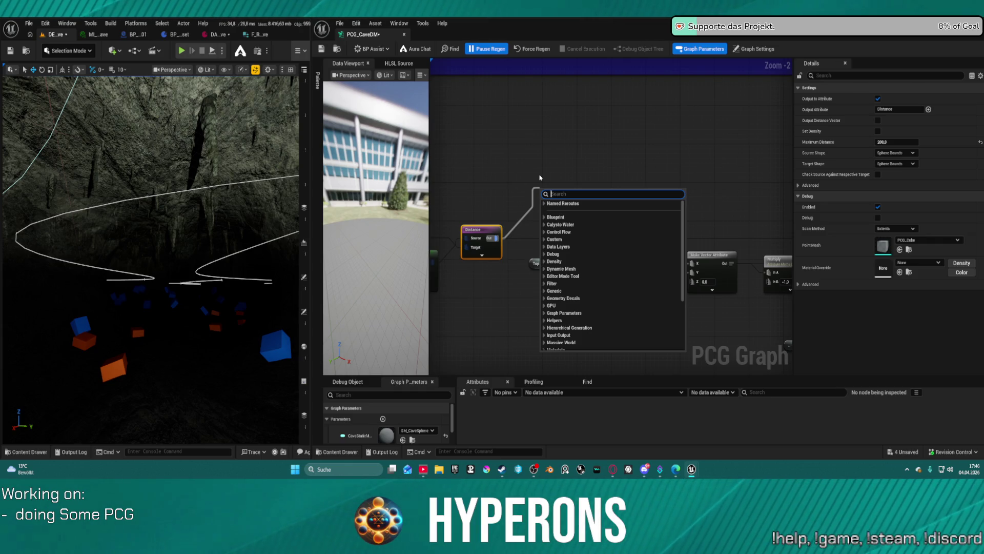
{"action": "type", "text": "clus"}
{"action": "key", "text": "Return"}
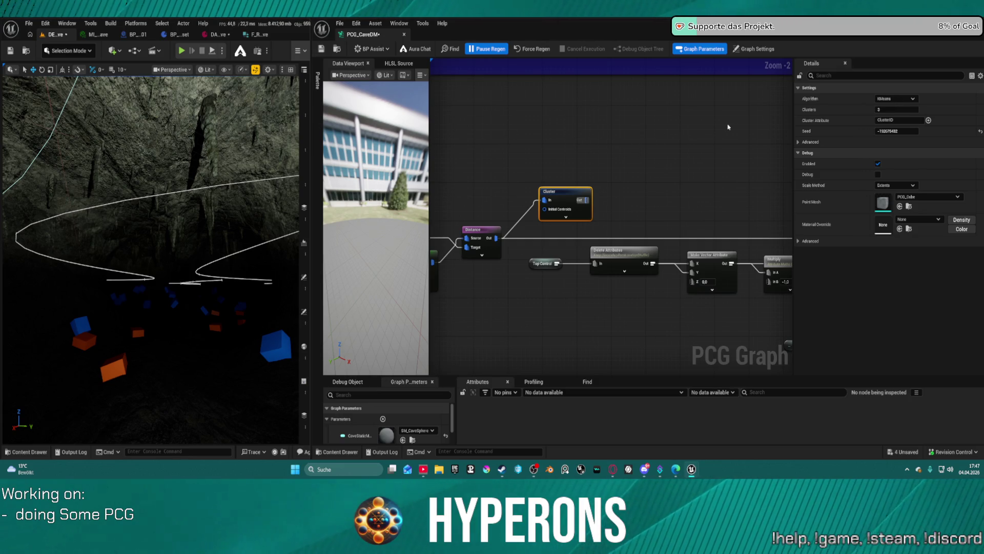
{"action": "left_click_drag", "start_coordinate": [562, 203], "coordinate": [531, 154]}
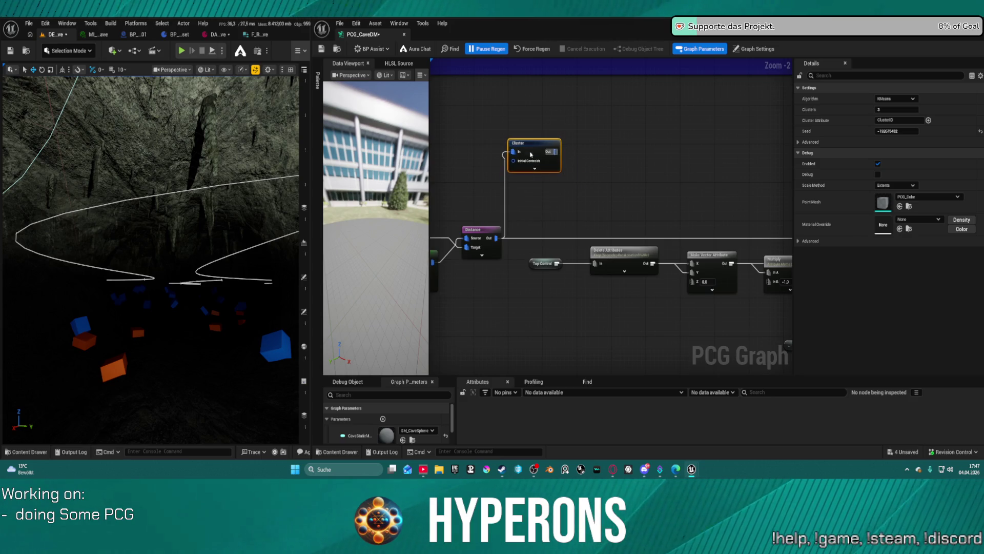
{"action": "left_click_drag", "start_coordinate": [497, 239], "coordinate": [596, 196]}
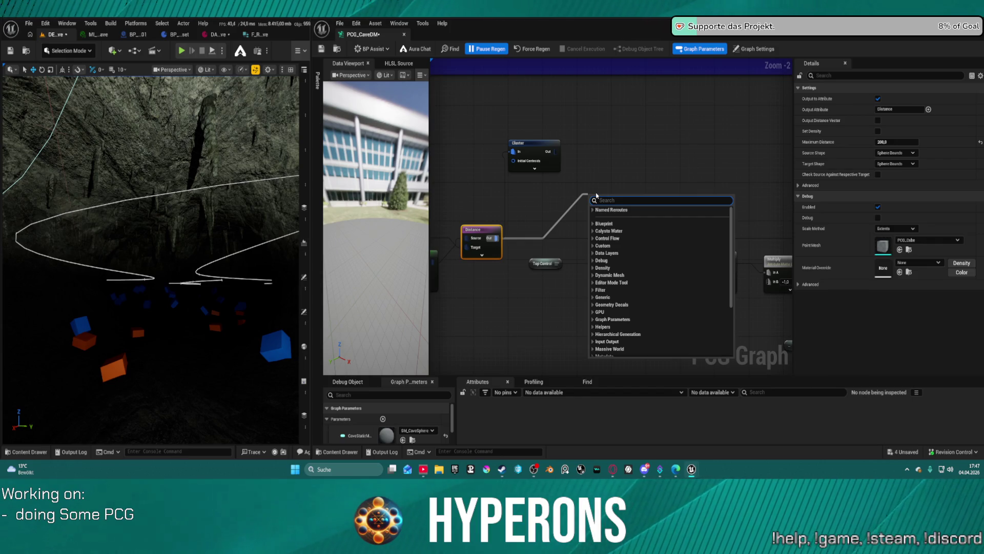
{"action": "scroll", "coordinate": [674, 264], "scroll_direction": "down", "scroll_amount": 3}
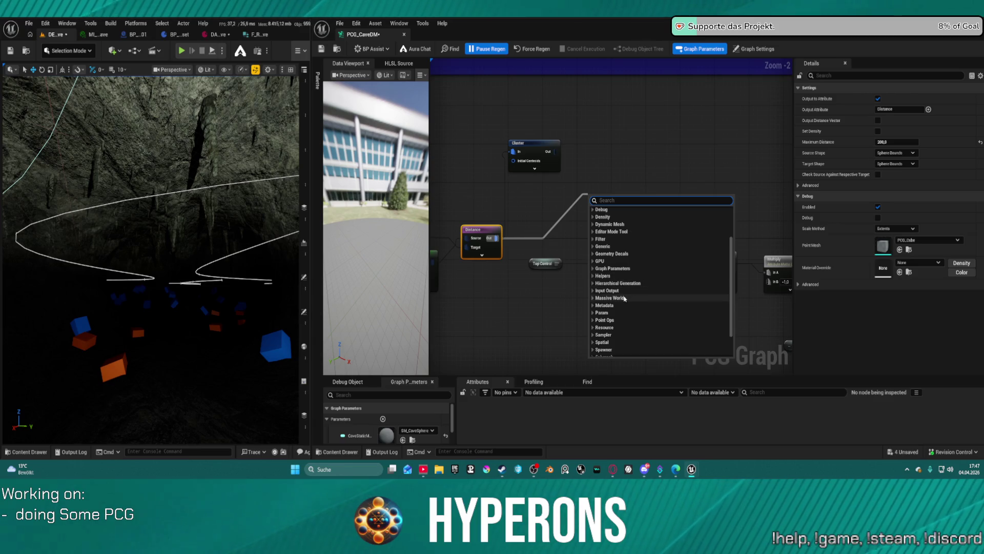
{"action": "scroll", "coordinate": [603, 303], "scroll_direction": "down", "scroll_amount": 1}
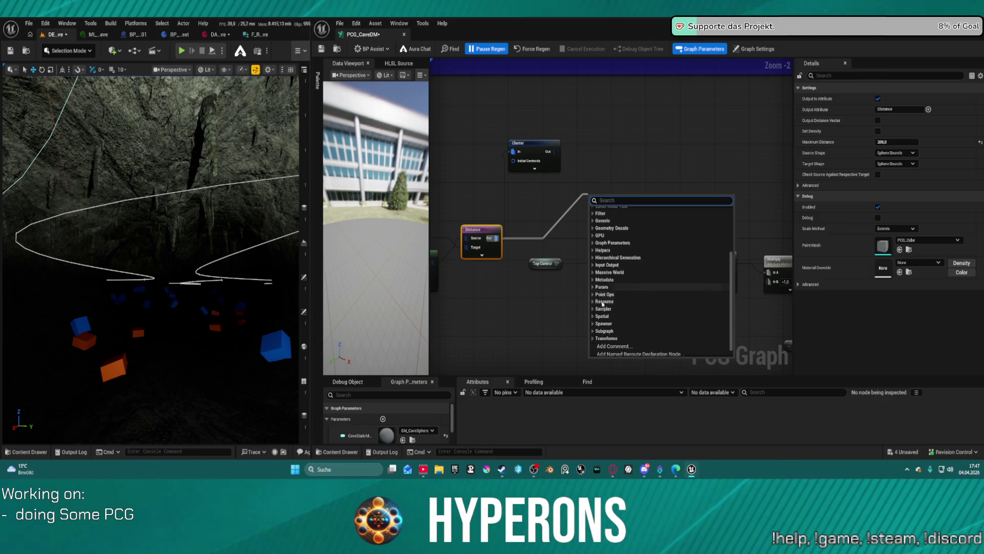
{"action": "left_click", "coordinate": [593, 308]}
{"action": "scroll", "coordinate": [620, 305], "scroll_direction": "down", "scroll_amount": 2}
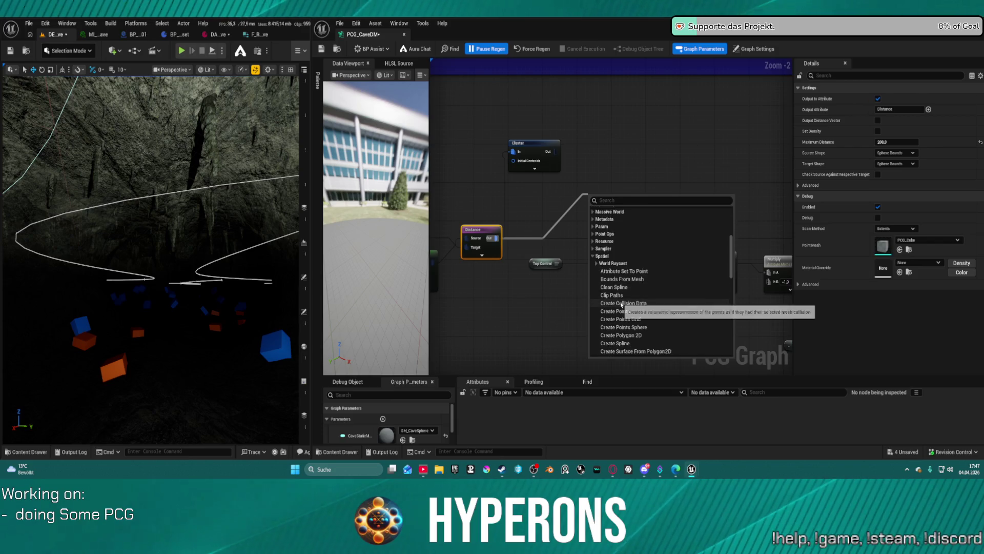
{"action": "scroll", "coordinate": [621, 304], "scroll_direction": "down", "scroll_amount": 4}
{"action": "scroll", "coordinate": [633, 306], "scroll_direction": "down", "scroll_amount": 3}
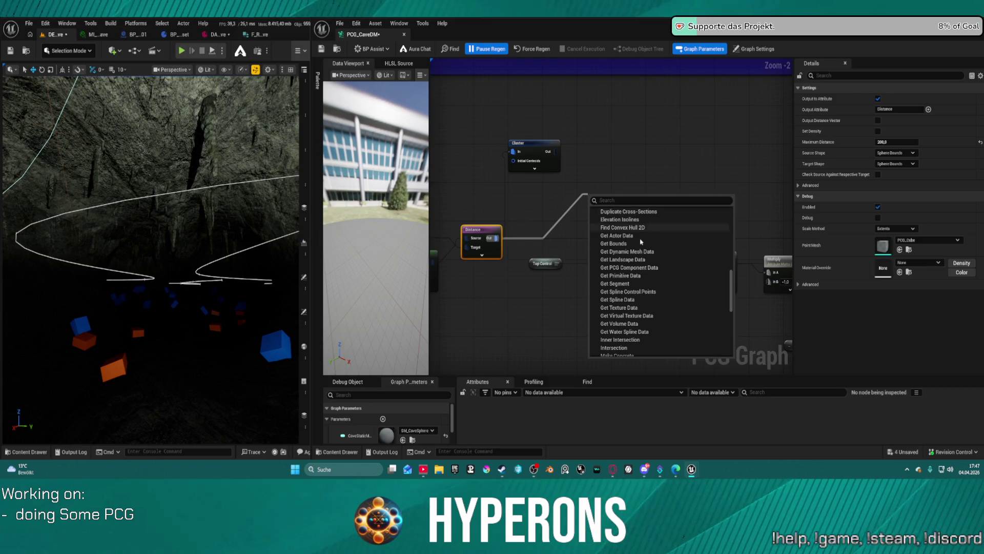
{"action": "scroll", "coordinate": [671, 301], "scroll_direction": "down", "scroll_amount": 2}
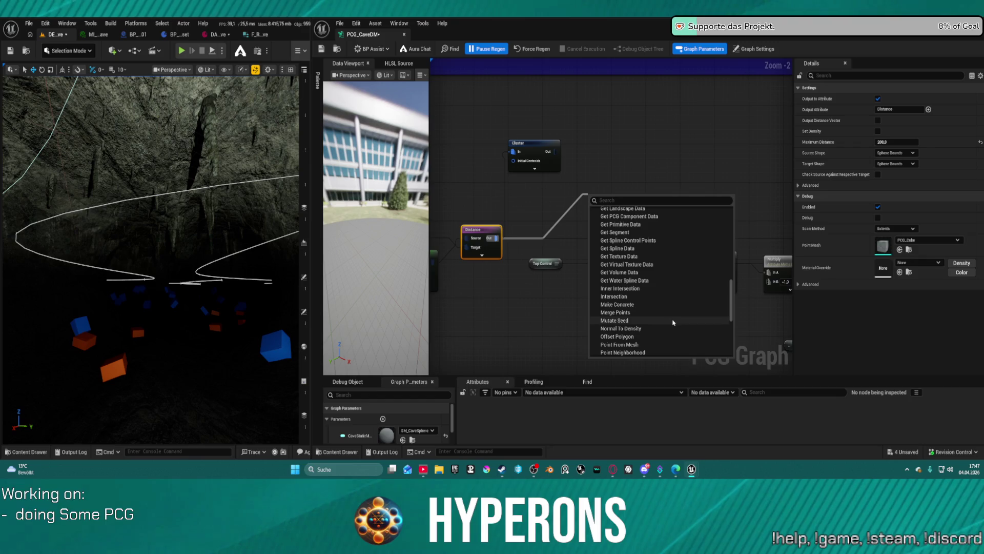
{"action": "scroll", "coordinate": [669, 321], "scroll_direction": "down", "scroll_amount": 4}
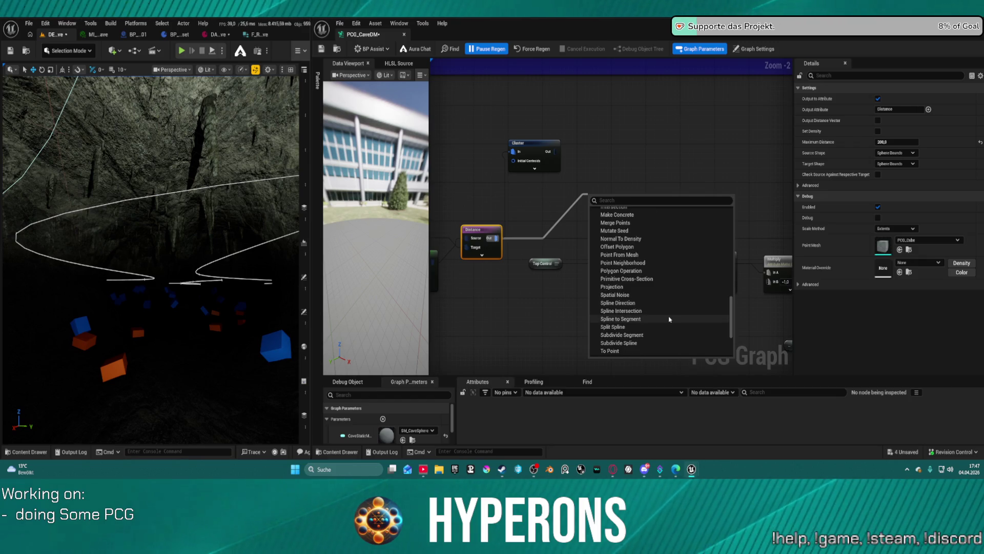
{"action": "scroll", "coordinate": [650, 323], "scroll_direction": "down", "scroll_amount": 2}
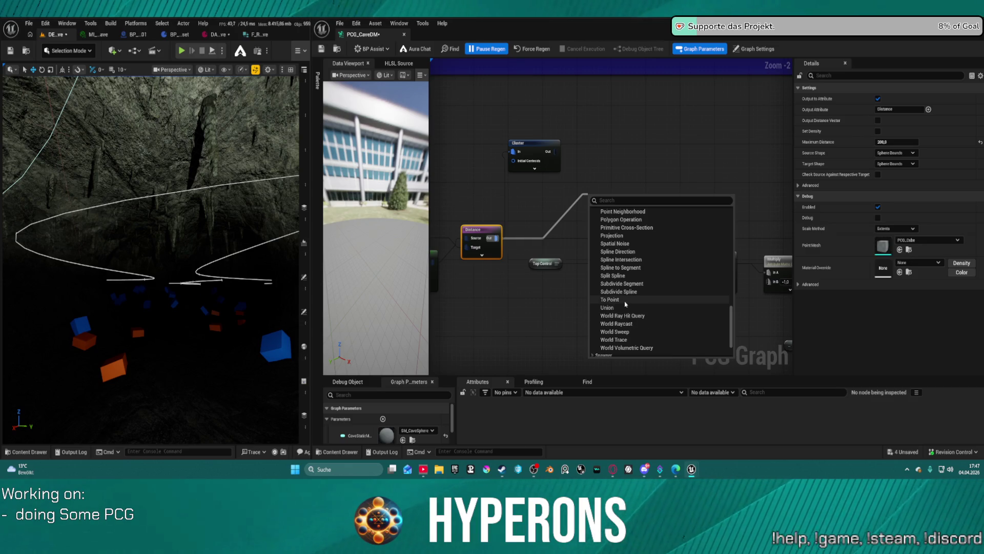
{"action": "scroll", "coordinate": [626, 307], "scroll_direction": "down", "scroll_amount": 2}
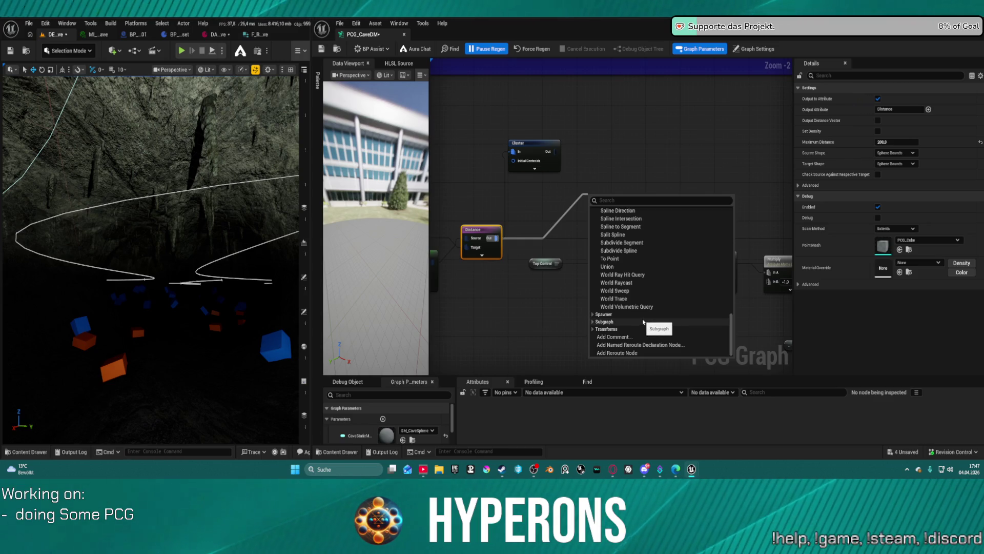
{"action": "left_click", "coordinate": [610, 201]}
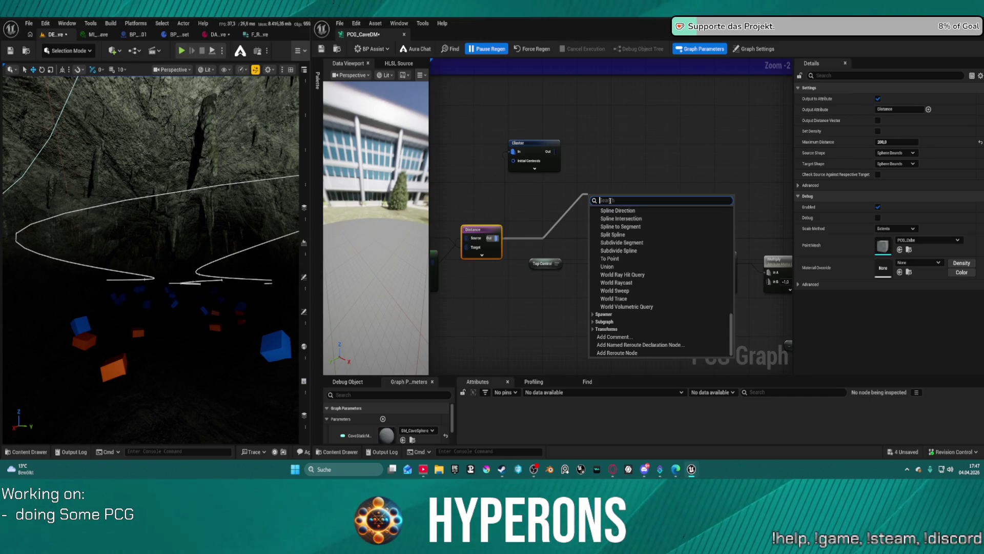
{"action": "type", "text": "point"}
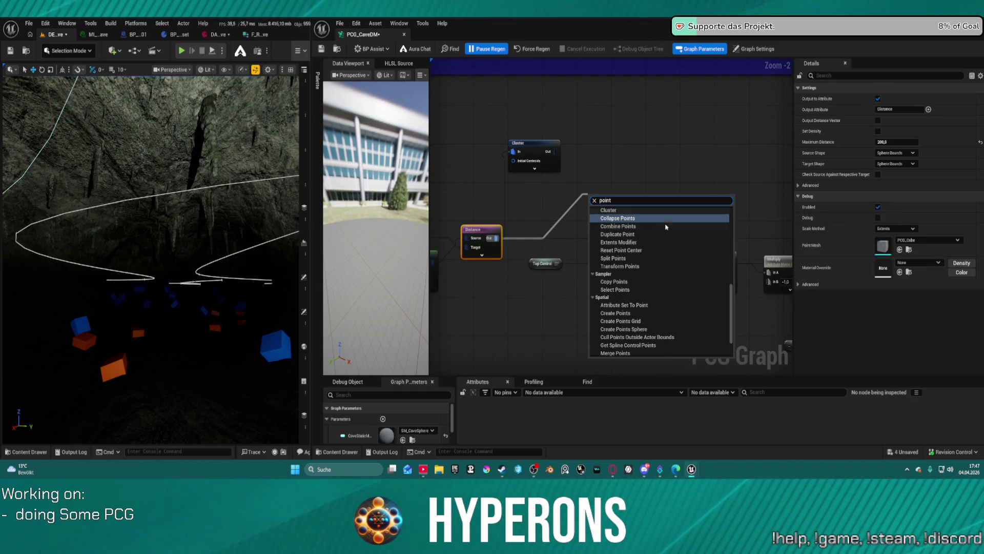
{"action": "scroll", "coordinate": [664, 231], "scroll_direction": "up", "scroll_amount": 3}
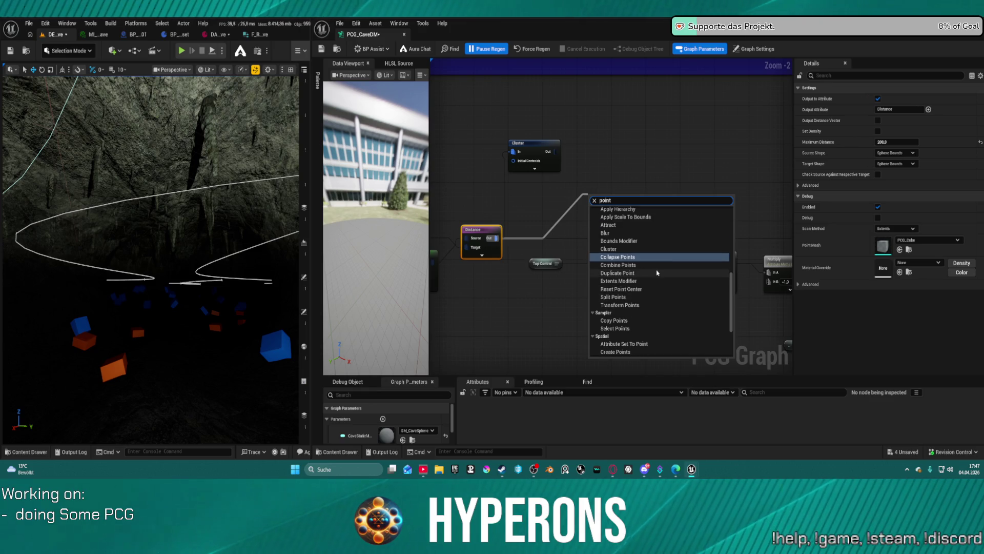
{"action": "scroll", "coordinate": [667, 273], "scroll_direction": "up", "scroll_amount": 2}
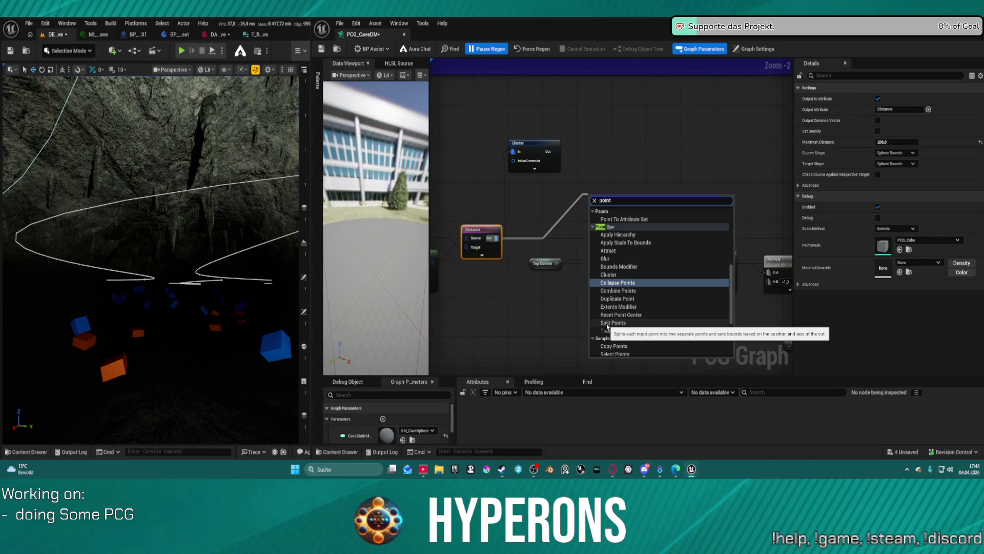
{"action": "left_click", "coordinate": [653, 165]}
Add a Create Points Grid node and place it above the graph's Distance area
{"action": "right_click", "coordinate": [653, 166]}
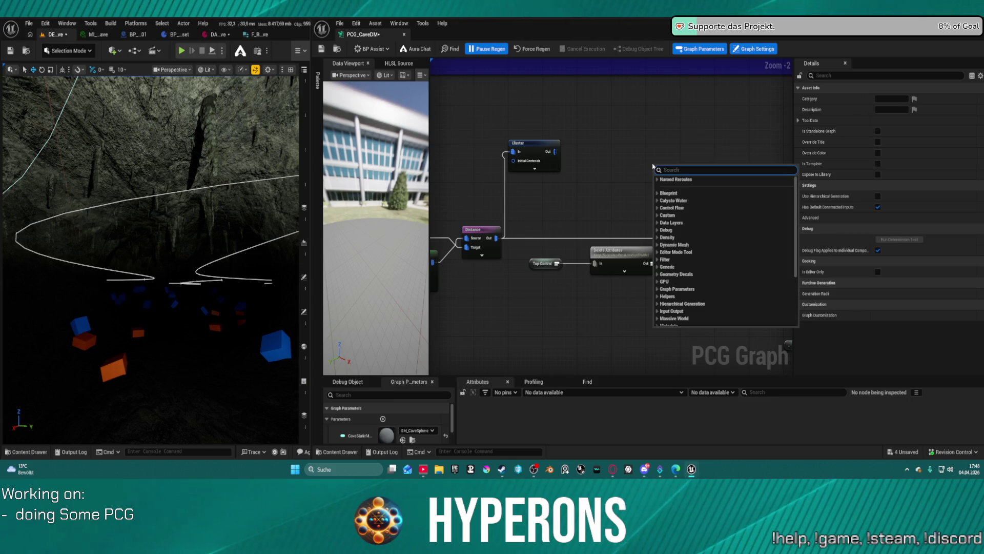
{"action": "type", "text": "grid"}
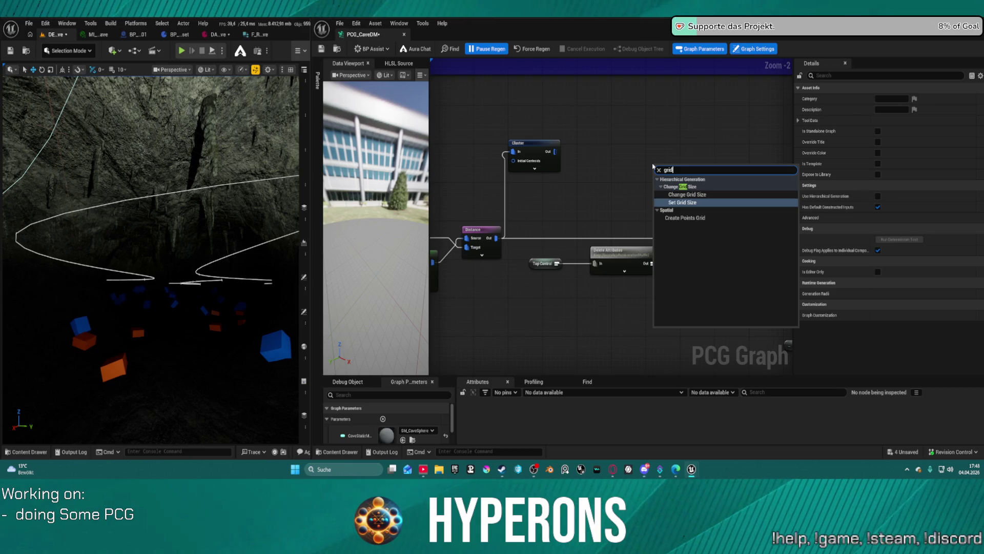
{"action": "key", "text": "Down"}
{"action": "key", "text": "Down"}
{"action": "key", "text": "Return"}
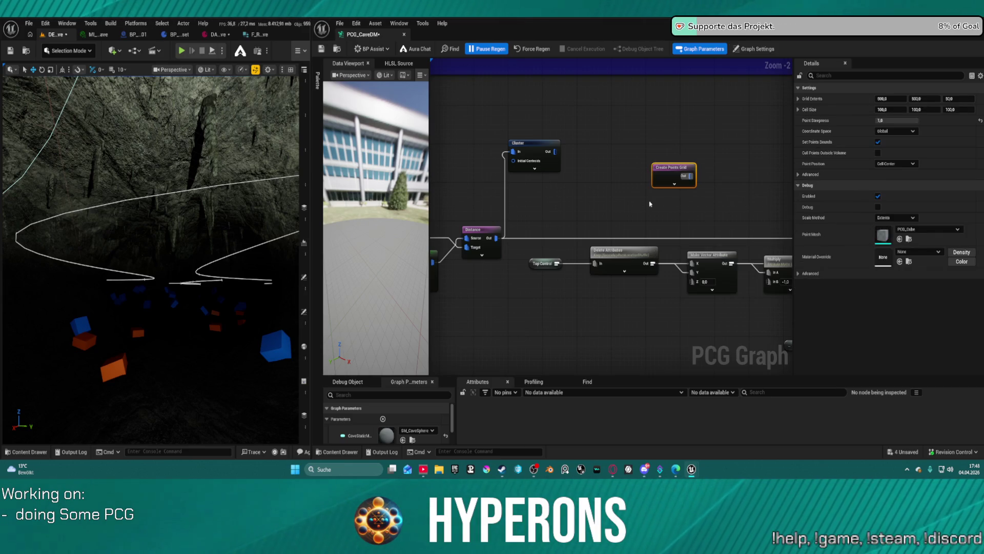
{"action": "mouse_move", "coordinate": [496, 239]}
{"action": "left_mouse_down"}
{"action": "mouse_move", "coordinate": [637, 224]}
{"action": "mouse_move", "coordinate": [648, 214]}
{"action": "mouse_move", "coordinate": [567, 213]}
{"action": "mouse_move", "coordinate": [416, 182]}
{"action": "mouse_move", "coordinate": [598, 151]}
{"action": "mouse_move", "coordinate": [397, 177]}
{"action": "mouse_move", "coordinate": [724, 168]}
{"action": "mouse_move", "coordinate": [632, 168]}
{"action": "left_mouse_up"}
{"action": "left_click", "coordinate": [658, 204]}
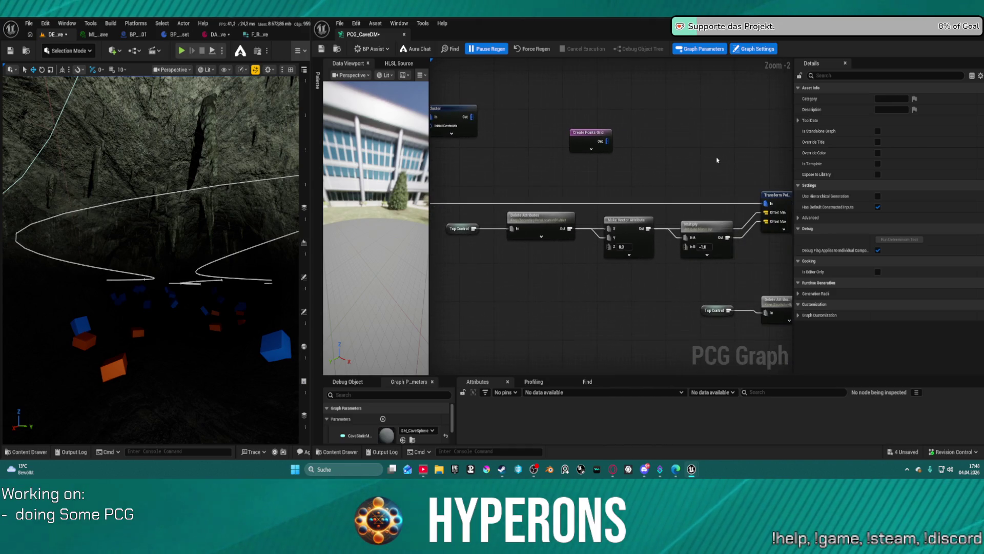
{"action": "mouse_move", "coordinate": [614, 134]}
{"action": "left_mouse_down"}
{"action": "mouse_move", "coordinate": [733, 106]}
{"action": "mouse_move", "coordinate": [790, 105]}
{"action": "mouse_move", "coordinate": [675, 121]}
{"action": "left_mouse_up"}
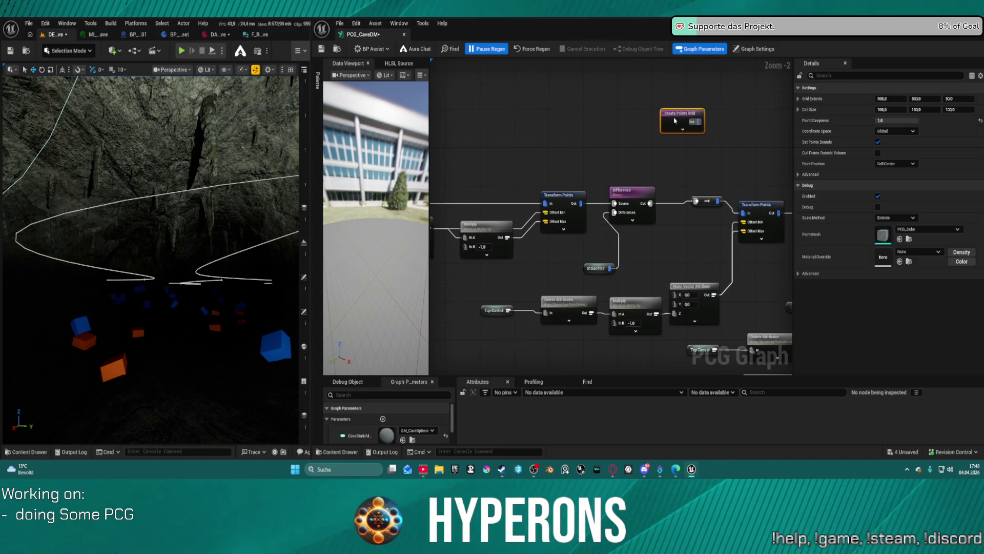
Make room by the Difference node and add a Copy Points node on its output
{"action": "left_click_drag", "start_coordinate": [658, 169], "coordinate": [564, 183]}
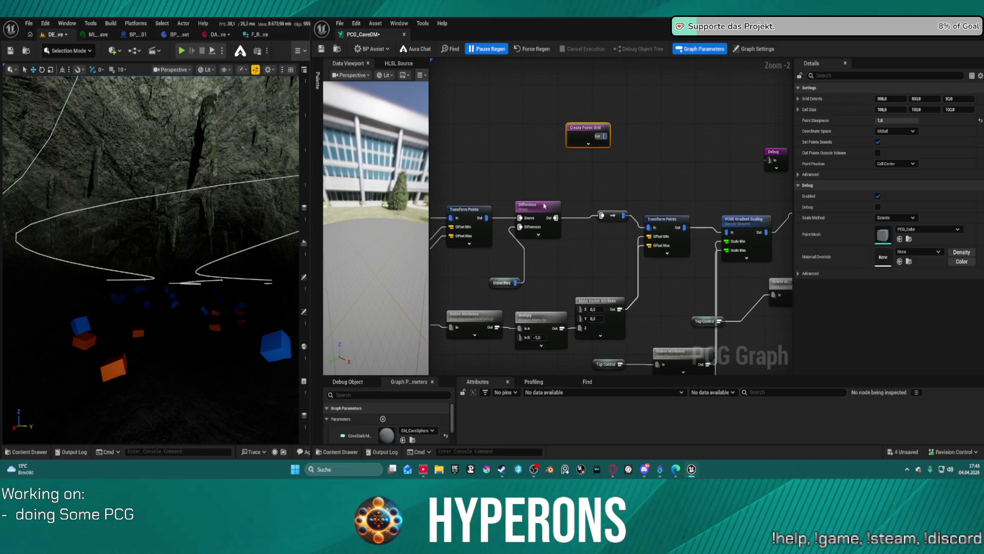
{"action": "mouse_move", "coordinate": [503, 202]}
{"action": "left_mouse_down"}
{"action": "mouse_move", "coordinate": [564, 281]}
{"action": "mouse_move", "coordinate": [543, 287]}
{"action": "left_mouse_up"}
{"action": "mouse_move", "coordinate": [534, 213]}
{"action": "left_mouse_down"}
{"action": "mouse_move", "coordinate": [548, 215]}
{"action": "mouse_move", "coordinate": [570, 178]}
{"action": "left_mouse_up"}
{"action": "type", "text": "collapse"}
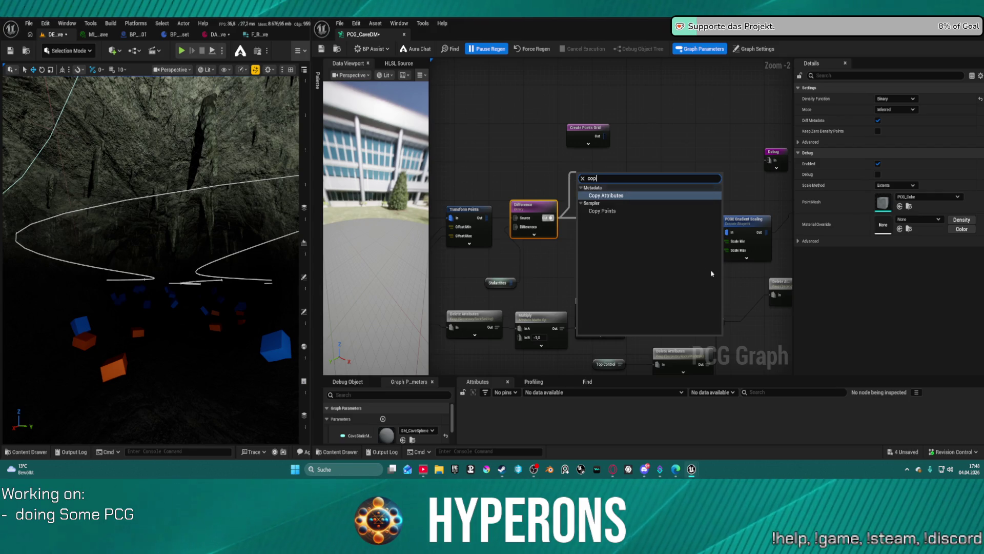
{"action": "left_click", "coordinate": [608, 213]}
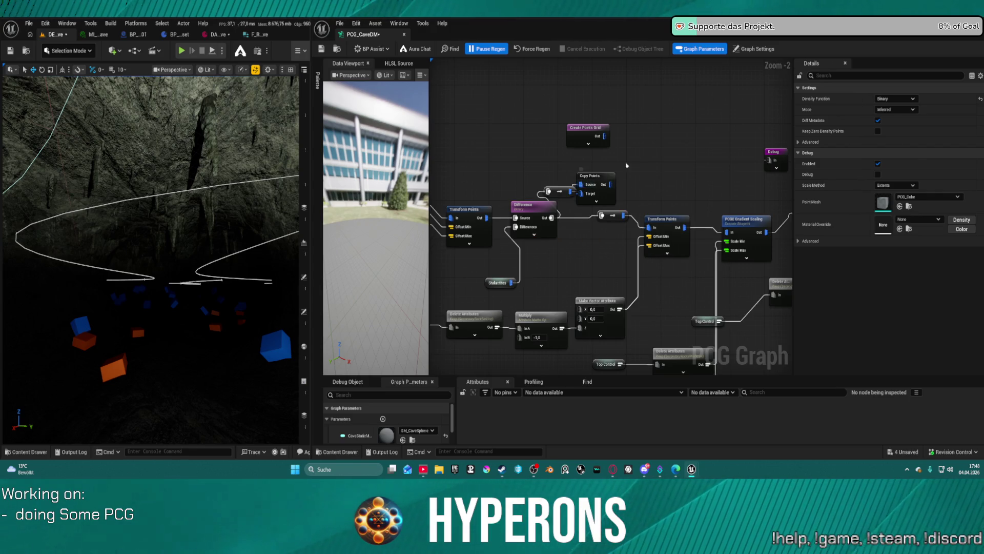
{"action": "key", "text": "ctrl+v"}
{"action": "left_click_drag", "start_coordinate": [559, 189], "coordinate": [605, 182]}
Wire the grid into Copy Points' Source and Copy Points into Debug, then save the graph
{"action": "left_click_drag", "start_coordinate": [605, 136], "coordinate": [640, 160]}
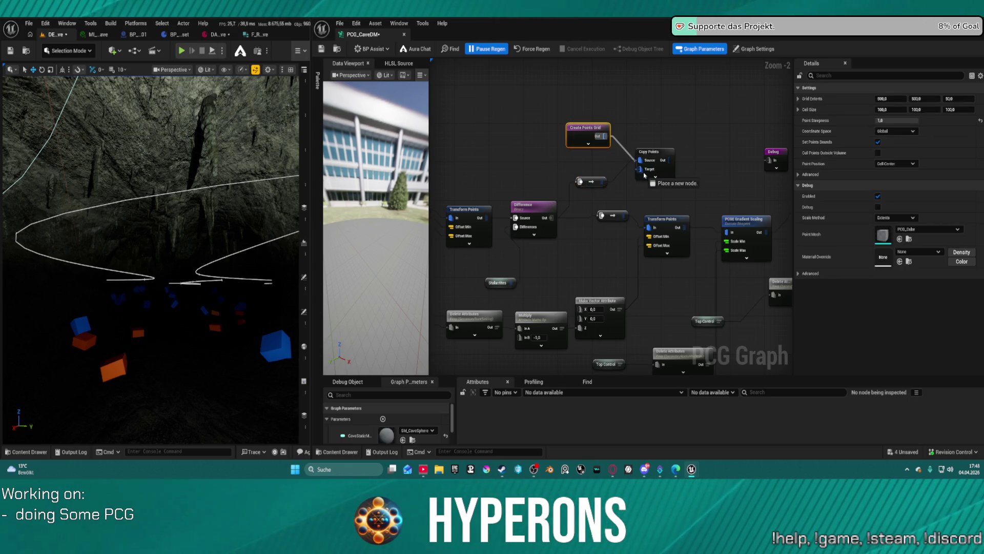
{"action": "left_click_drag", "start_coordinate": [769, 161], "coordinate": [670, 160]}
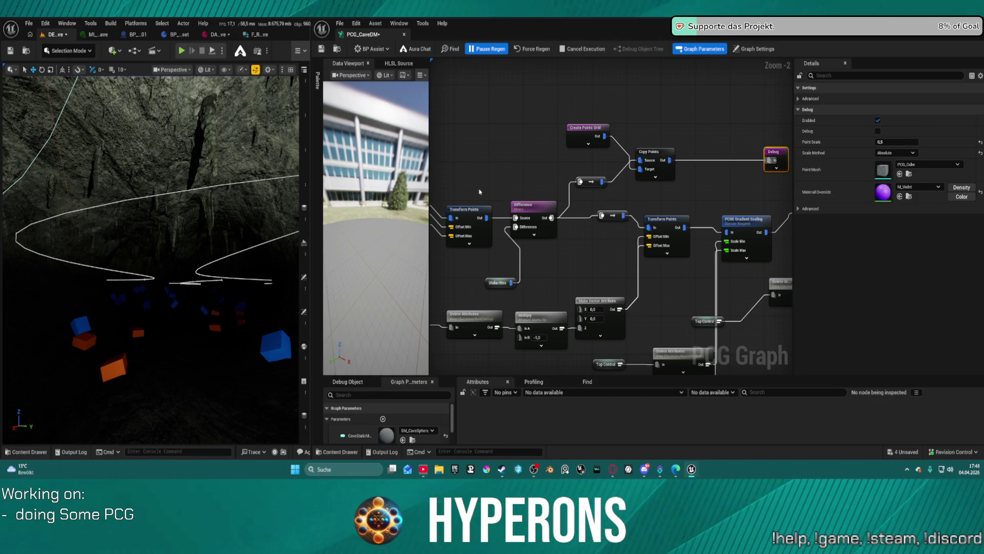
{"action": "key", "text": "ctrl+s"}
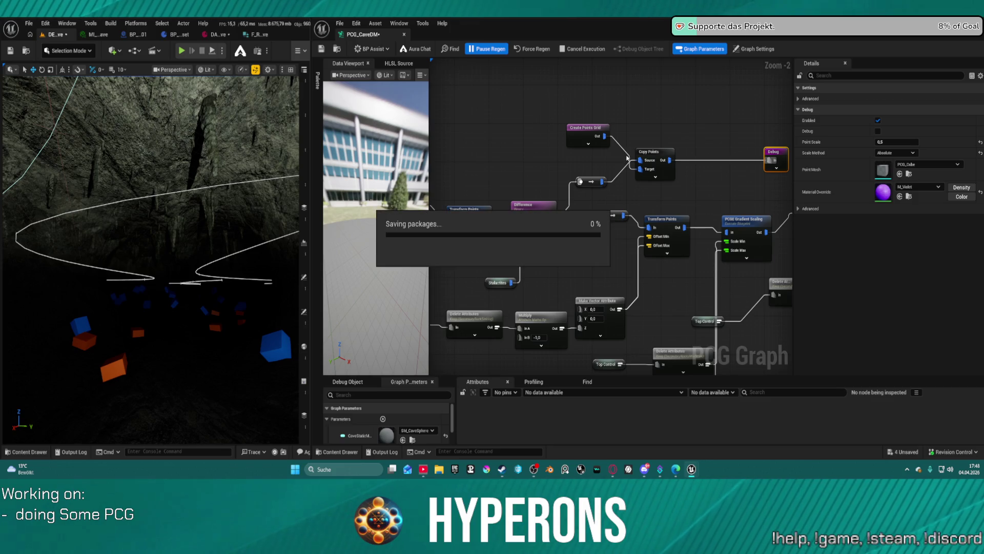